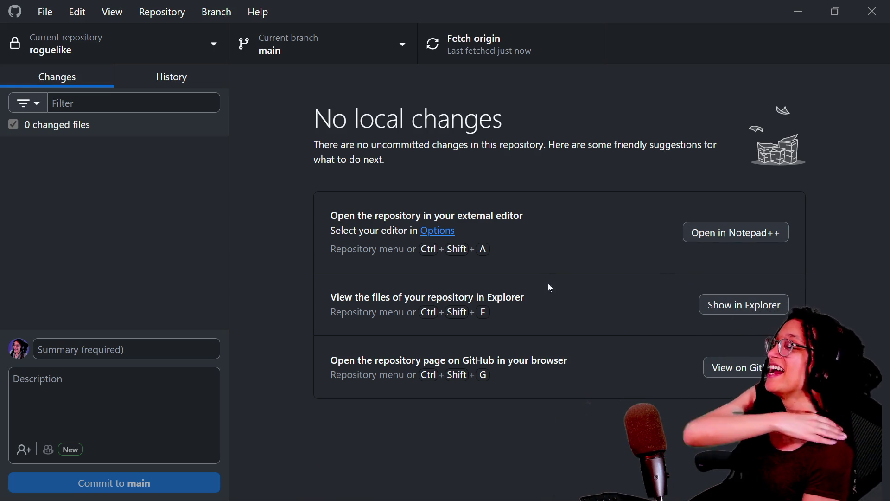
# - Minimize GitHub Desktop so the Godot player script shows behind it
pyautogui.click(789, 7)
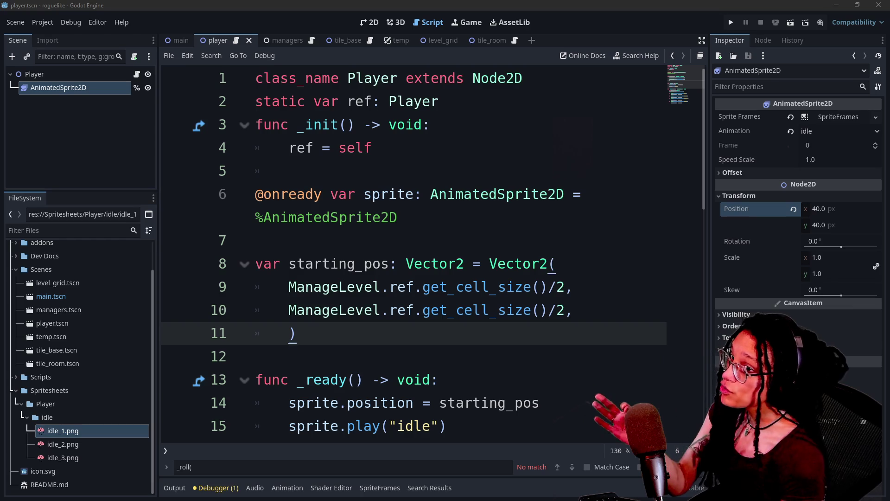
# - Review player.gd's movement code around get_cell_size on line 18, then switch to the managers scene
pyautogui.click(371, 147)
pyautogui.scroll(-4, 413, 253)
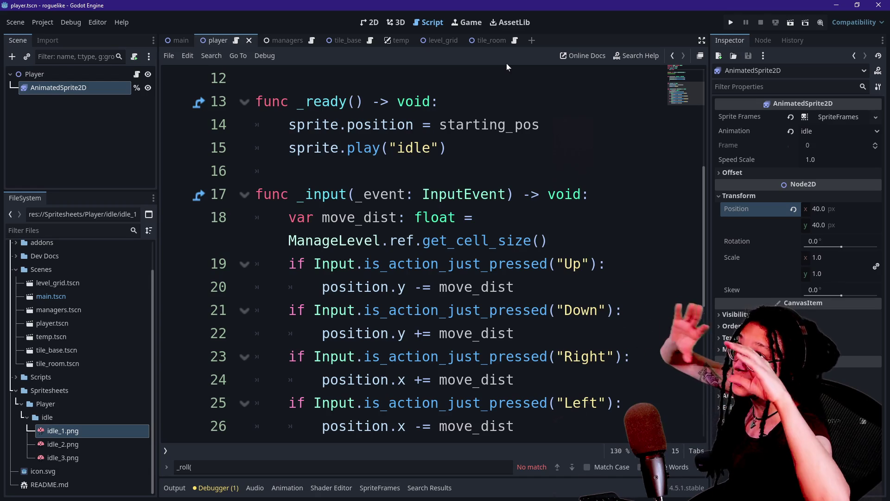
pyautogui.click(439, 240)
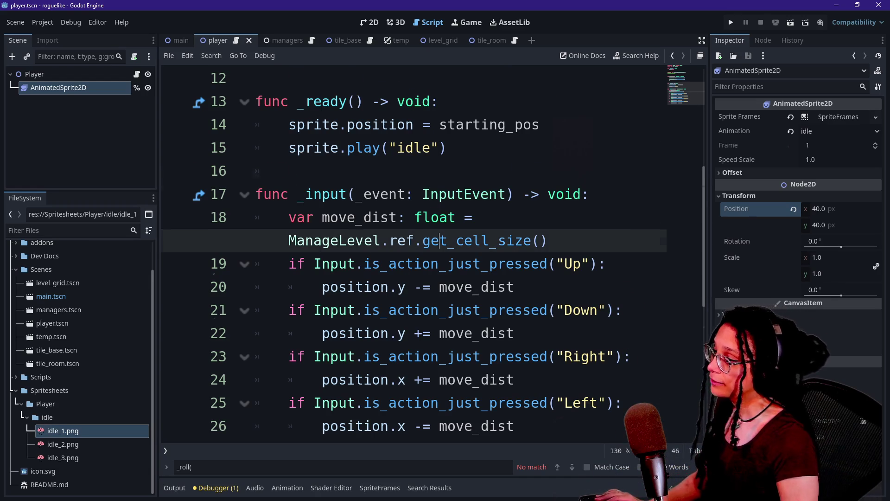
pyautogui.scroll(-4, 439, 240)
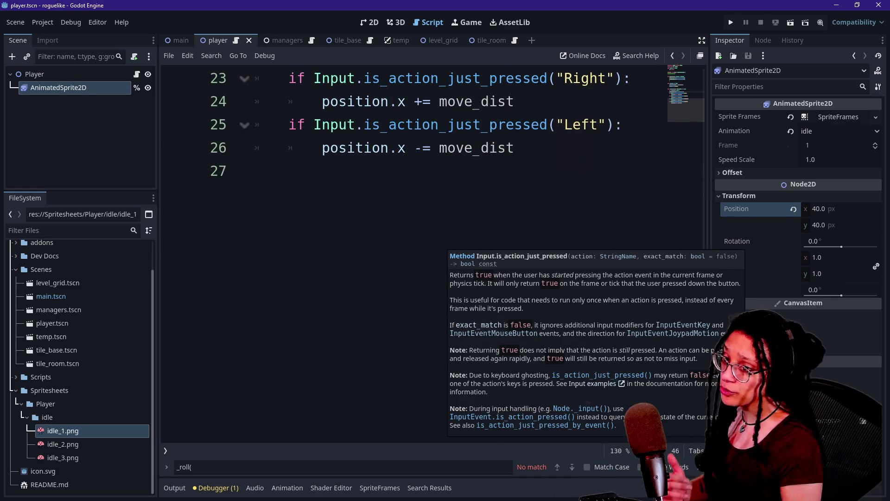
pyautogui.scroll(5, 439, 240)
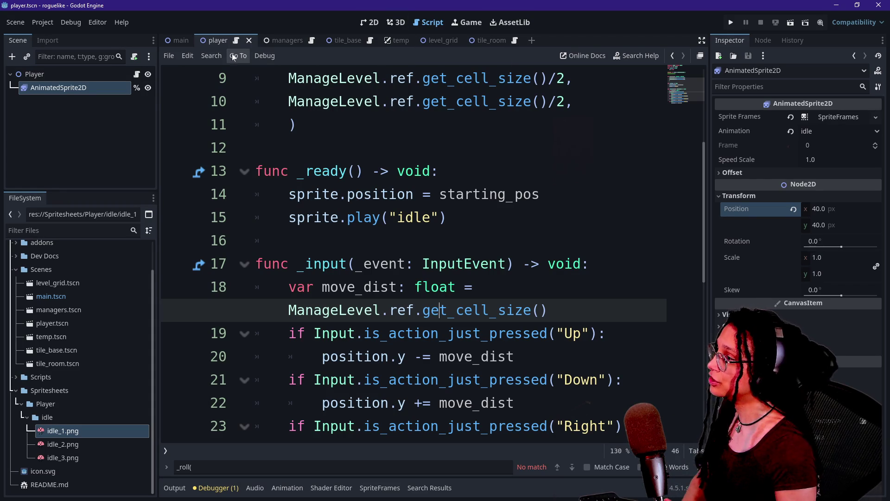
pyautogui.click(278, 40)
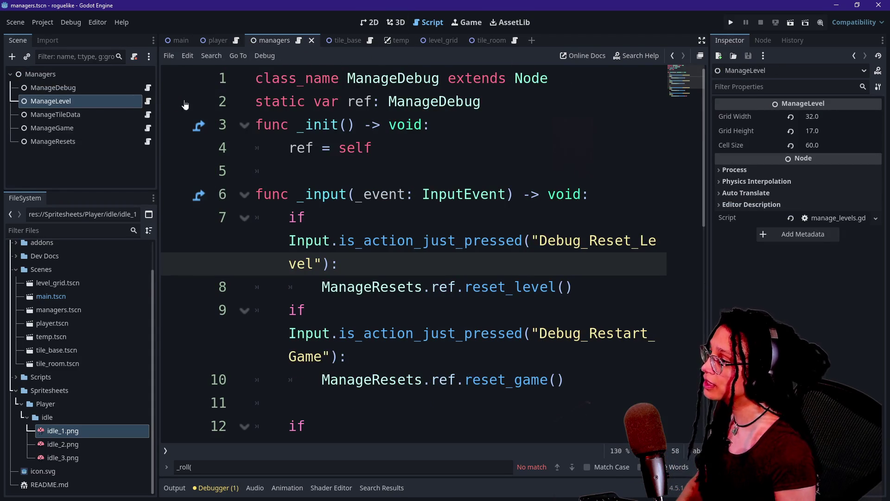
# - Open the ManageLevel script in distraction-free mode and search for _is_room to jump to its definition
pyautogui.click(148, 101)
pyautogui.hotkey('ctrl', 'shift', 'F11')
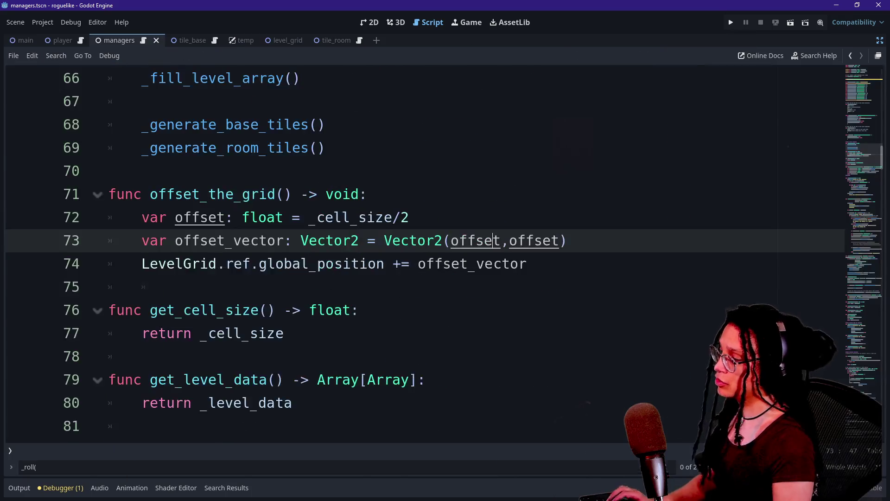
pyautogui.scroll(-15, 417, 255)
pyautogui.scroll(-5, 417, 255)
pyautogui.hotkey('ctrl', 'f')
pyautogui.write('_is_room')
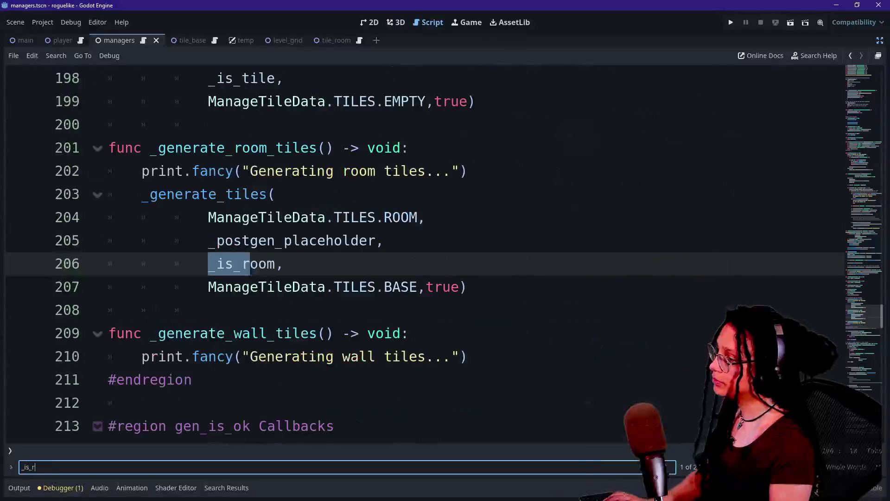
pyautogui.press('Return')
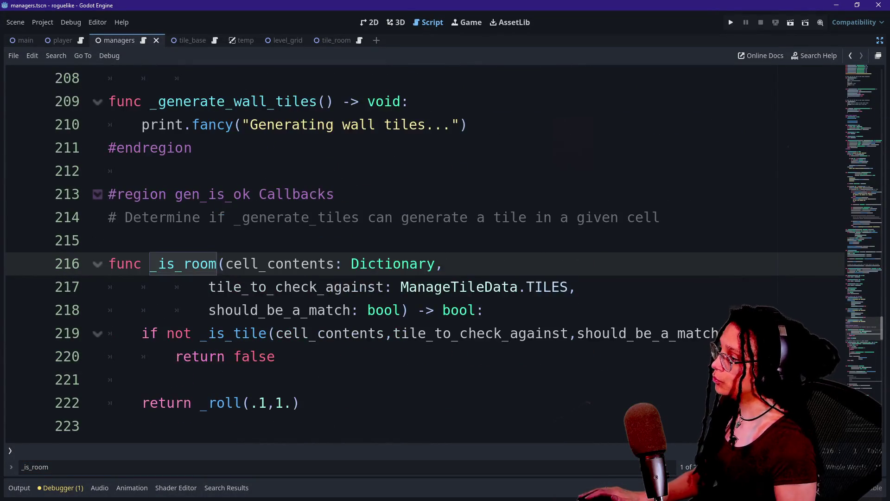
# - Inspect the comment above _is_room and its tile_to_check_against parameter
pyautogui.click(324, 310)
pyautogui.scroll(-1, 325, 310)
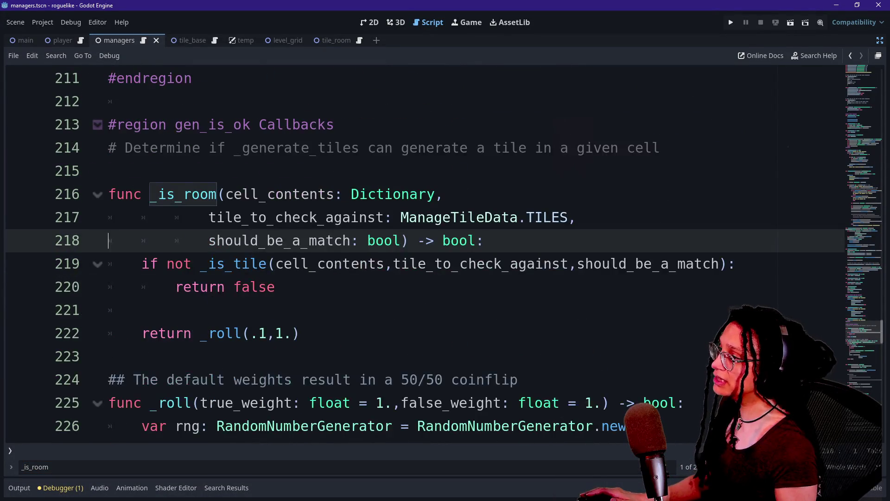
pyautogui.moveTo(165, 148); pyautogui.dragTo(402, 147)
pyautogui.moveTo(251, 147); pyautogui.dragTo(452, 148)
pyautogui.click(343, 147)
pyautogui.click(111, 170)
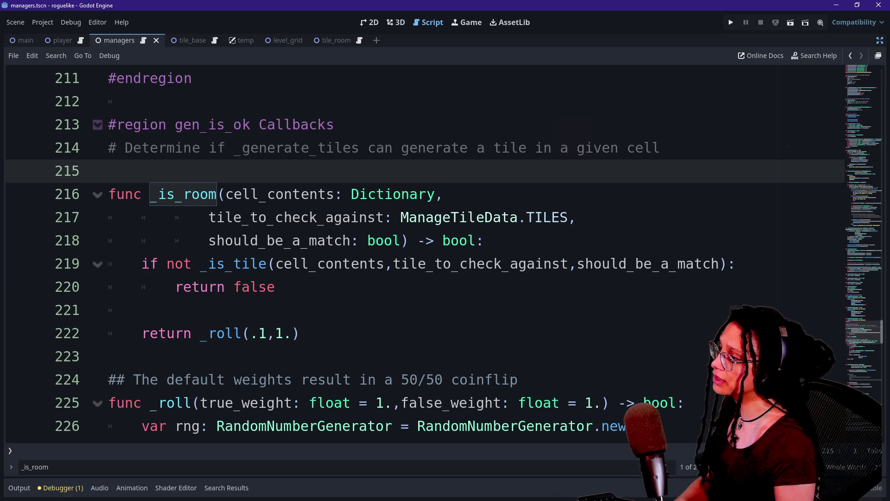
pyautogui.click(401, 217)
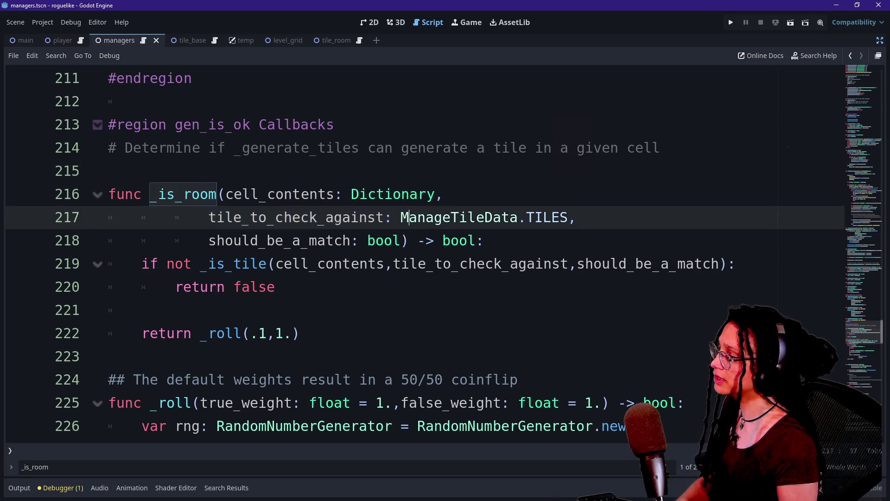
pyautogui.click(111, 171)
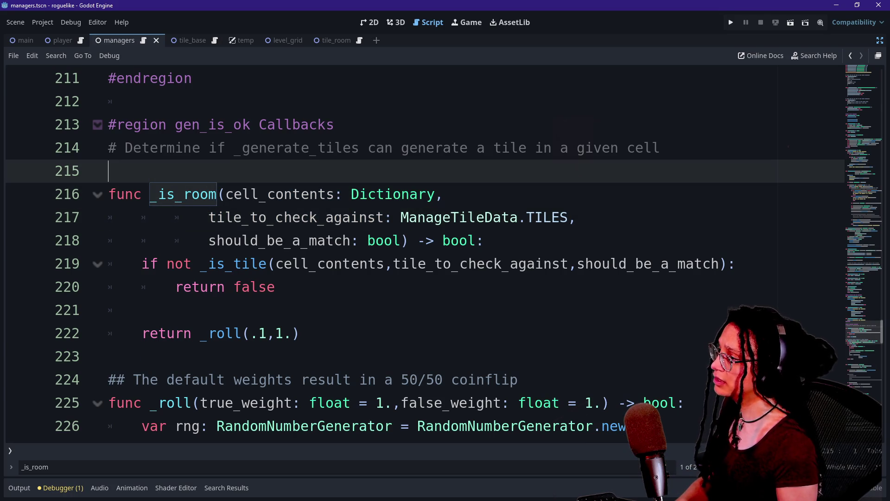
# - Review _is_room's parameter lines, the return false branch and the _roll(.1,1.) return
pyautogui.moveTo(226, 193); pyautogui.dragTo(393, 240)
pyautogui.click(393, 240)
pyautogui.click(276, 287)
pyautogui.press('Down')
pyautogui.press('Down')
pyautogui.press('Down')
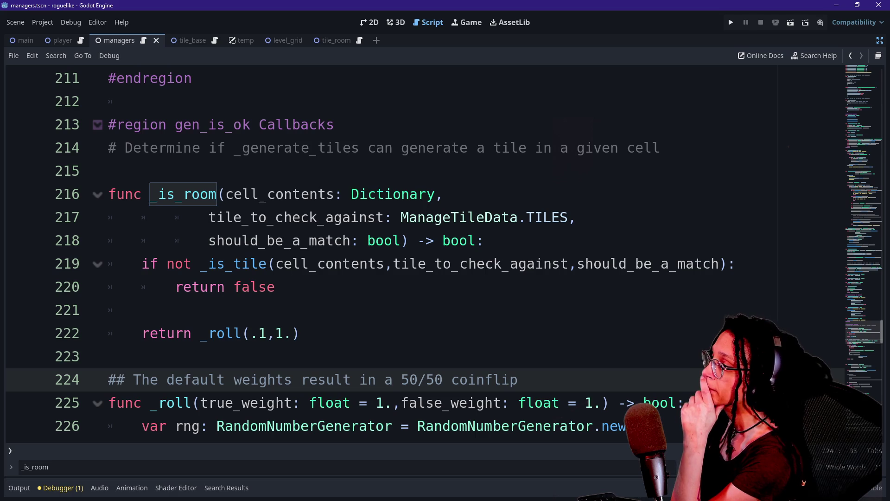
pyautogui.click(275, 286)
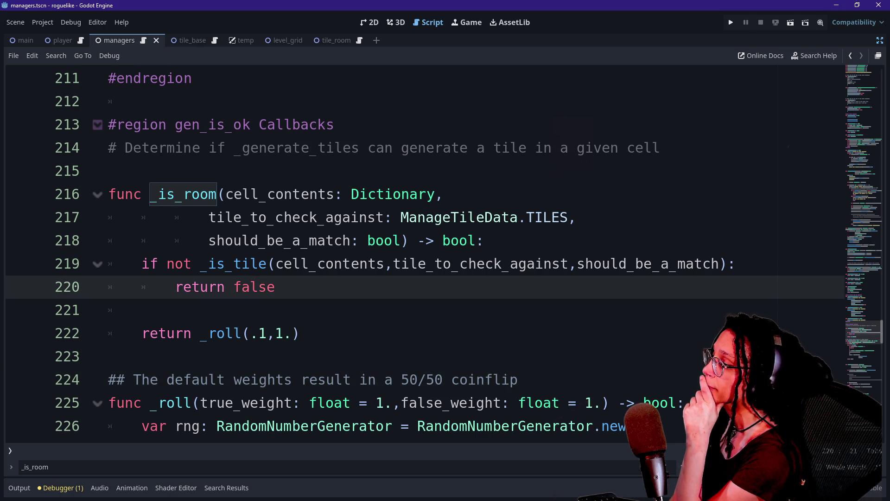
pyautogui.click(301, 333)
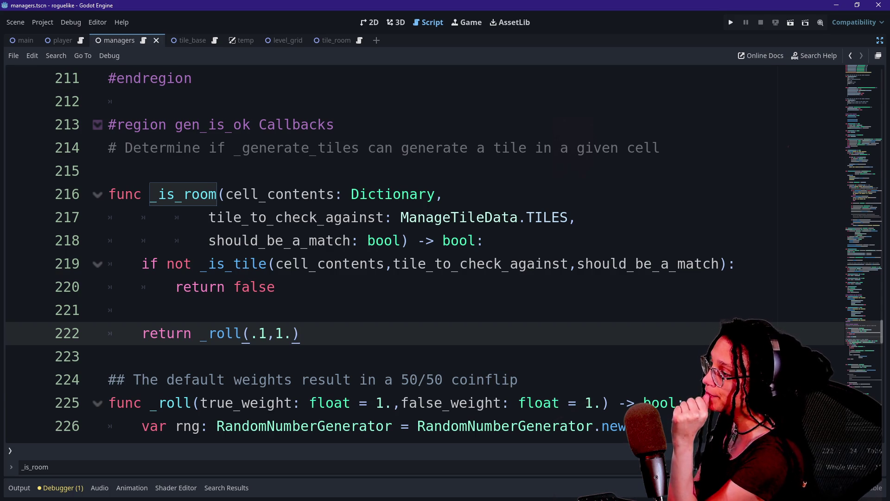
pyautogui.click(142, 310)
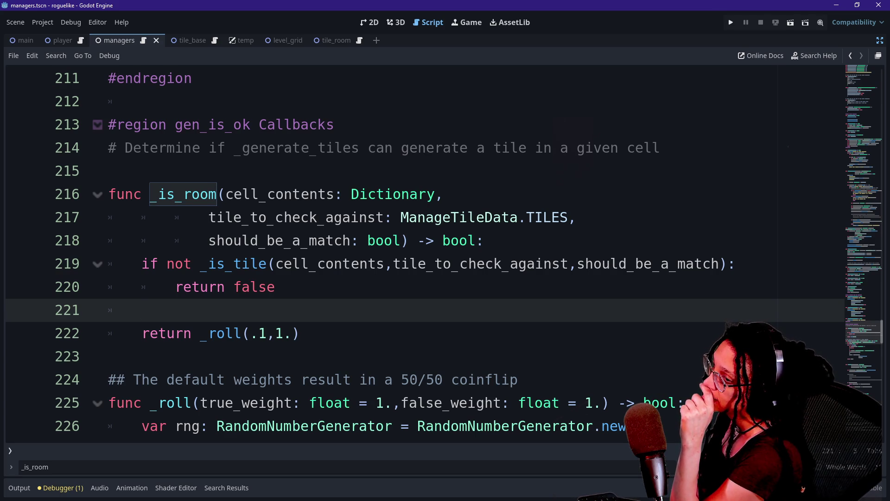
pyautogui.scroll(-1, 417, 251)
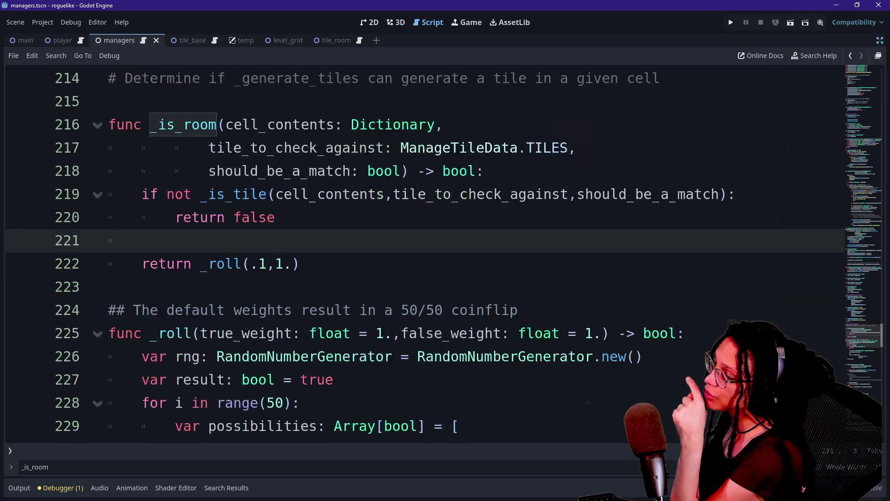
pyautogui.moveTo(881, 335)
pyautogui.mouseDown()
pyautogui.moveTo(844, 281)
pyautogui.moveTo(769, 58)
pyautogui.moveTo(780, 100)
pyautogui.moveTo(785, 84)
pyautogui.moveTo(783, 111)
pyautogui.mouseUp()
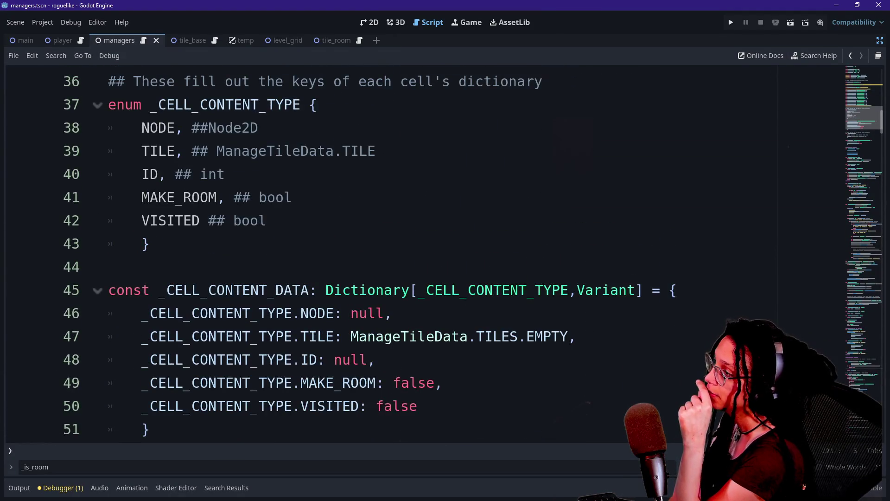
# - Select MAKE_ROOM in the _CELL_CONTENT_TYPE enum, check its false default, and scroll back to _is_room
pyautogui.doubleClick(178, 197)
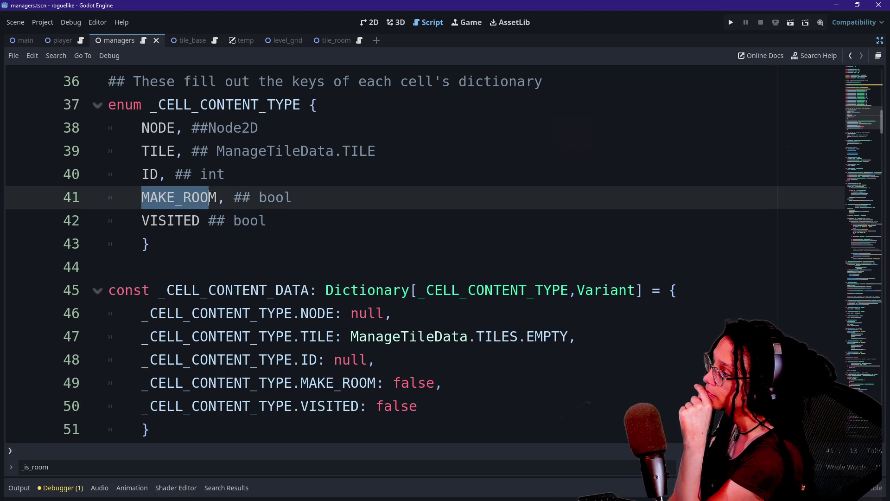
pyautogui.scroll(-1, 367, 336)
pyautogui.moveTo(368, 336); pyautogui.dragTo(418, 313)
pyautogui.click(434, 313)
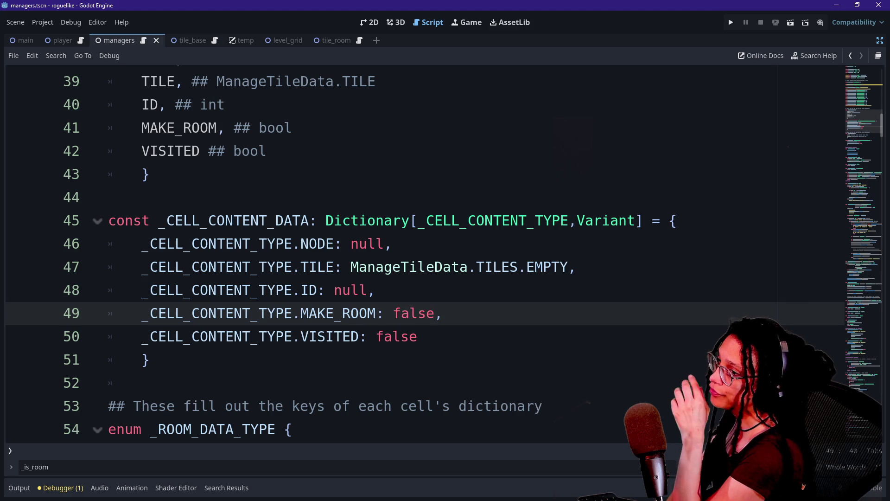
pyautogui.moveTo(864, 122); pyautogui.dragTo(852, 268)
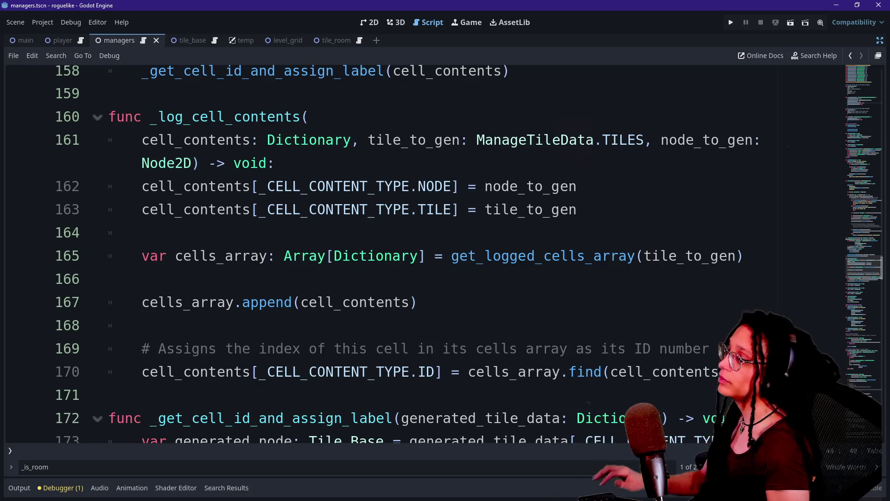
pyautogui.scroll(-4, 418, 255)
pyautogui.scroll(-17, 417, 255)
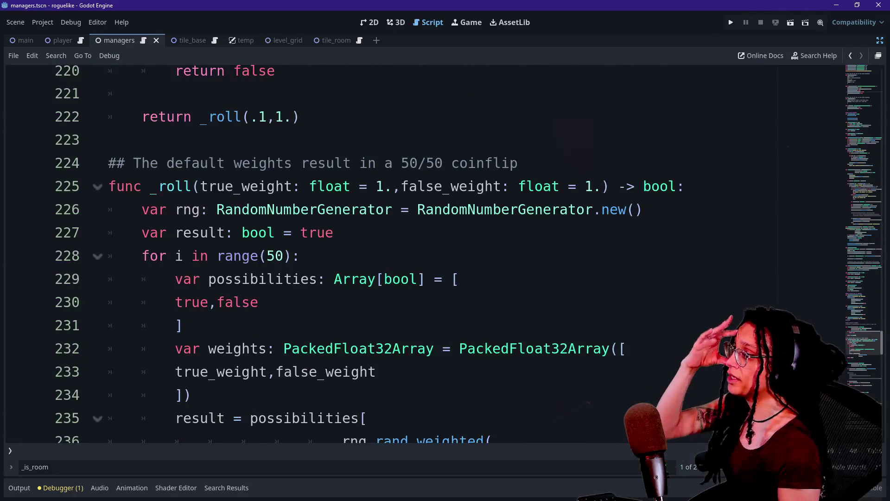
pyautogui.scroll(2, 418, 255)
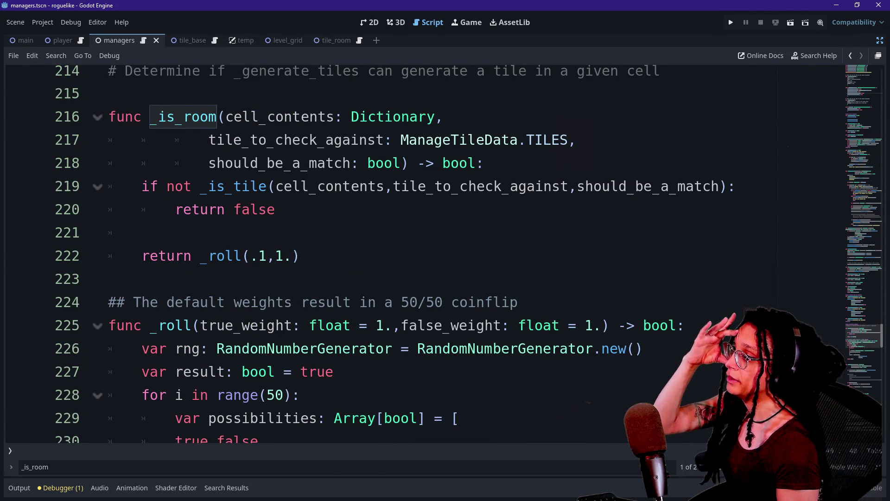
# - After return false, add the condition 'if cell_contents[_CELL_CONTENT_TYPE.MAKE_ROOM]' using autocomplete
pyautogui.click(275, 209)
pyautogui.press('Return')
pyautogui.press('BackSpace')
pyautogui.press('Return')
pyautogui.write('if ')
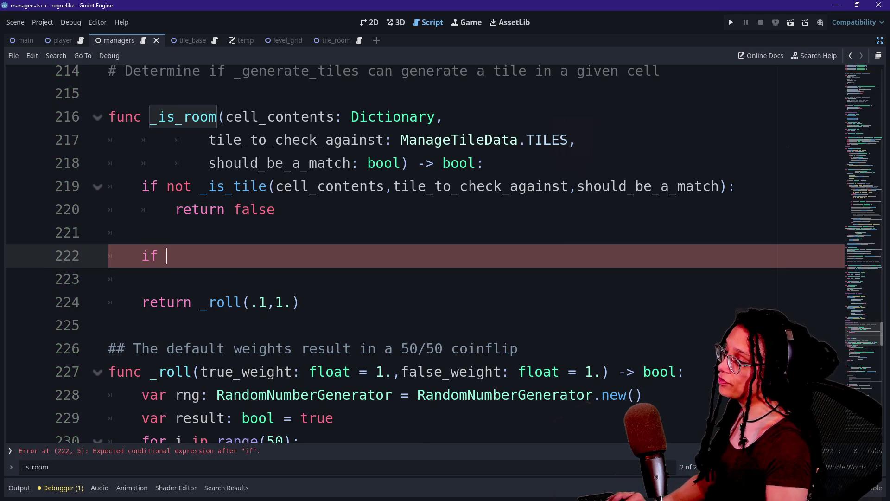
pyautogui.write('cell_contents.')
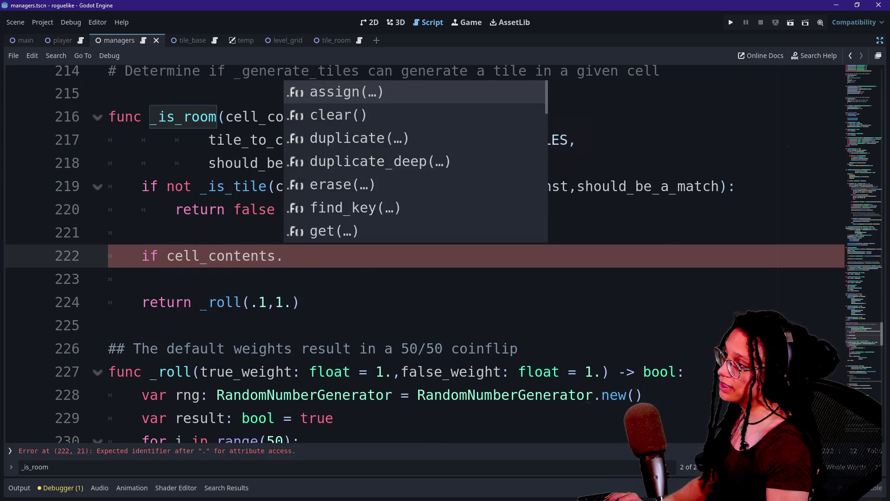
pyautogui.press('BackSpace')
pyautogui.write('[_CELL')
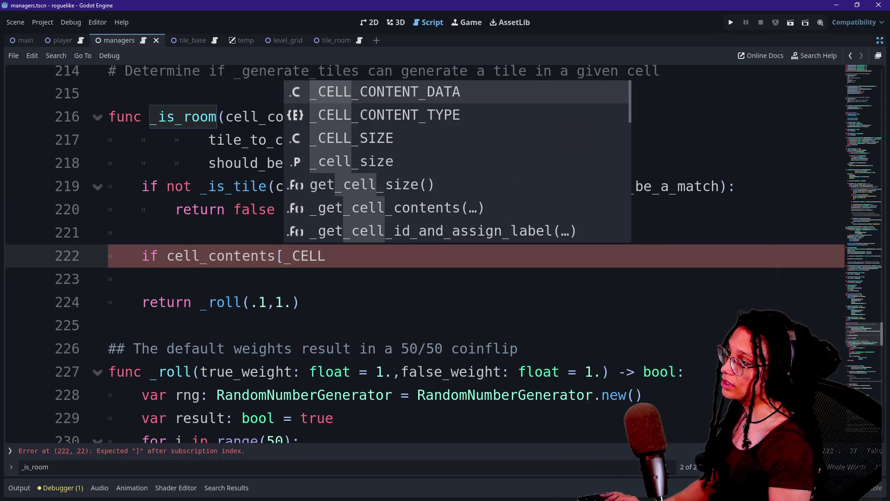
pyautogui.press('Down')
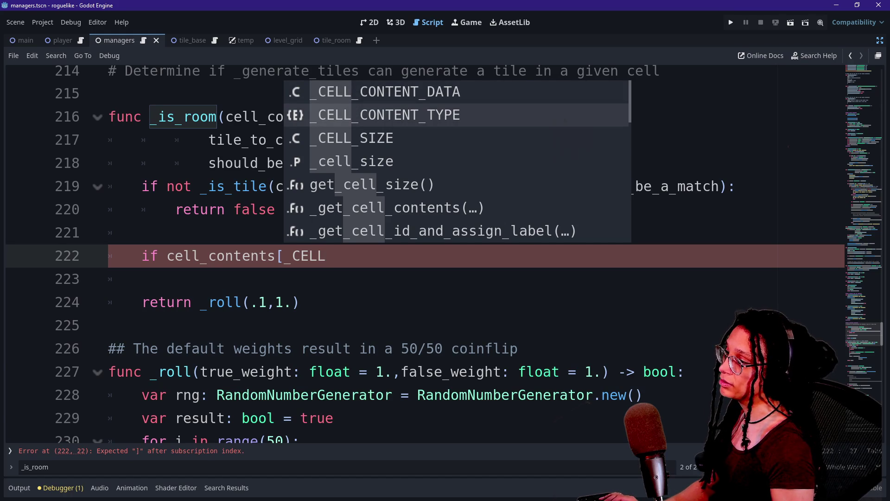
pyautogui.press('Return')
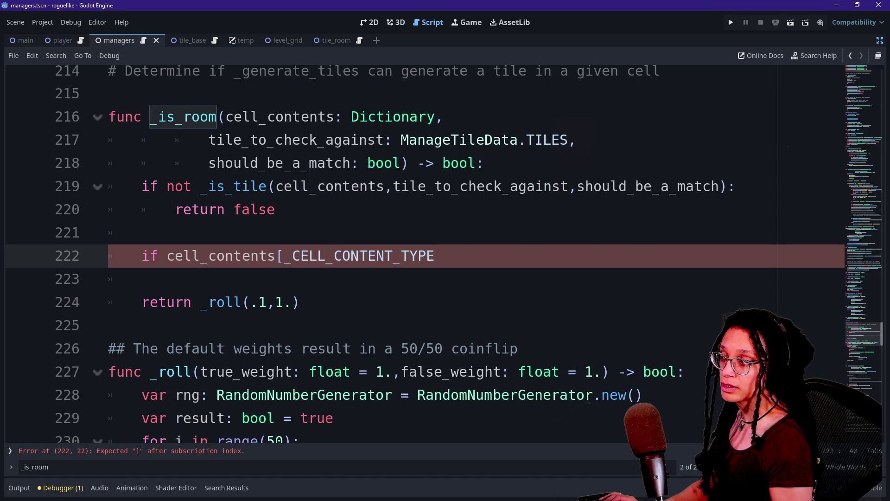
pyautogui.write('.')
pyautogui.press('Down')
pyautogui.press('Down')
pyautogui.press('Down')
pyautogui.press('Return')
pyautogui.write(']')
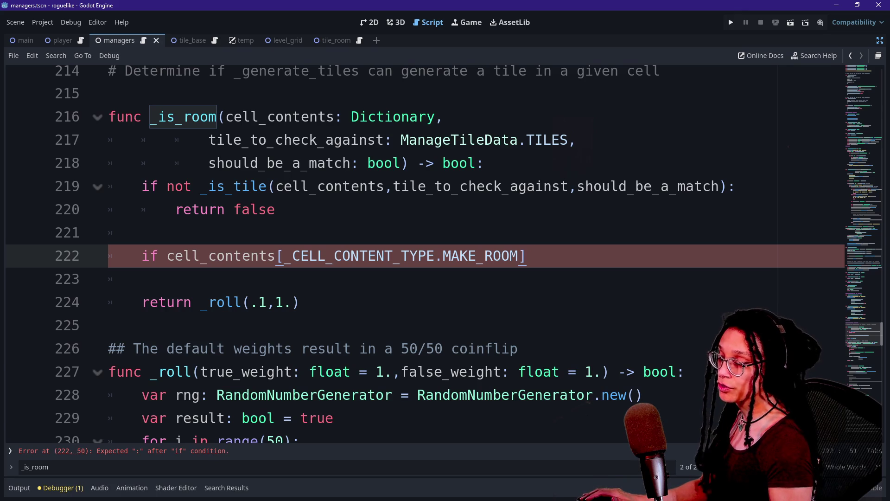
# - Add an indented 'return true' line under the MAKE_ROOM condition
pyautogui.moveTo(108, 93); pyautogui.dragTo(300, 302)
pyautogui.click(301, 302)
pyautogui.click(527, 256)
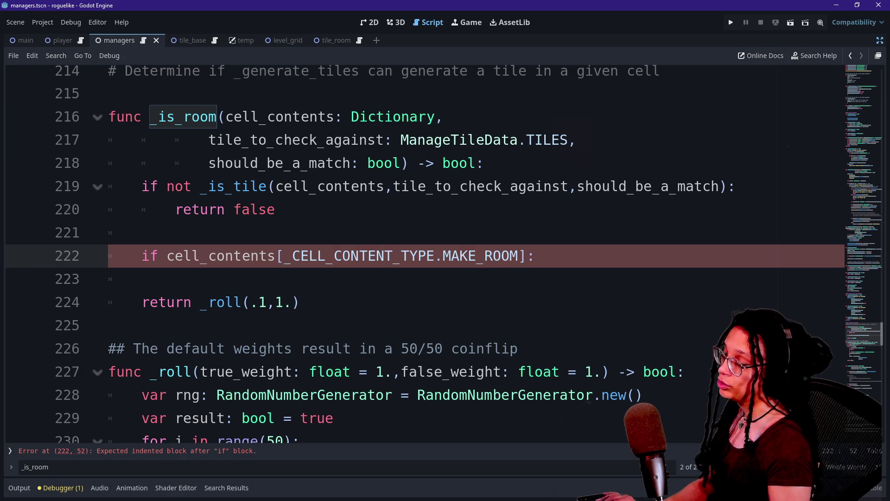
pyautogui.press('Return')
pyautogui.write('return true')
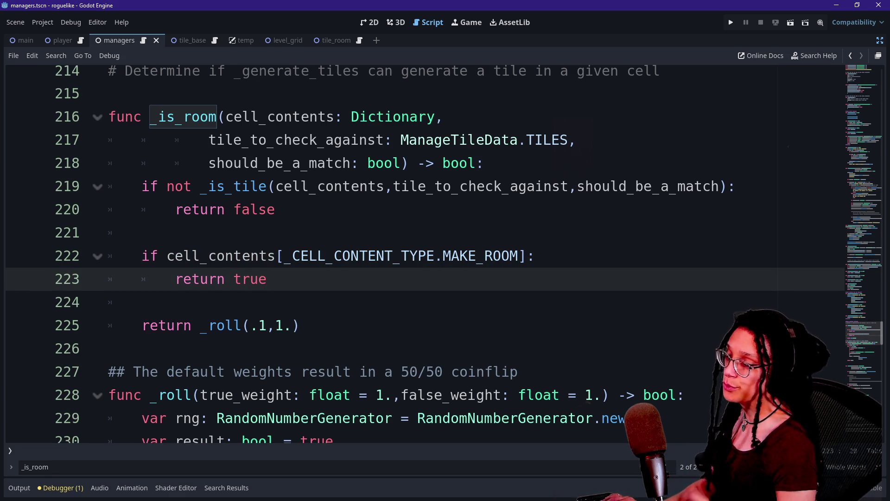
# - Insert two blank lines after return true, undoing an accidental edit to the return _roll line
pyautogui.hotkey('shift', 'Up')
pyautogui.hotkey('shift', 'Home')
pyautogui.press('Right')
pyautogui.press('Down')
pyautogui.press('Up')
pyautogui.press('Return')
pyautogui.press('Return')
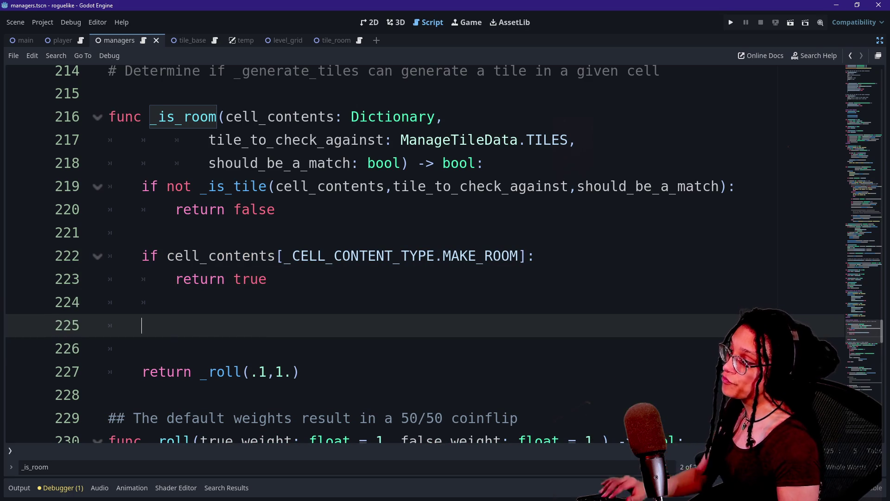
pyautogui.click(300, 372)
pyautogui.moveTo(151, 371); pyautogui.dragTo(183, 371)
pyautogui.hotkey('ctrl', 'z')
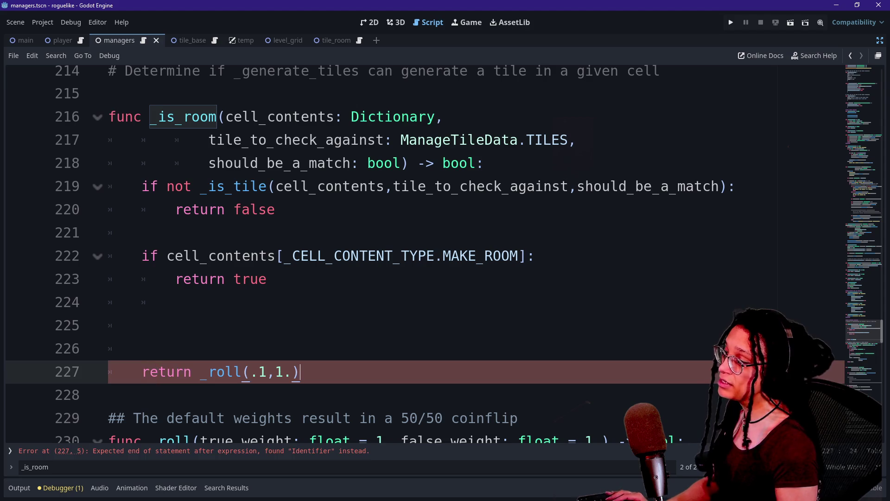
pyautogui.click(175, 302)
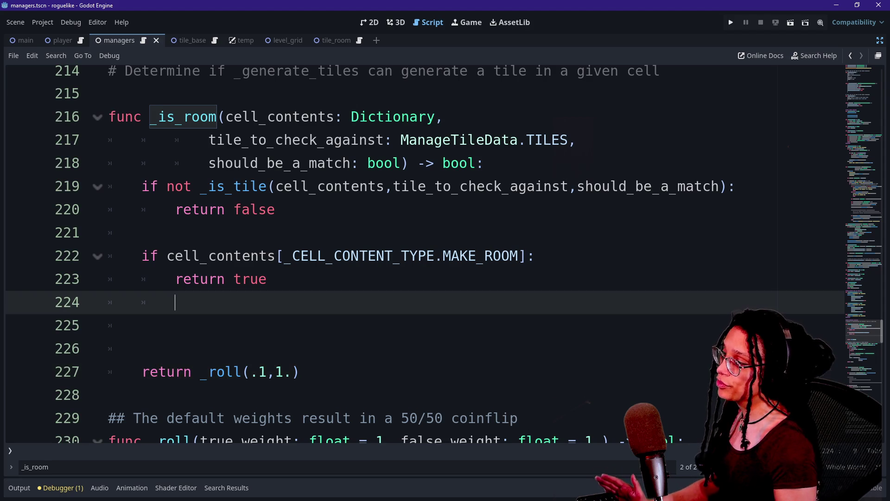
pyautogui.click(141, 325)
pyautogui.press('capslock')
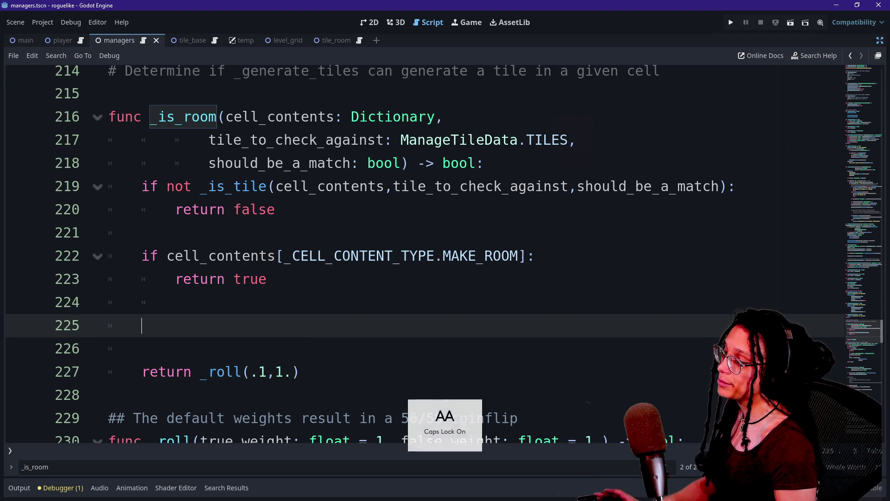
pyautogui.scroll(-2, 425, 254)
# - Leave the _is_room script with Alt+Tab and bring up the 'Proc gen idea' spreadsheet in the browser
pyautogui.scroll(1, 425, 254)
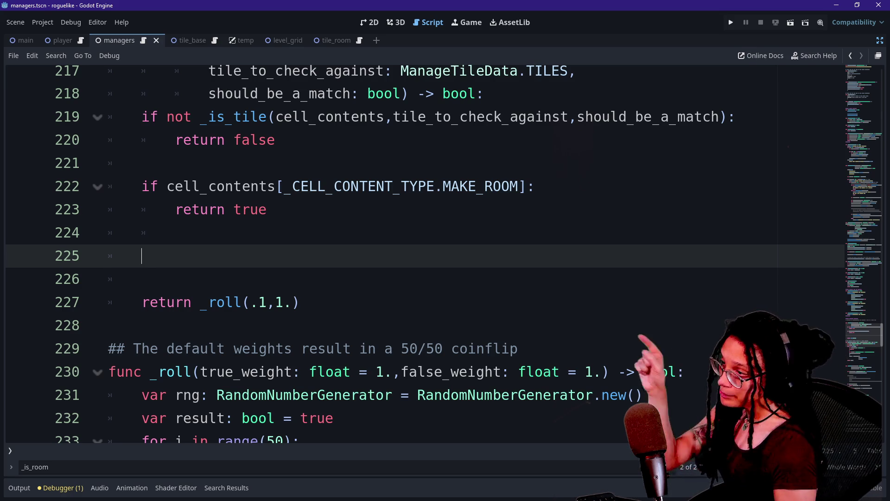
pyautogui.click(519, 186)
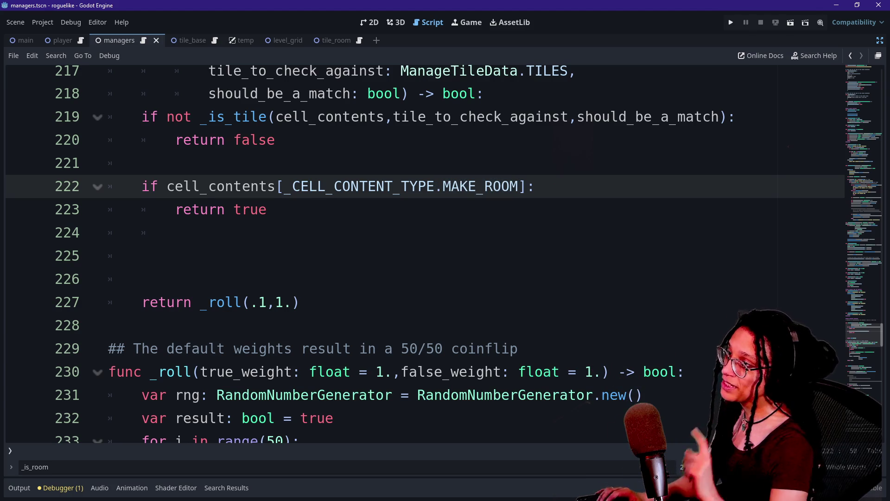
pyautogui.hotkey('alt', 'Tab')
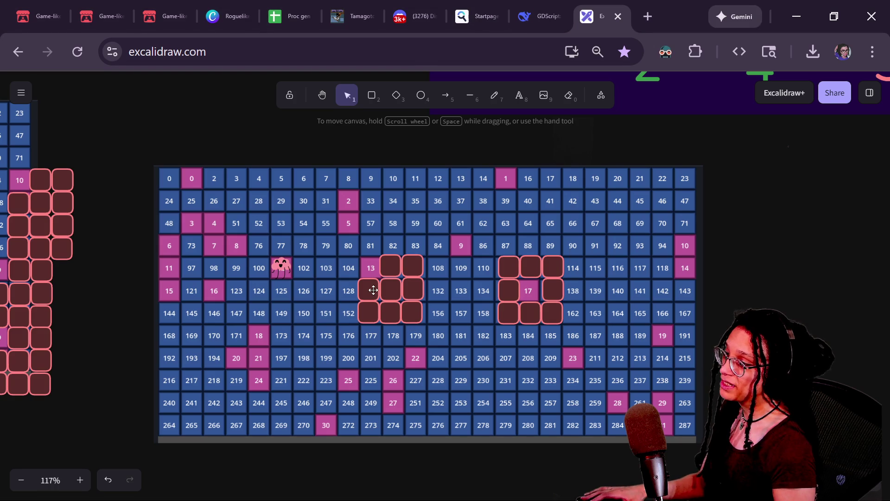
pyautogui.click(289, 4)
pyautogui.click(76, 216)
pyautogui.press('Right')
pyautogui.press('Right')
pyautogui.press('Right')
pyautogui.press('Right')
pyautogui.press('Right')
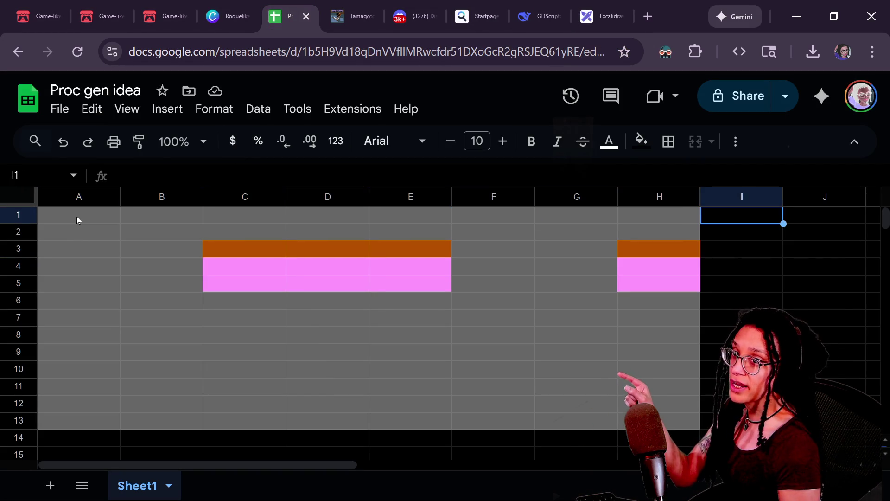
pyautogui.press('Left')
pyautogui.press('Down')
pyautogui.press('Left')
pyautogui.press('Left')
pyautogui.press('Left')
pyautogui.press('Right')
pyautogui.press('Right')
pyautogui.press('Right')
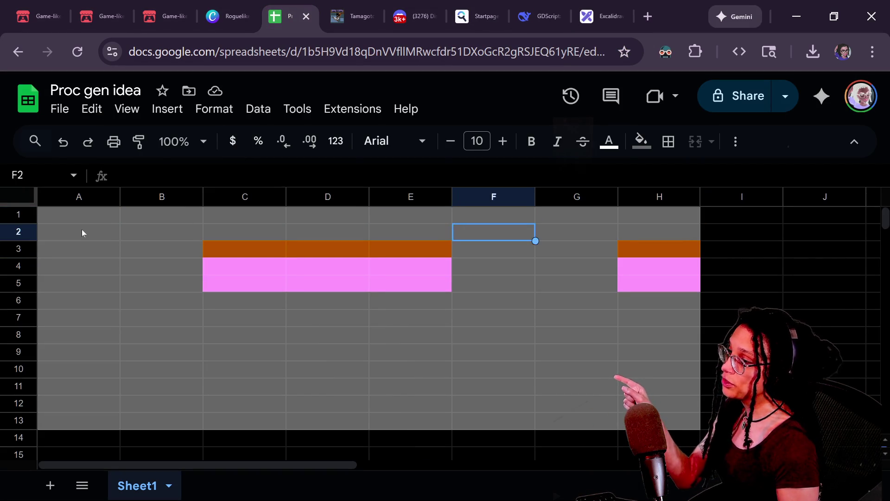
pyautogui.click(68, 251)
pyautogui.press('Right')
pyautogui.press('Right')
pyautogui.press('Right')
pyautogui.press('Right')
pyautogui.press('Right')
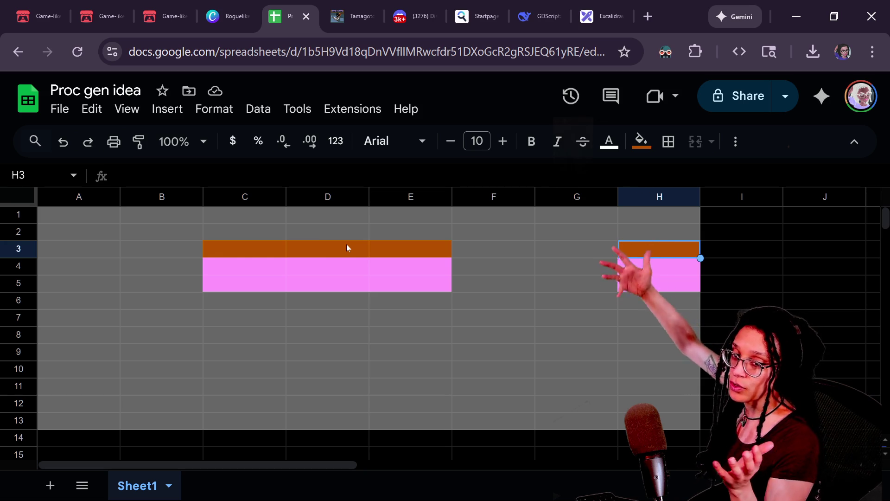
pyautogui.hotkey('alt', 'Tab')
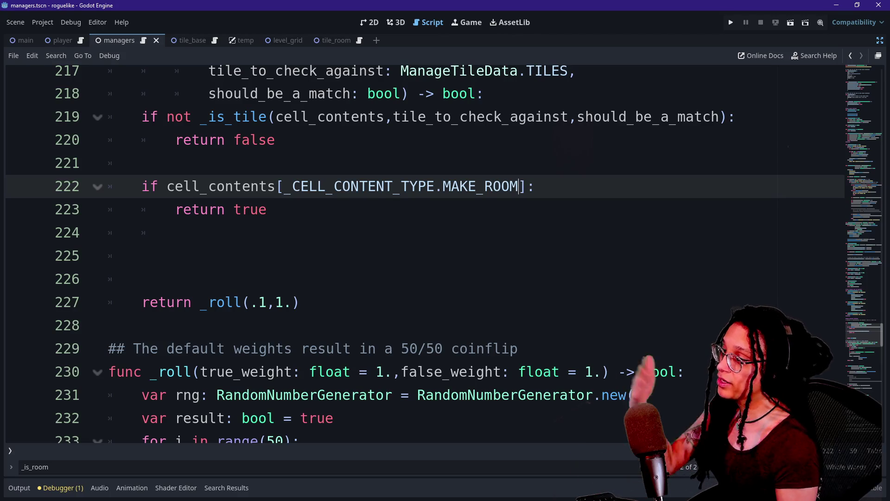
pyautogui.moveTo(355, 186)
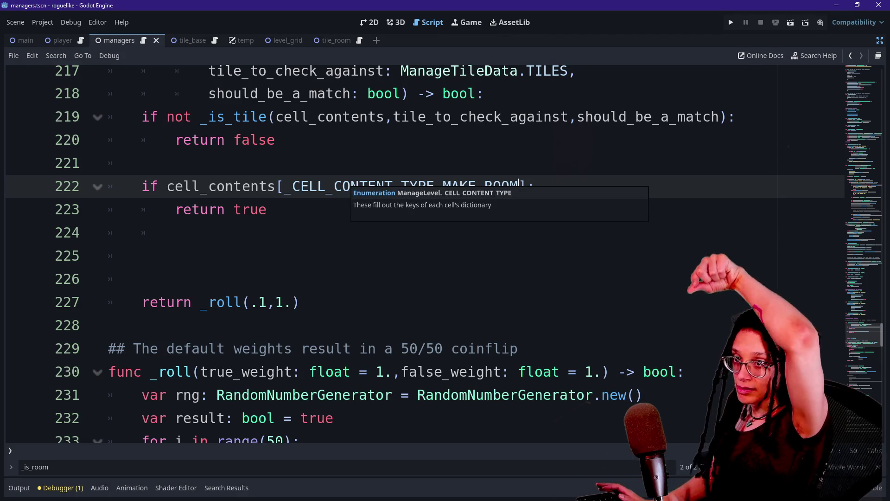
pyautogui.hotkey('alt', 'Tab')
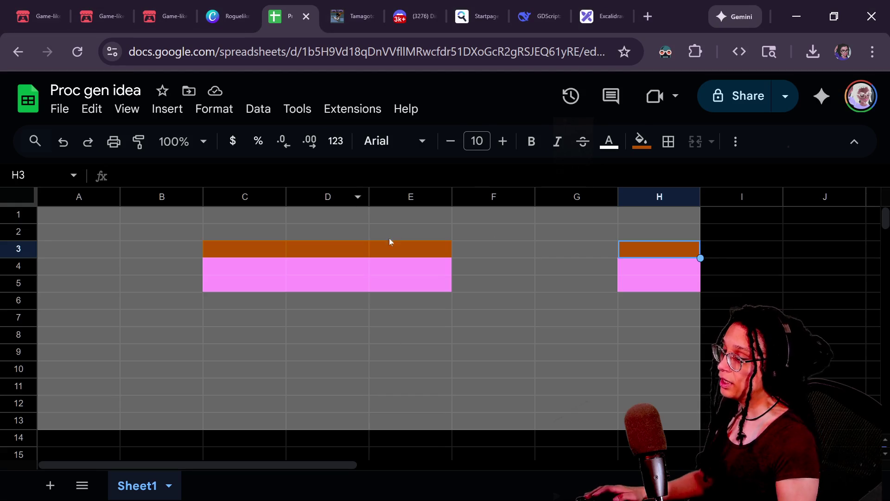
# - Fill G2:H5 with the sheet's grey to clear the column H room block
pyautogui.click(306, 336)
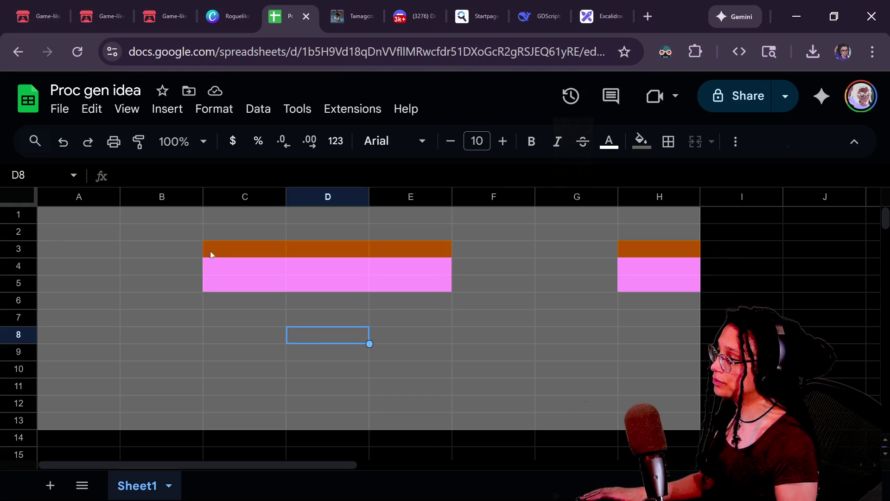
pyautogui.click(257, 255)
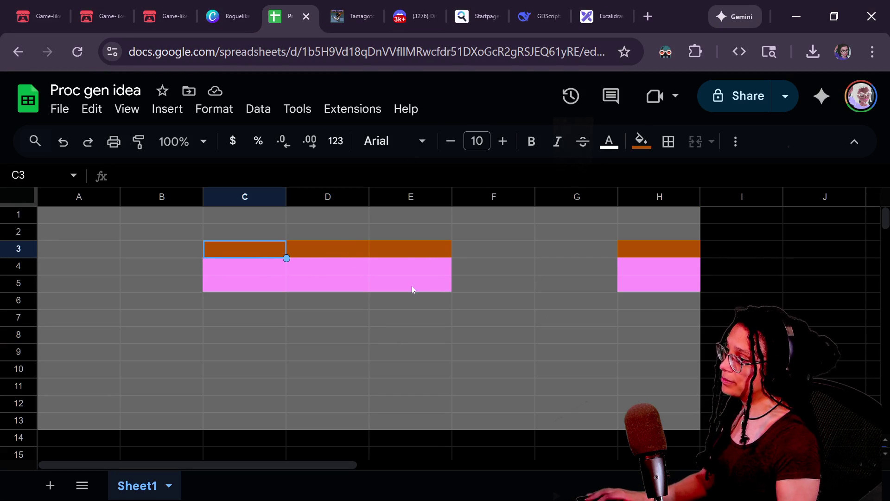
pyautogui.keyDown('shift'); pyautogui.click(674, 278); pyautogui.keyUp('shift')
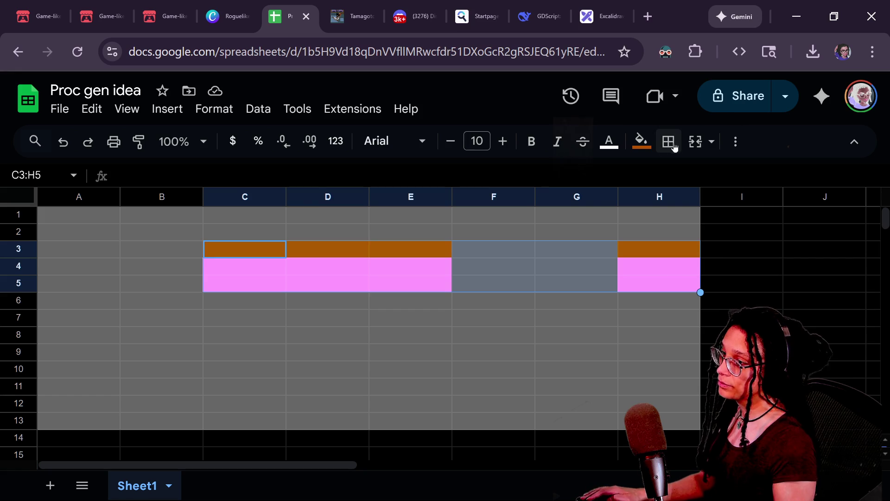
pyautogui.click(648, 142)
pyautogui.click(516, 256)
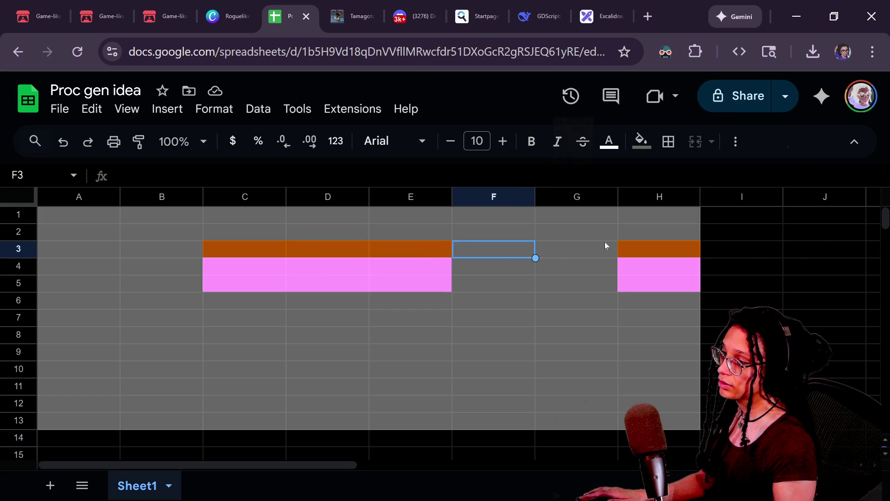
pyautogui.moveTo(602, 232); pyautogui.dragTo(669, 287)
pyautogui.click(641, 141)
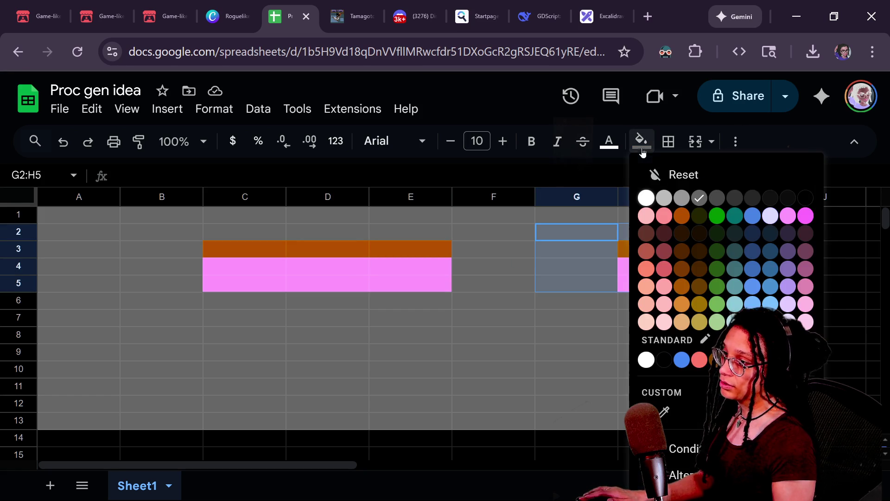
pyautogui.click(702, 215)
# - Fill the room block C3:E5 with pink
pyautogui.click(303, 253)
pyautogui.moveTo(278, 250)
pyautogui.mouseDown()
pyautogui.moveTo(401, 268)
pyautogui.moveTo(444, 285)
pyautogui.mouseUp()
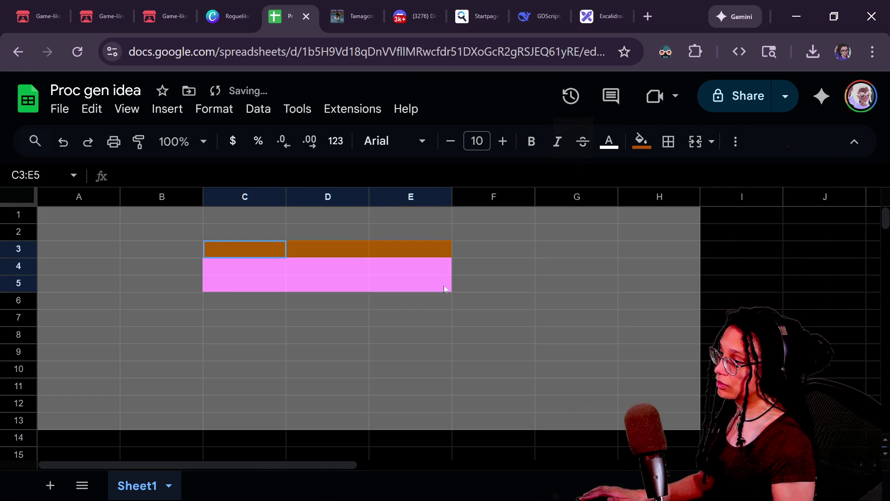
pyautogui.click(641, 141)
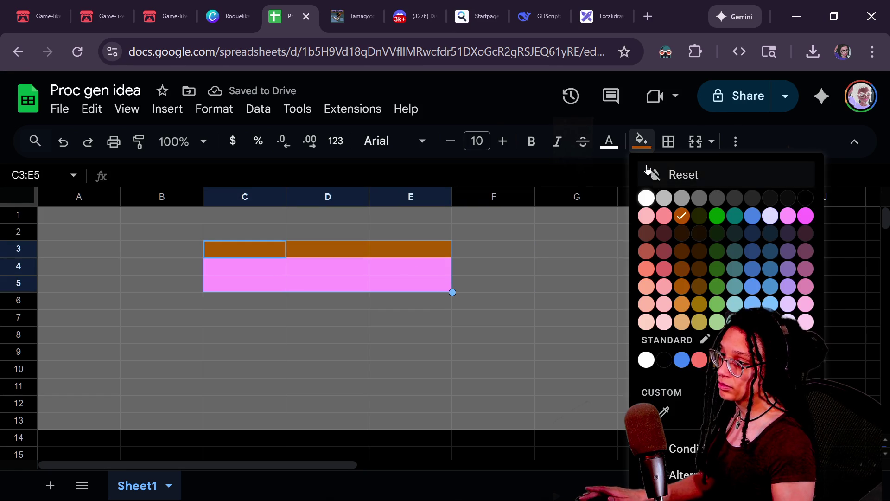
pyautogui.click(790, 216)
# - Colour cell C3 dark orange and zoom the page to 125%
pyautogui.click(262, 249)
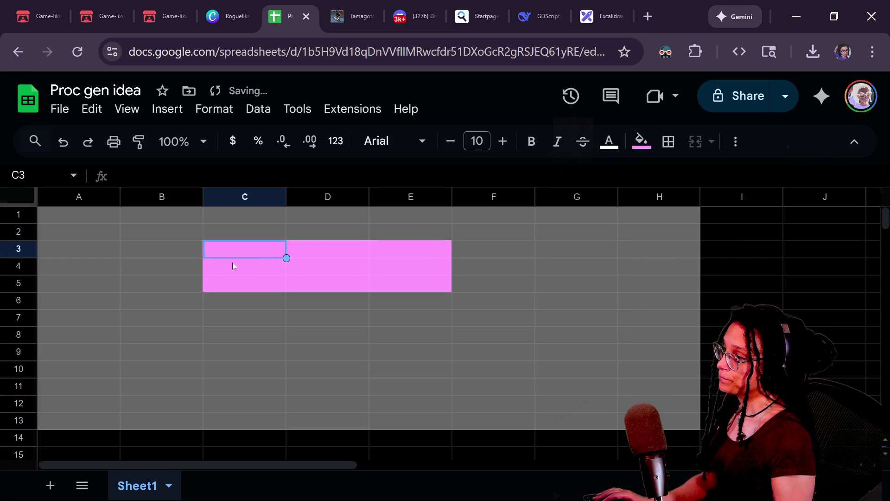
pyautogui.click(641, 142)
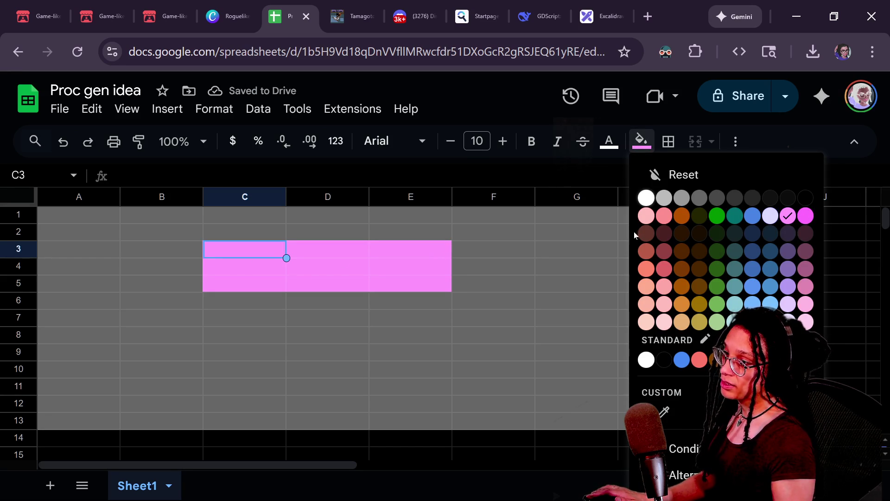
pyautogui.click(681, 216)
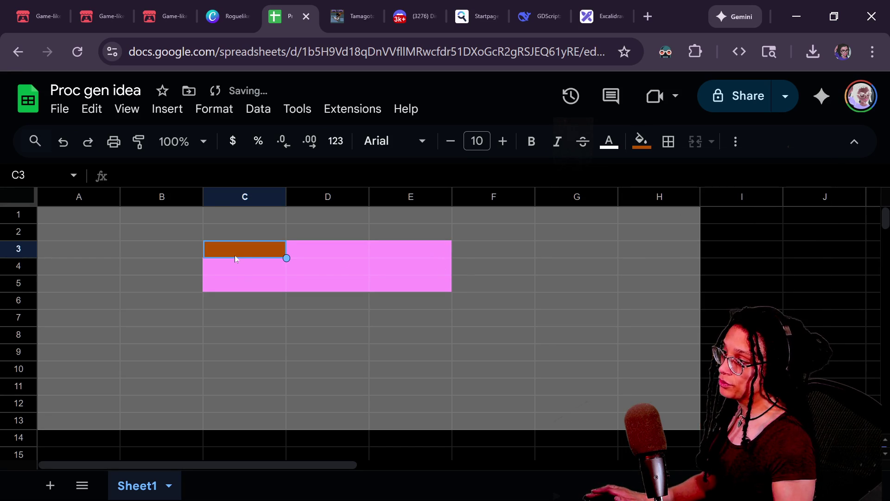
pyautogui.hotkey('ctrl', '+')
pyautogui.hotkey('ctrl', '+')
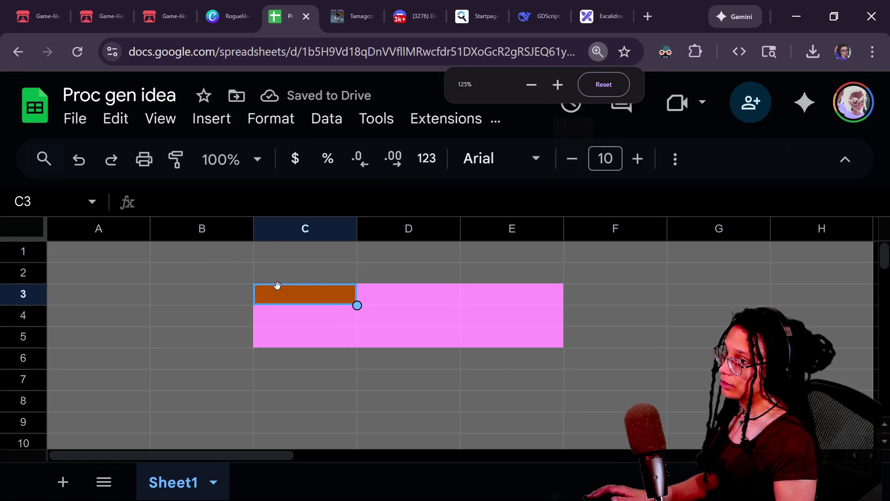
# - Enter the coordinate pair 3,3 in cell C3
pyautogui.click(326, 346)
pyautogui.click(297, 294)
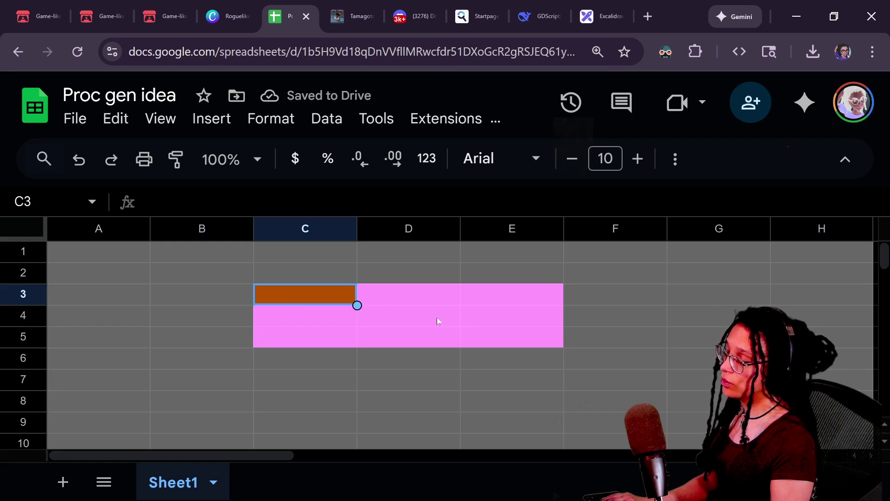
pyautogui.click(138, 251)
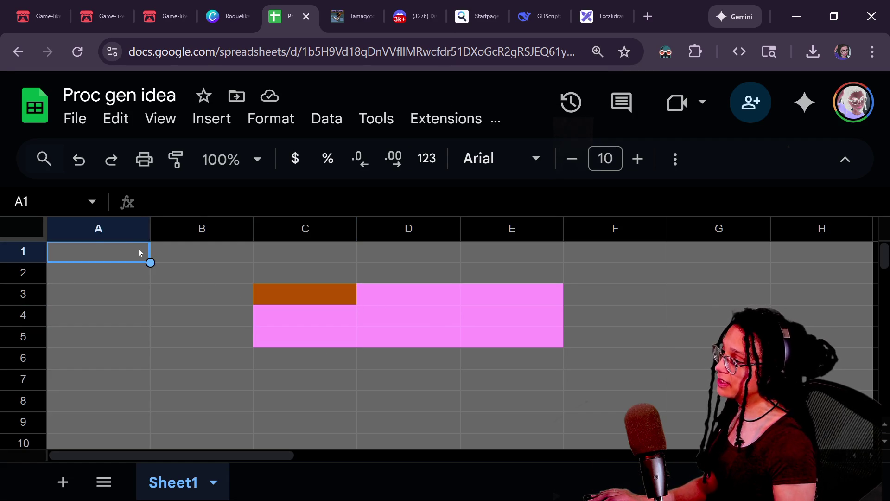
pyautogui.press('Right')
pyautogui.press('Right')
pyautogui.click(138, 251)
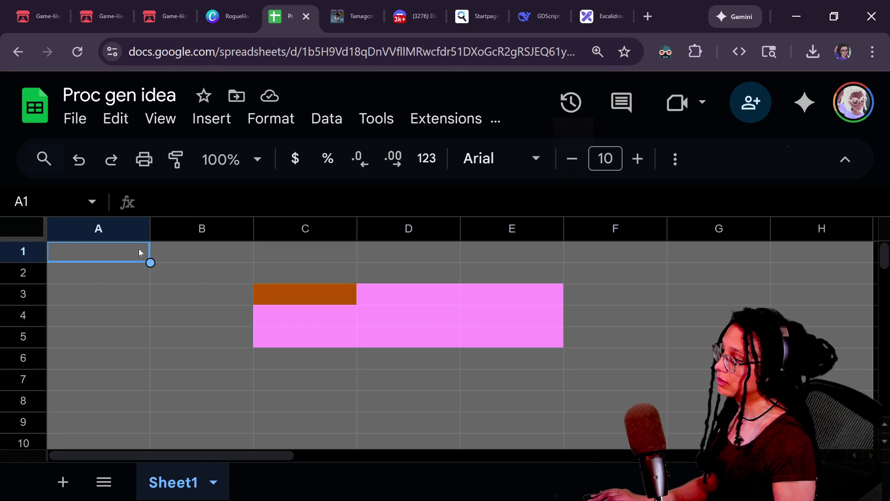
pyautogui.press('Down')
pyautogui.press('Down')
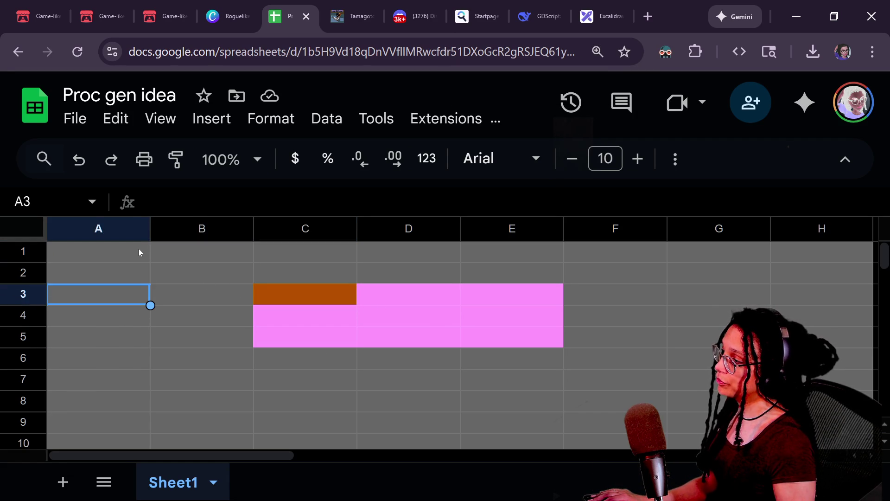
pyautogui.press('Right')
pyautogui.press('Right')
pyautogui.press('Right')
pyautogui.press('Left')
pyautogui.write('3M3')
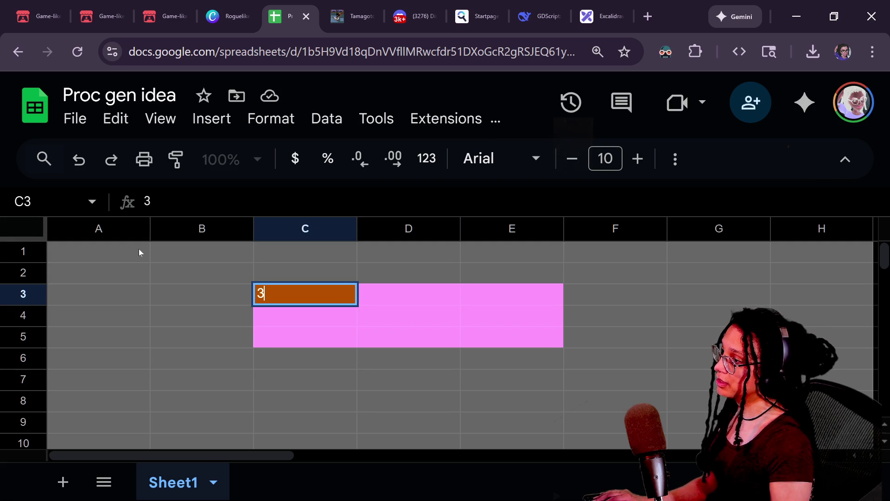
pyautogui.press('BackSpace')
pyautogui.press('BackSpace')
pyautogui.write(',3')
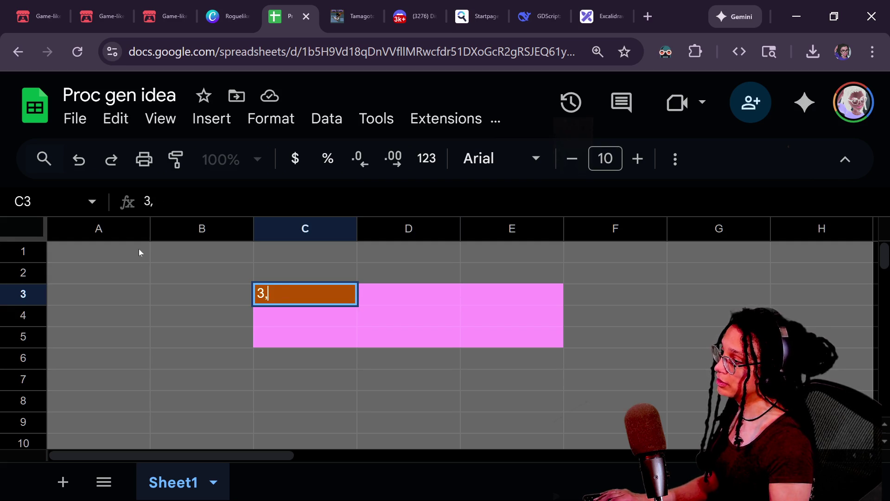
pyautogui.click(28, 227)
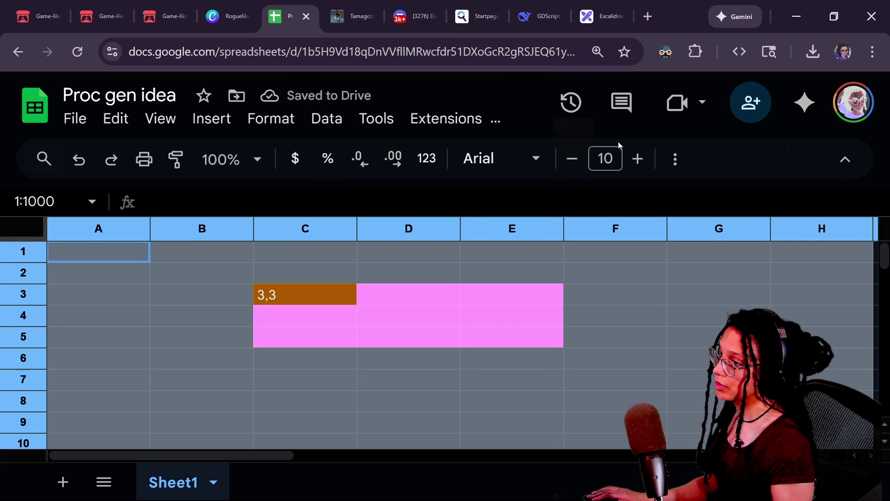
# - Centre-align C3 and enter 3,4 in D3 and 3,5 in E3
pyautogui.click(675, 159)
pyautogui.click(330, 200)
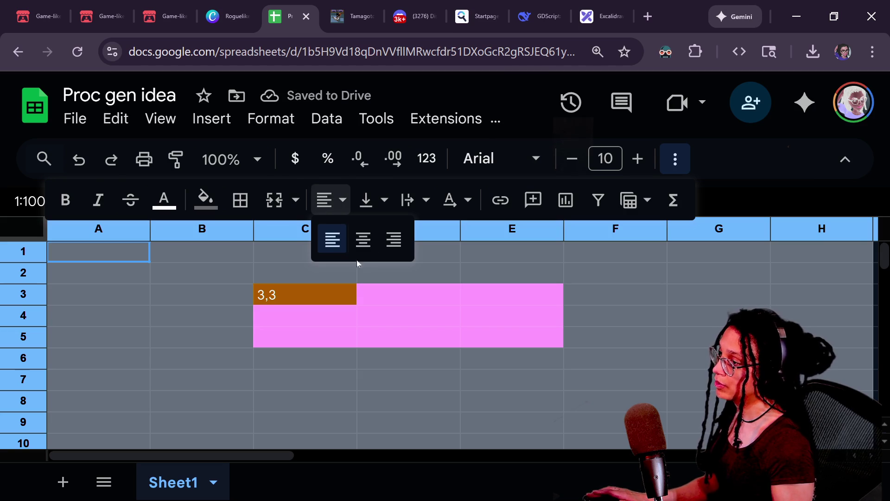
pyautogui.click(363, 239)
pyautogui.click(352, 332)
pyautogui.click(394, 277)
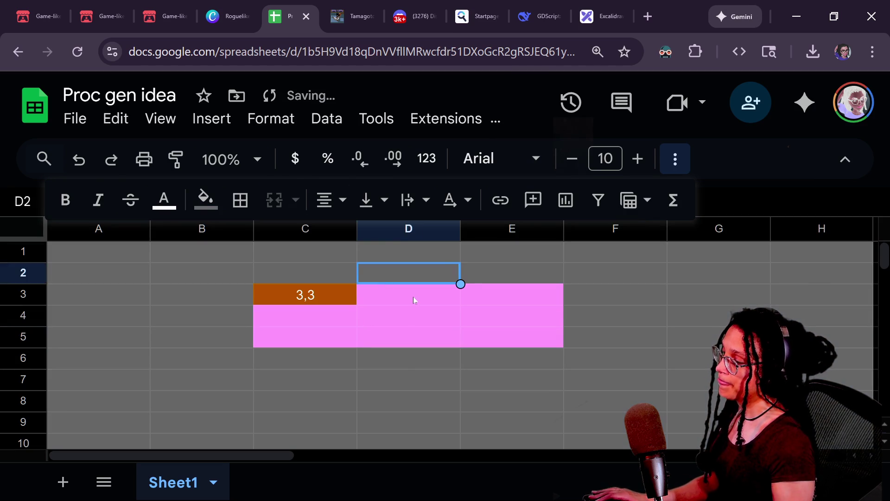
pyautogui.click(400, 287)
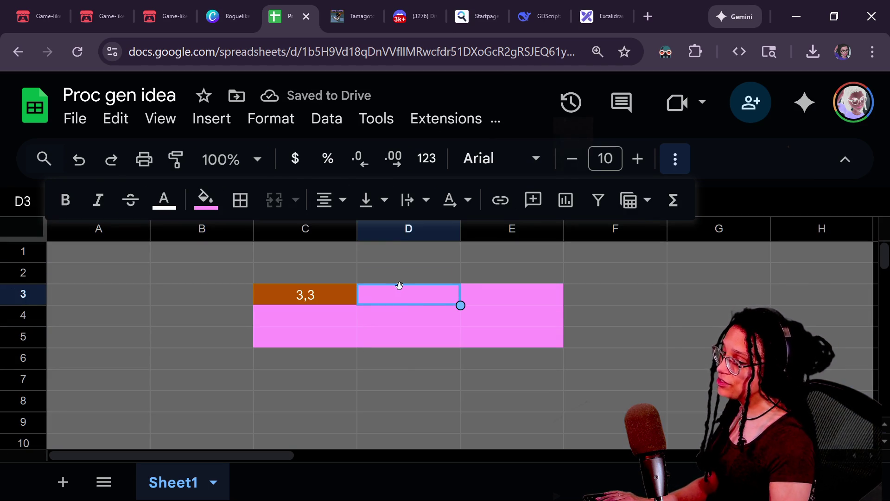
pyautogui.write('3')
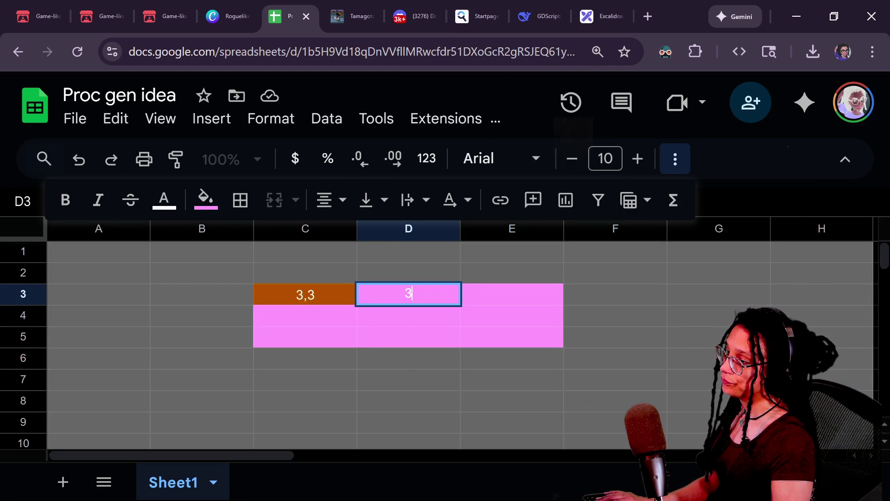
pyautogui.write(',4')
pyautogui.hotkey('ctrl', 'a')
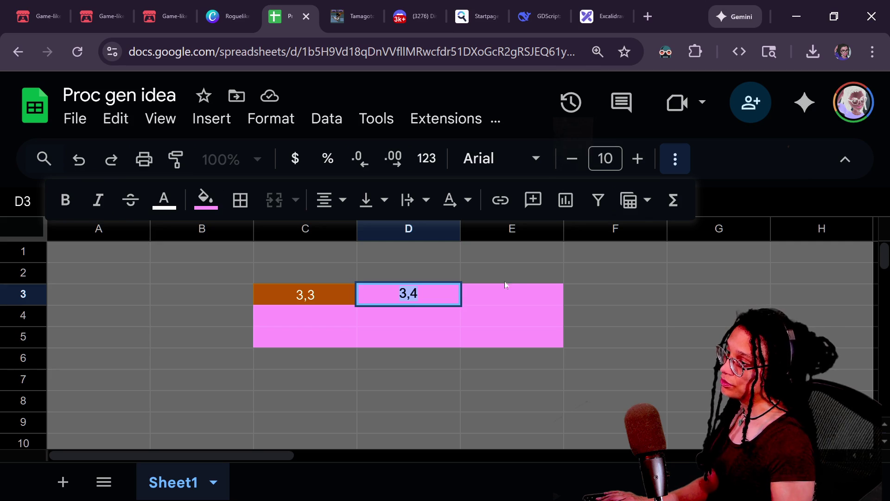
pyautogui.click(500, 320)
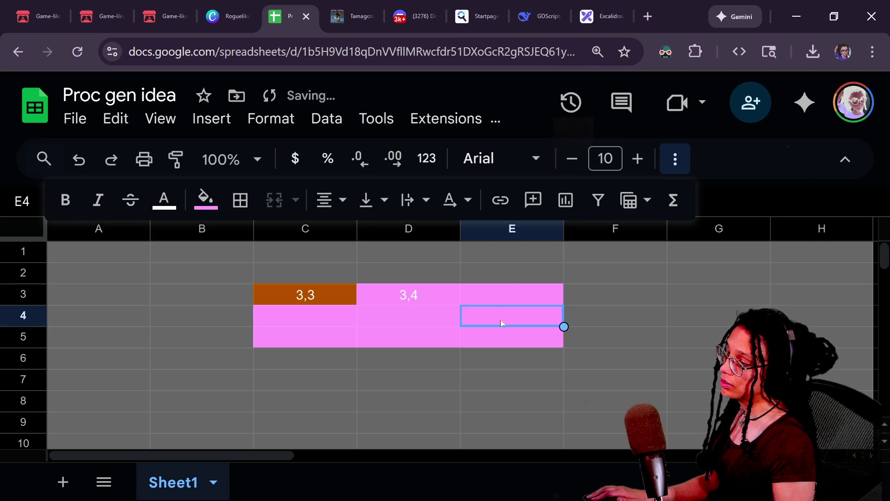
pyautogui.click(495, 302)
pyautogui.write('3,5')
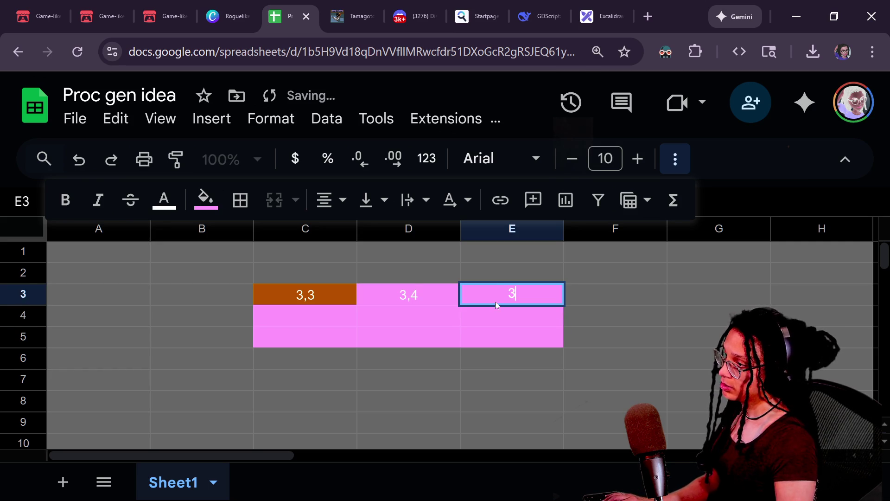
# - Make all the sheet's text black and bold, undoing an accidental move of 3,3
pyautogui.click(13, 227)
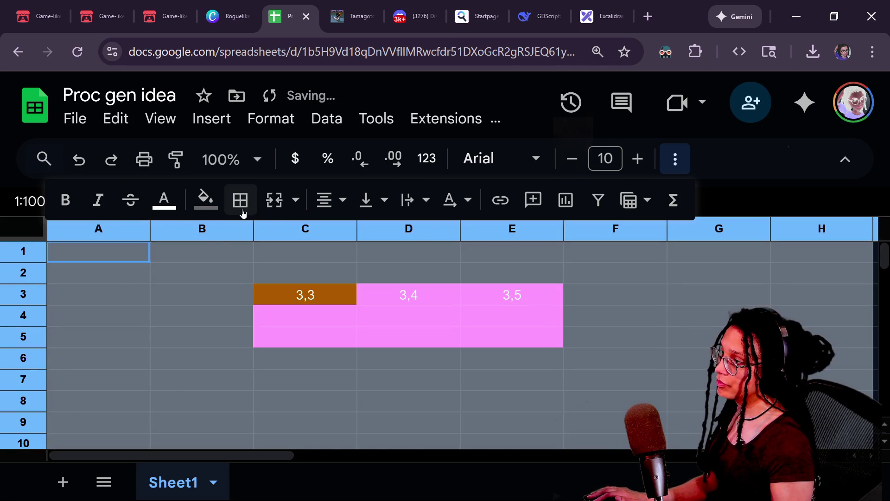
pyautogui.click(164, 200)
pyautogui.click(373, 274)
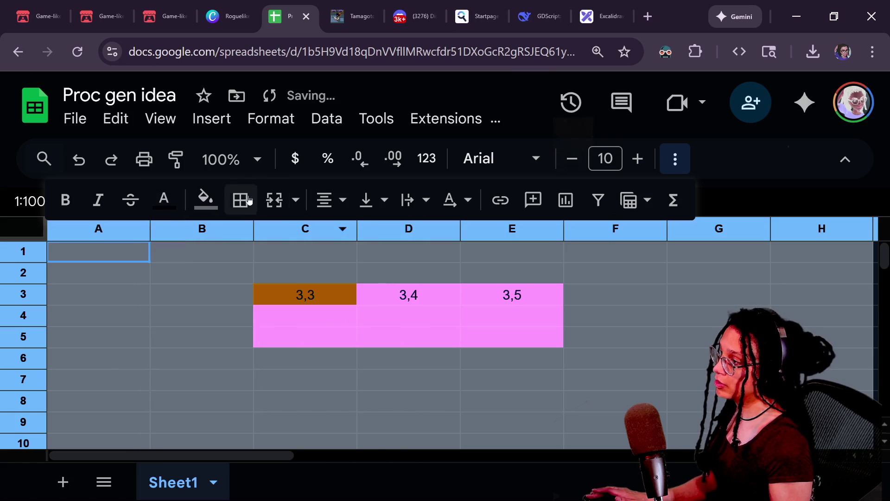
pyautogui.click(68, 195)
pyautogui.click(320, 299)
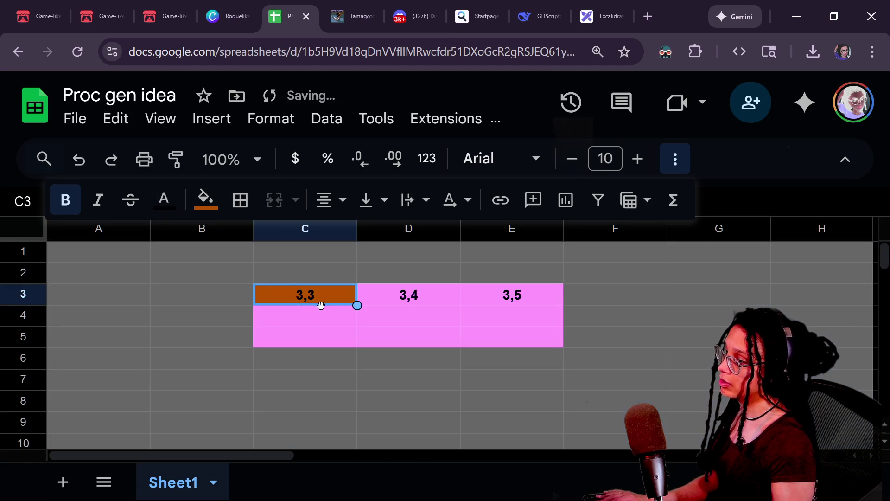
pyautogui.moveTo(320, 302); pyautogui.dragTo(321, 316)
pyautogui.hotkey('ctrl', 'z')
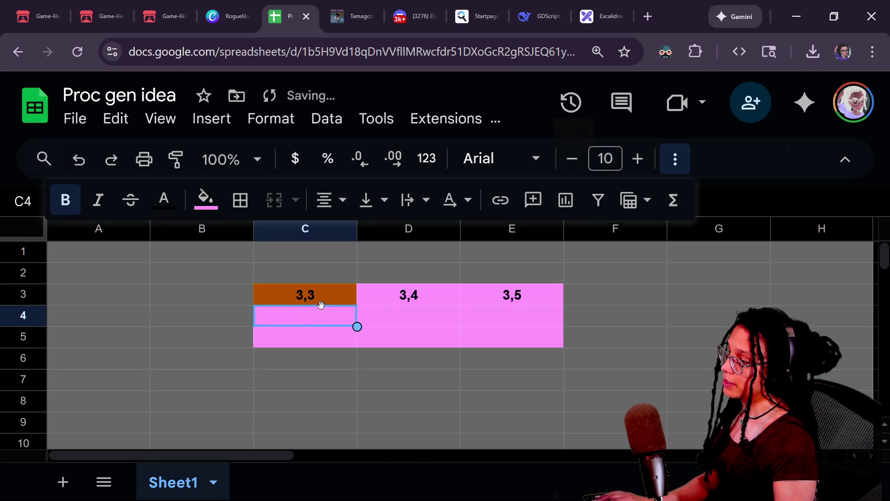
# - Fill row 4 with the pairs 4,3, 4,4 and 4,5 in C4:E4
pyautogui.write('43')
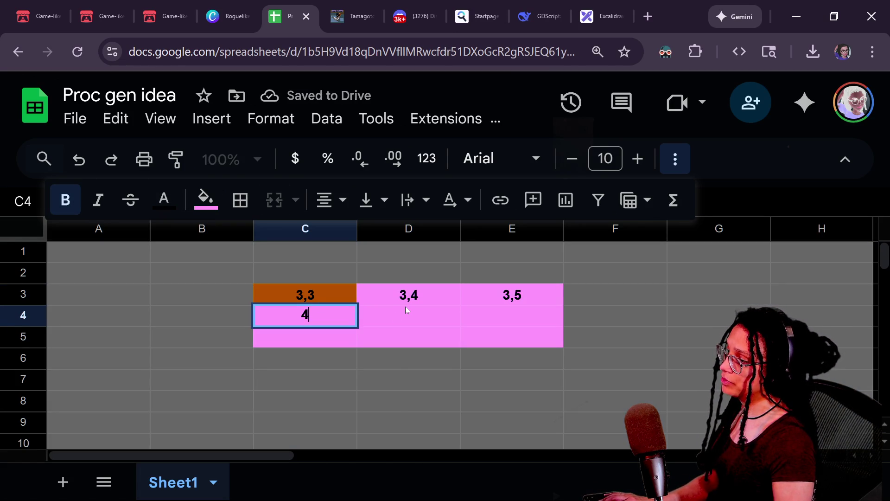
pyautogui.press('BackSpace')
pyautogui.write(',3')
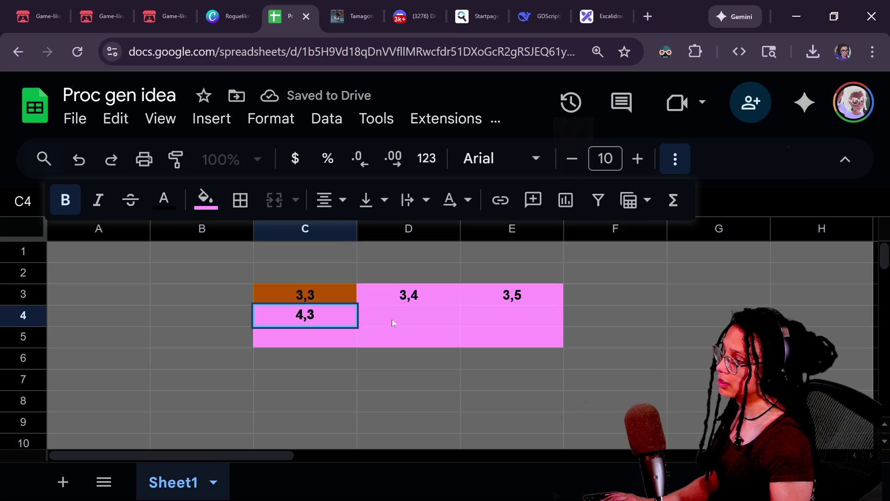
pyautogui.click(392, 324)
pyautogui.write('3')
pyautogui.hotkey('ctrl', '3')
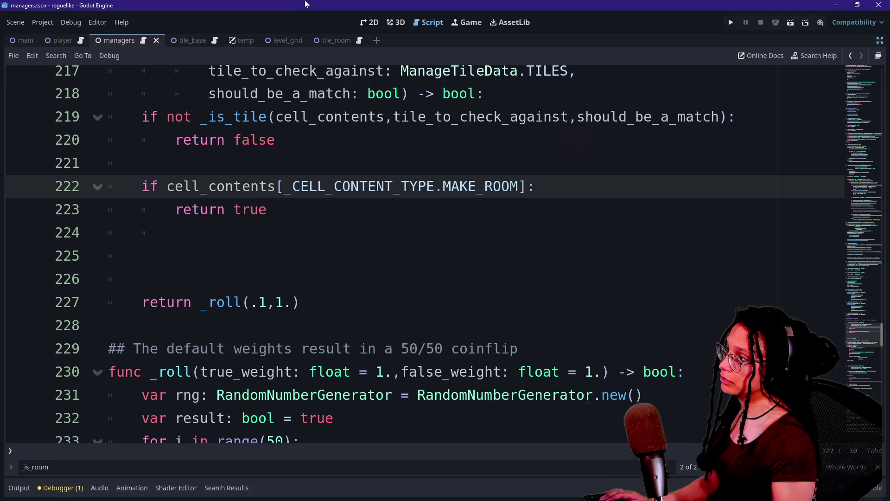
pyautogui.hotkey('ctrl', '5')
pyautogui.press('BackSpace')
pyautogui.write('4,4')
pyautogui.click(526, 319)
pyautogui.write('4,5')
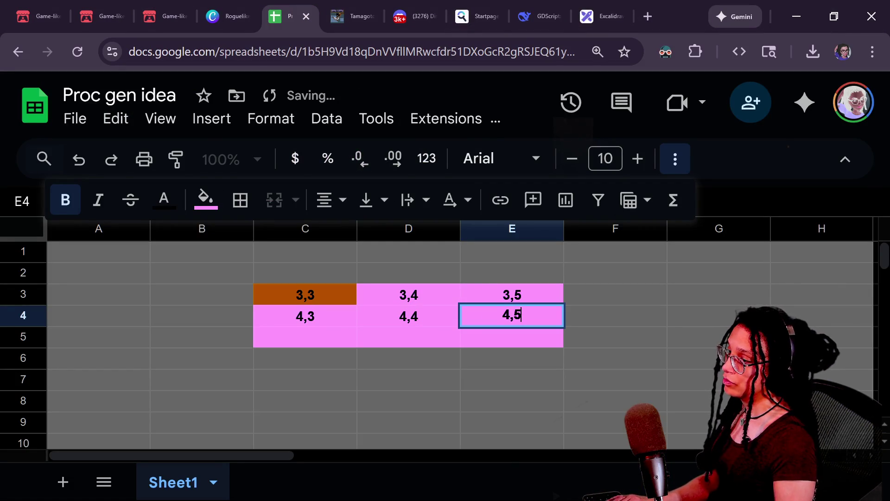
pyautogui.click(324, 340)
# - Fill row 5 with the pairs 5,3, 5,4 and 5,5 in C5:E5
pyautogui.write('5,4')
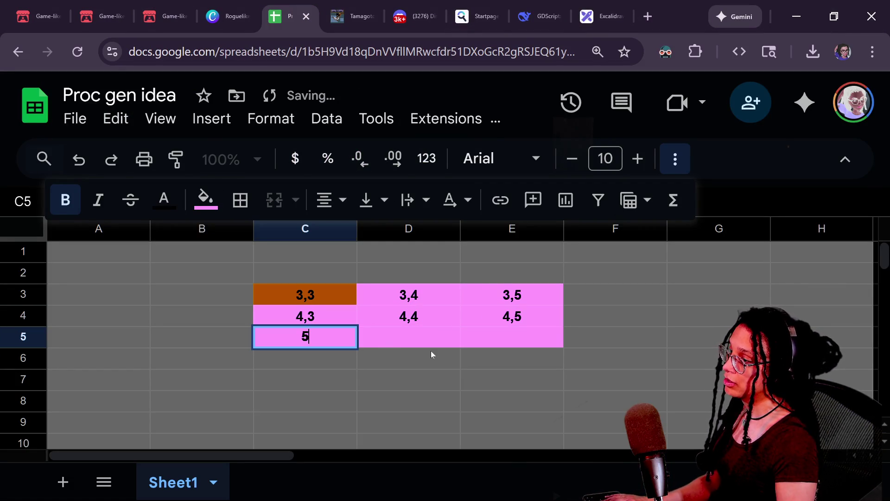
pyautogui.press('BackSpace')
pyautogui.write('3')
pyautogui.press('Tab')
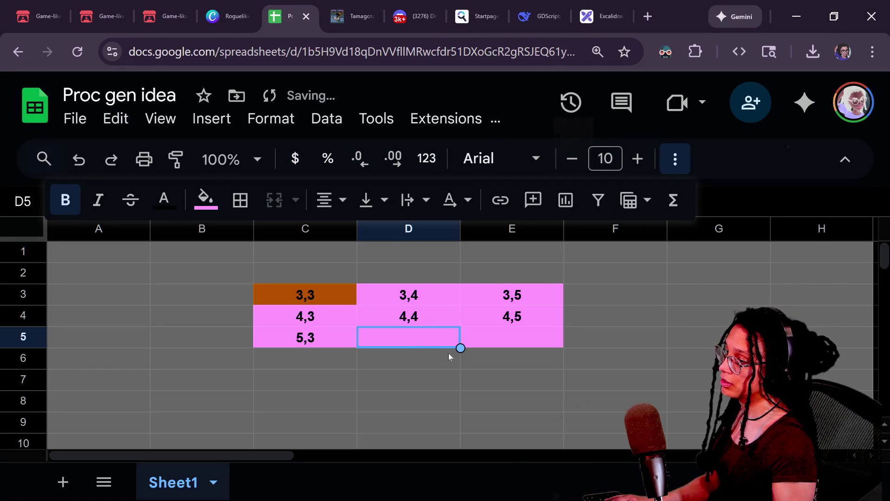
pyautogui.write('6,')
pyautogui.press('BackSpace')
pyautogui.press('BackSpace')
pyautogui.write('5,4')
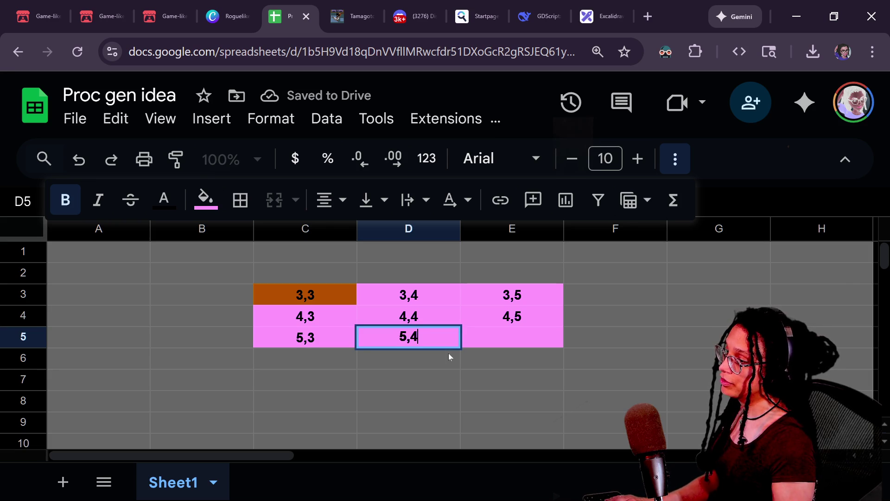
pyautogui.press('Tab')
pyautogui.write('6,6')
pyautogui.press('BackSpace')
pyautogui.press('BackSpace')
pyautogui.press('BackSpace')
pyautogui.write('5,5')
pyautogui.click(414, 364)
pyautogui.click(319, 295)
pyautogui.click(420, 338)
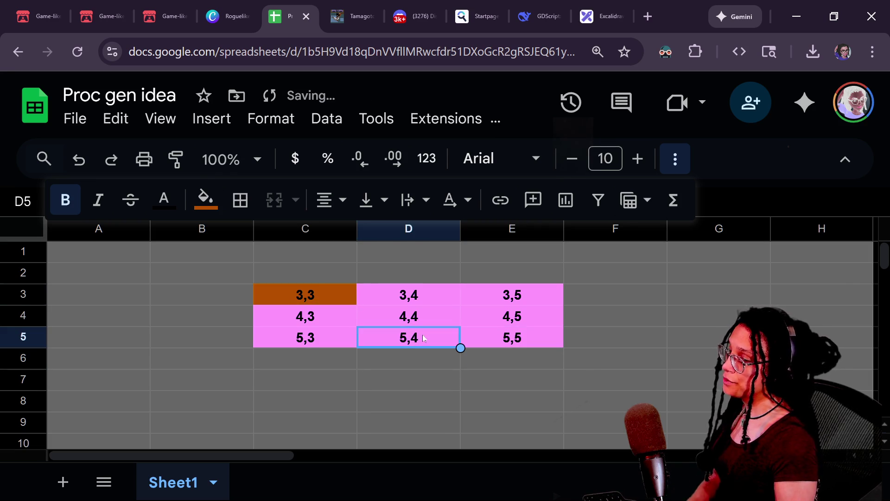
pyautogui.click(322, 299)
pyautogui.click(408, 299)
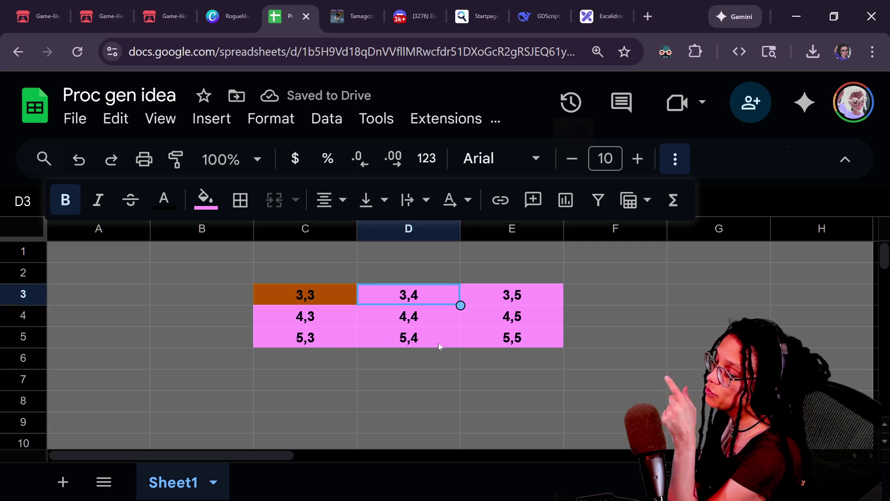
pyautogui.click(344, 333)
pyautogui.click(396, 288)
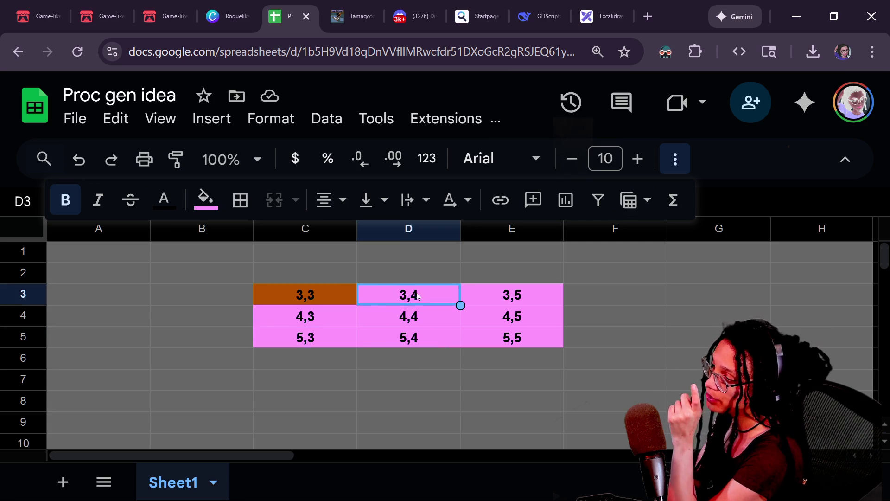
pyautogui.click(339, 315)
pyautogui.press('Right')
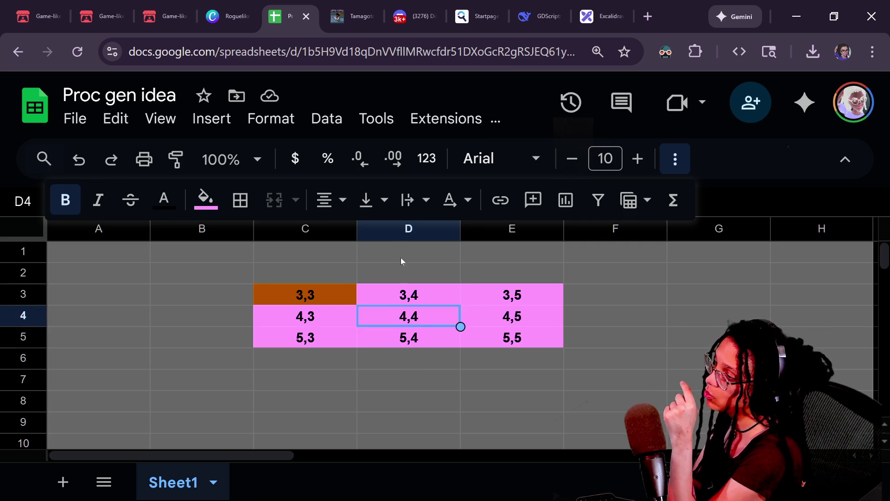
pyautogui.press('Up')
pyautogui.press('Up')
pyautogui.press('Up')
pyautogui.press('Down')
pyautogui.press('Down')
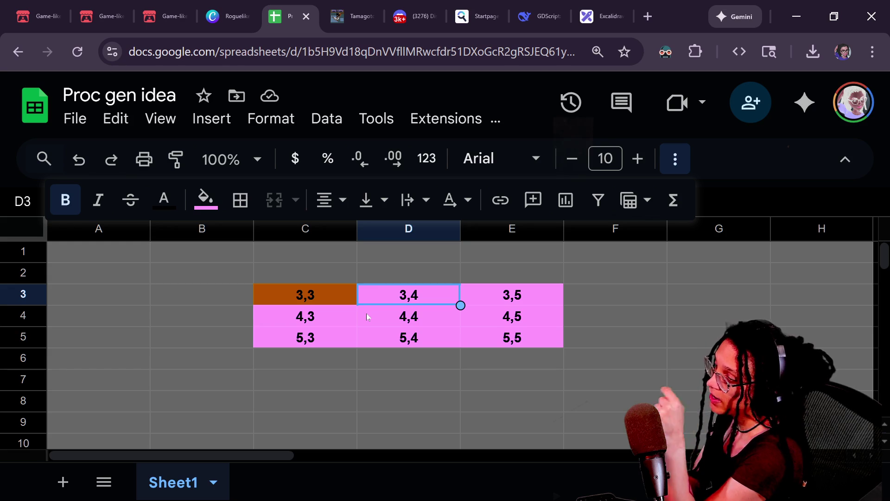
pyautogui.click(331, 299)
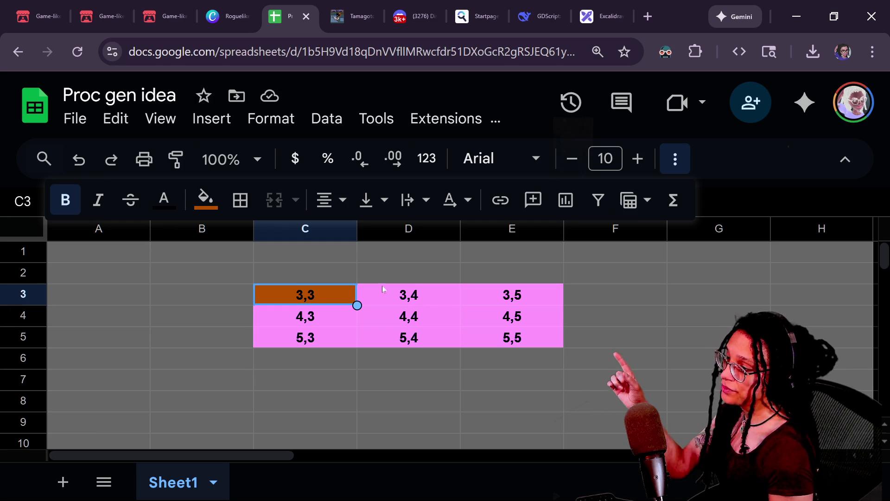
pyautogui.click(309, 343)
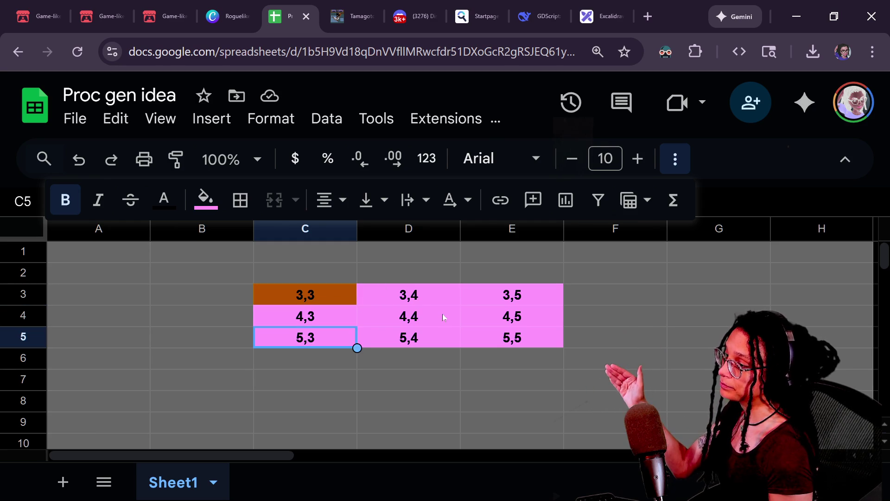
pyautogui.click(603, 300)
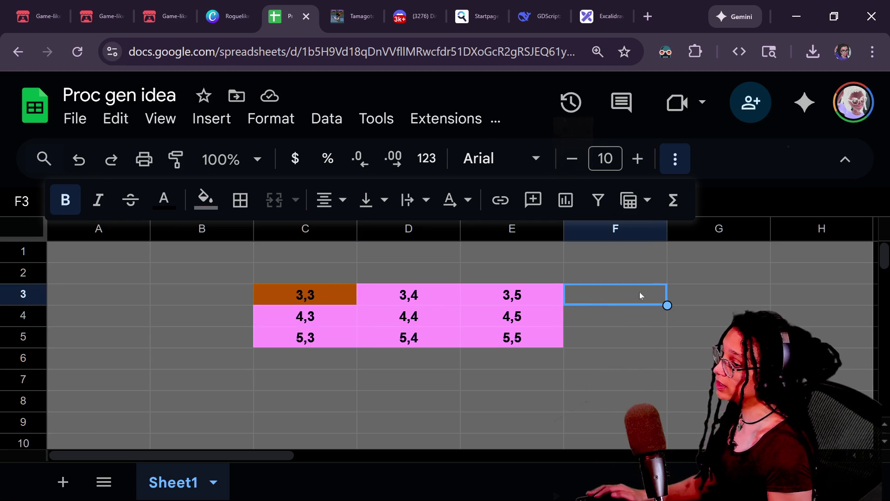
# - Select the empty block F3:G5 and give it the same pink fill colour
pyautogui.keyDown('shift'); pyautogui.click(694, 278); pyautogui.keyUp('shift')
pyautogui.click(691, 336)
pyautogui.keyDown('shift'); pyautogui.click(618, 294); pyautogui.keyUp('shift')
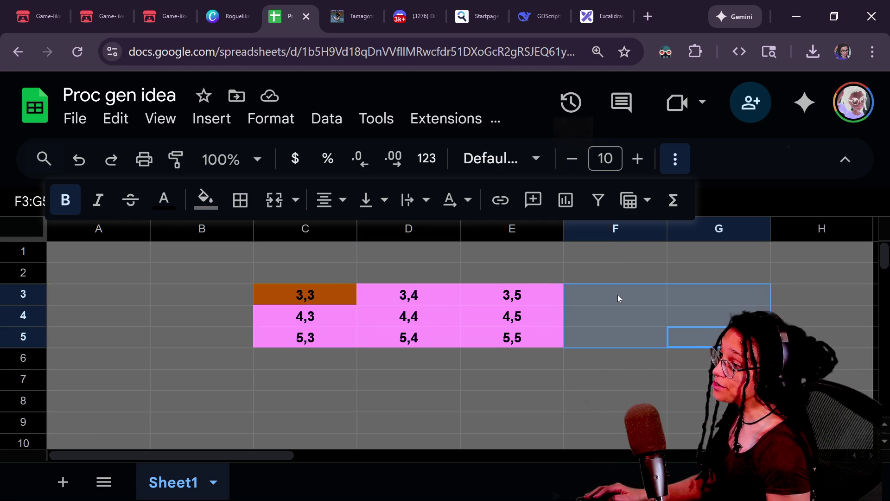
pyautogui.click(675, 158)
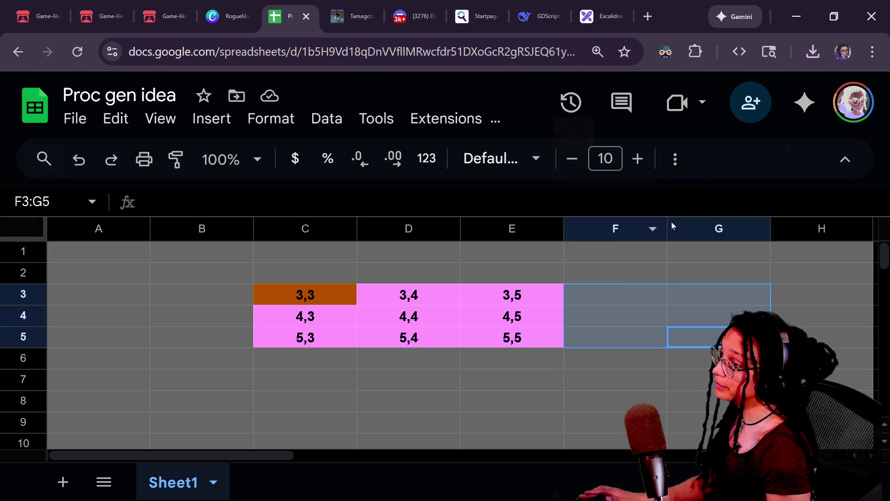
pyautogui.click(675, 158)
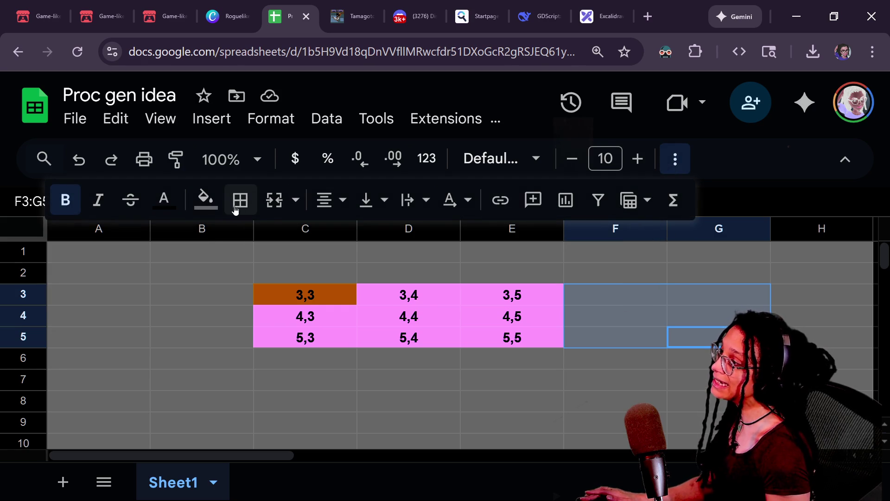
pyautogui.click(205, 200)
pyautogui.click(392, 299)
pyautogui.click(615, 358)
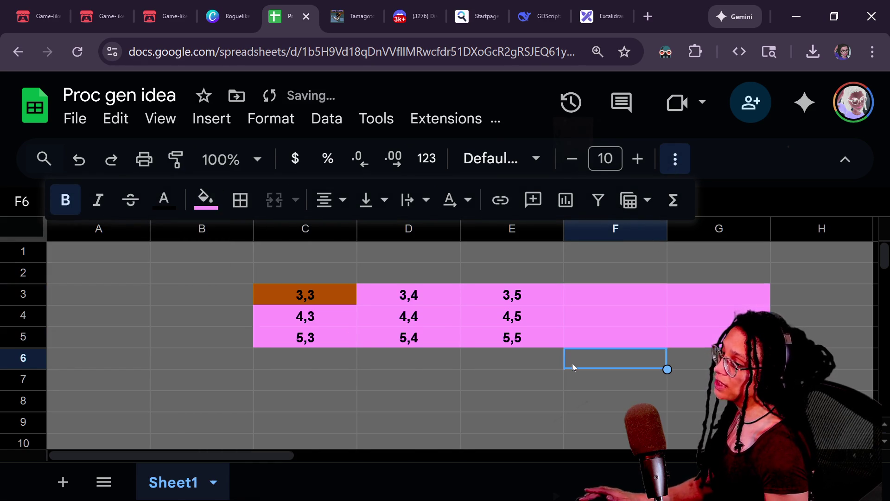
pyautogui.click(361, 286)
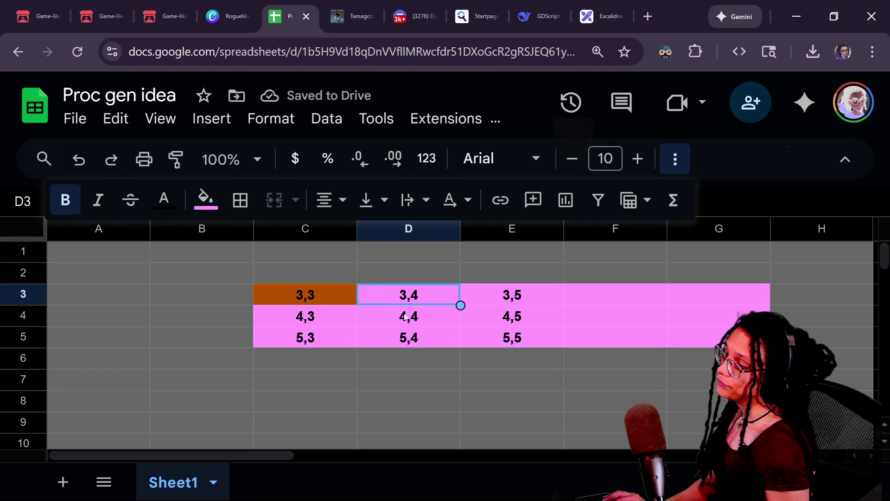
# - Undo the pink fill on F3:G5 and point out the grid's 3,3, 3,5, 5,3 and 3,4 cells
pyautogui.hotkey('ctrl', 'z')
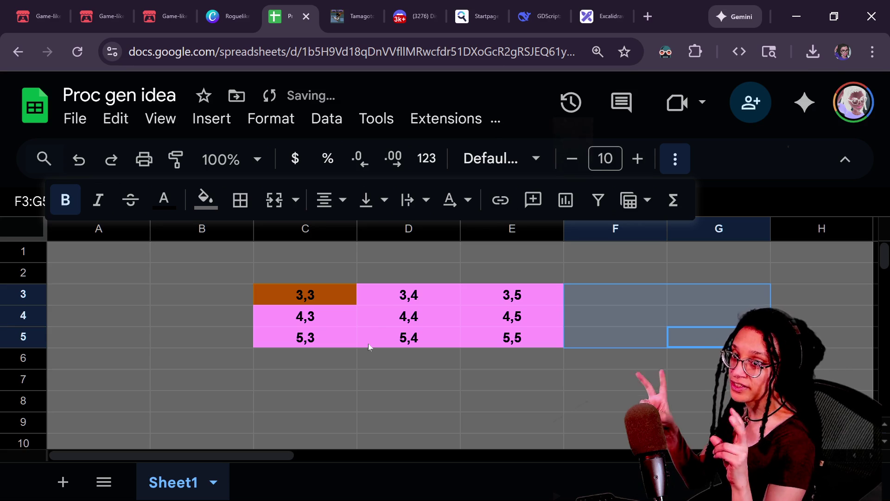
pyautogui.click(330, 299)
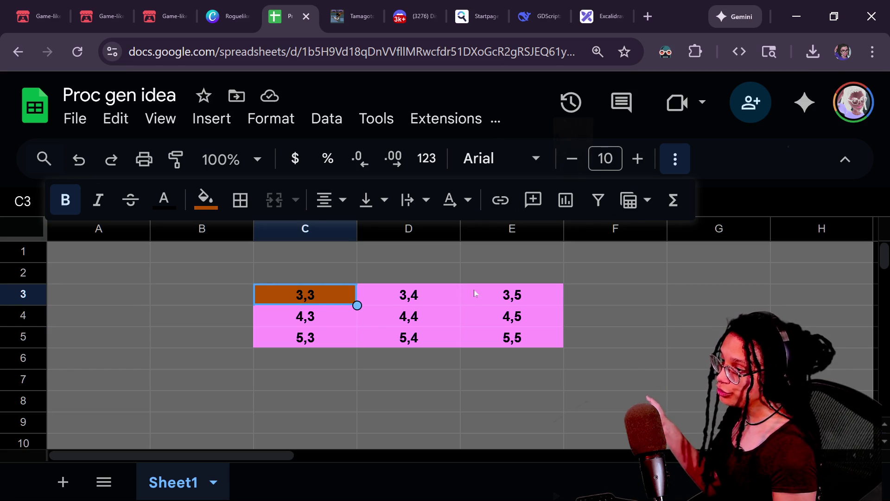
pyautogui.click(496, 292)
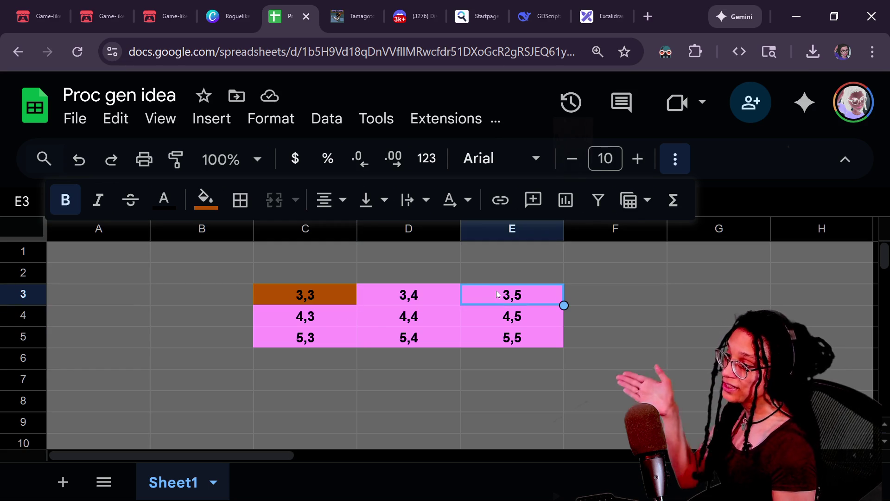
pyautogui.click(327, 295)
pyautogui.click(327, 342)
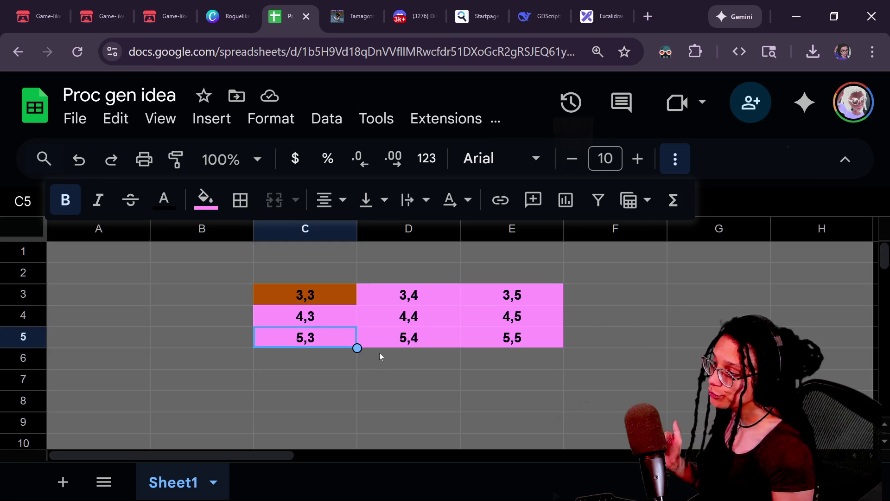
pyautogui.click(389, 296)
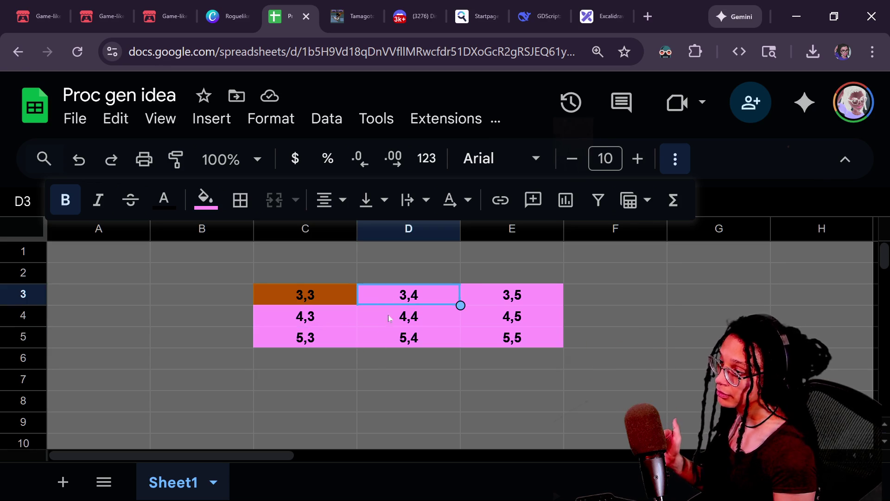
pyautogui.click(312, 292)
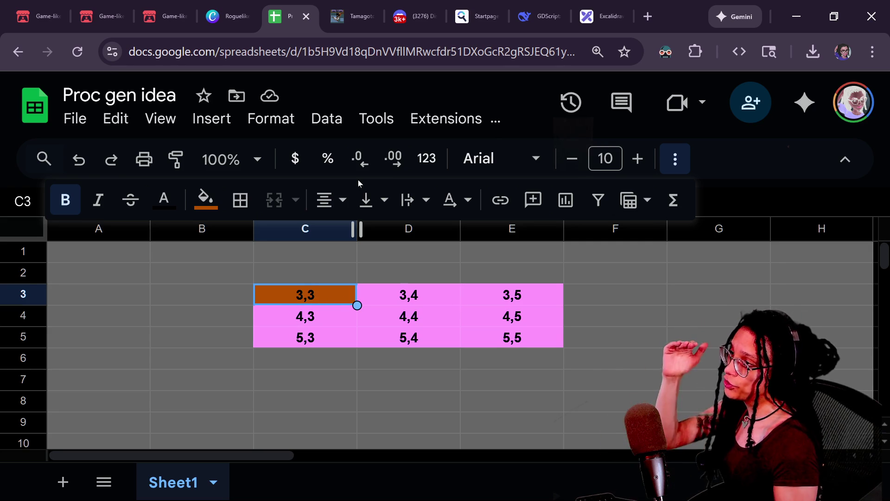
# - Snip a screenshot of the coordinate grid with Win+Shift+S
pyautogui.click(212, 273)
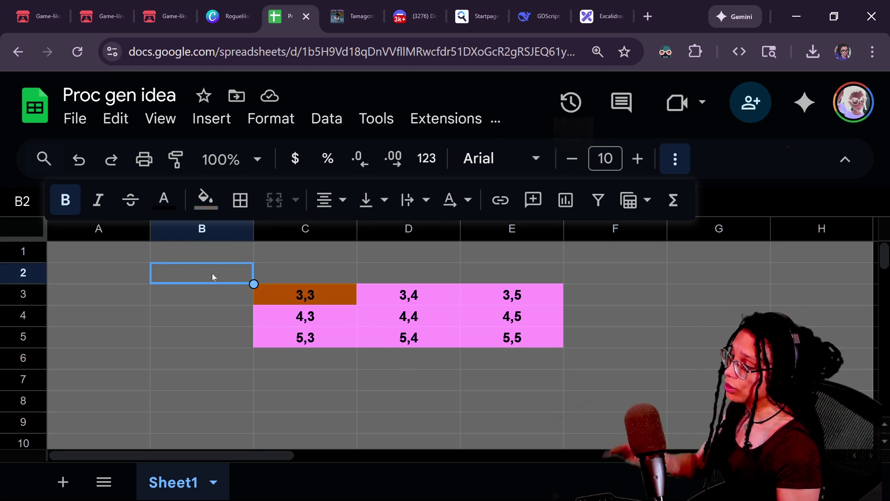
pyautogui.click(279, 292)
pyautogui.press('super+shift+s')
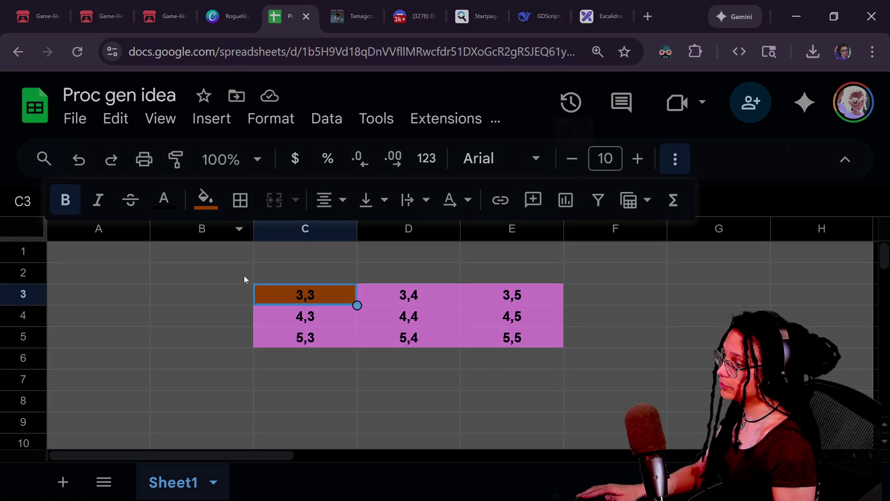
pyautogui.moveTo(249, 277); pyautogui.dragTo(601, 385)
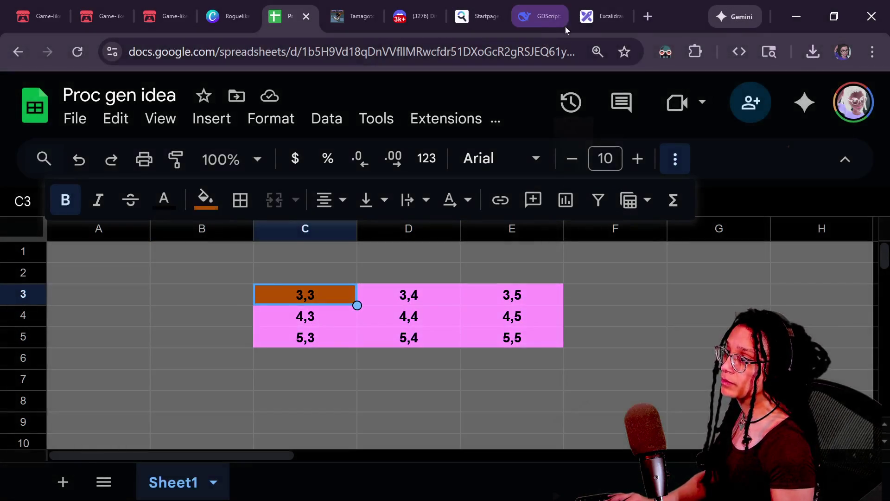
# - Paste the coordinate-grid screenshot onto the Excalidraw board and move it down-right
pyautogui.click(598, 16)
pyautogui.scroll(-4, 261, 299)
pyautogui.hscroll(-6, 261, 299)
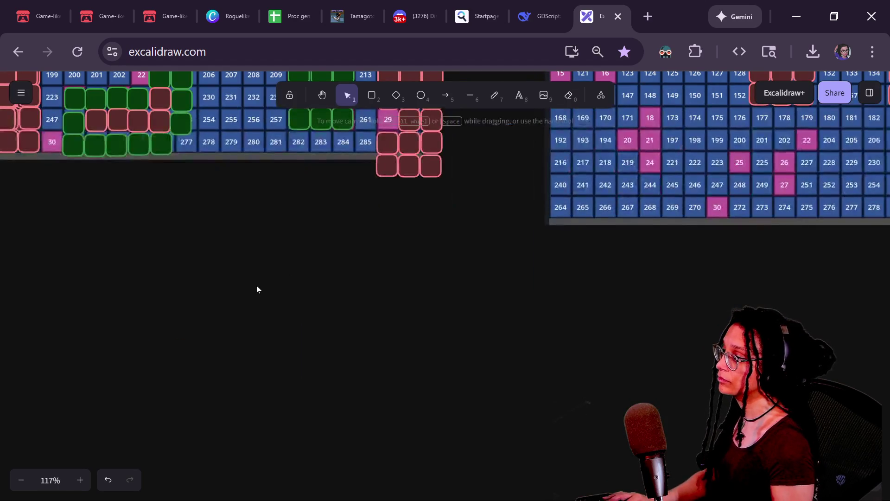
pyautogui.hotkey('ctrl', 'v')
pyautogui.moveTo(379, 288); pyautogui.dragTo(453, 351)
pyautogui.scroll(-2, 453, 352)
pyautogui.hscroll(-2, 453, 351)
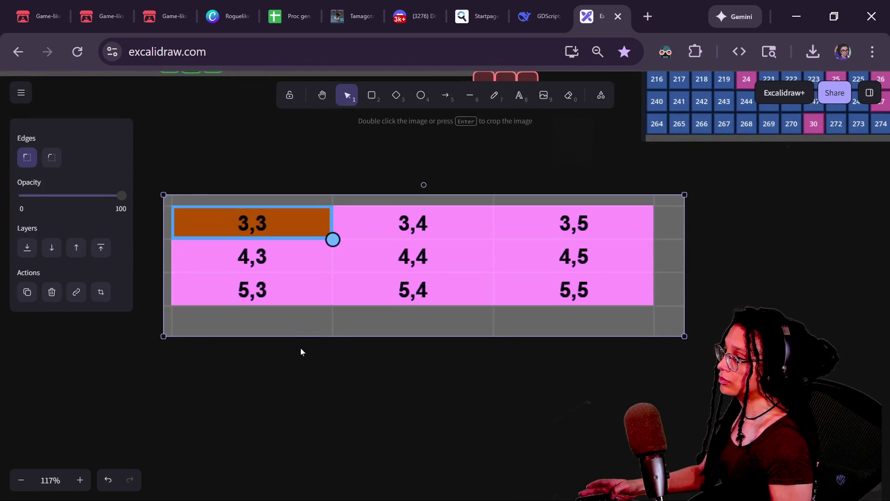
pyautogui.scroll(-2, 301, 348)
# - Add an orange extra-large text '3' below the grid image
pyautogui.click(514, 103)
pyautogui.moveTo(172, 353)
pyautogui.mouseDown()
pyautogui.moveTo(330, 425)
pyautogui.moveTo(352, 453)
pyautogui.mouseUp()
pyautogui.click(91, 149)
pyautogui.click(76, 242)
pyautogui.click(100, 242)
pyautogui.click(272, 383)
pyautogui.click(295, 370)
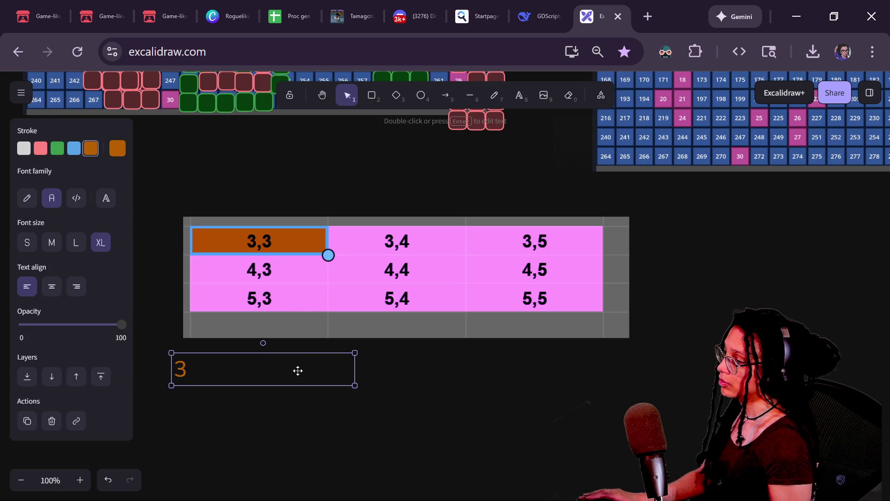
# - Duplicate the 3 as a green copy and arrange both digits below the grid
pyautogui.moveTo(353, 368)
pyautogui.mouseDown()
pyautogui.moveTo(193, 368)
pyautogui.moveTo(264, 374)
pyautogui.mouseUp()
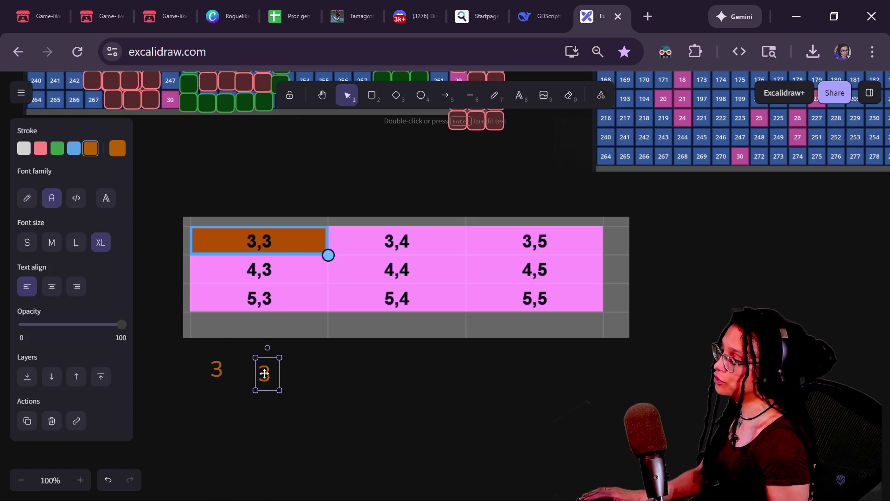
pyautogui.click(57, 148)
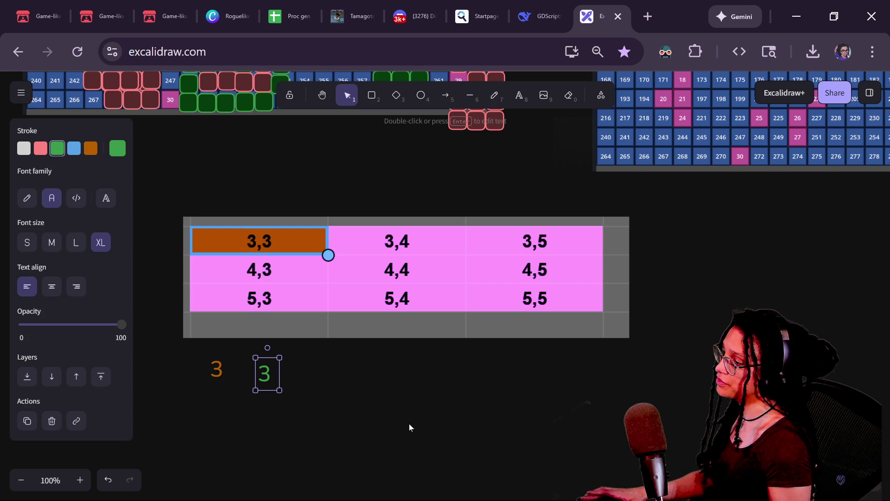
pyautogui.scroll(-1, 319, 343)
pyautogui.moveTo(288, 345); pyautogui.dragTo(335, 385)
pyautogui.moveTo(248, 350)
pyautogui.mouseDown()
pyautogui.moveTo(249, 387)
pyautogui.moveTo(240, 351)
pyautogui.mouseUp()
pyautogui.doubleClick(239, 351)
# - Type 'ROW #' as the orange label and widen it onto one line
pyautogui.write('row')
pyautogui.press('BackSpace')
pyautogui.press('BackSpace')
pyautogui.write('ROW #')
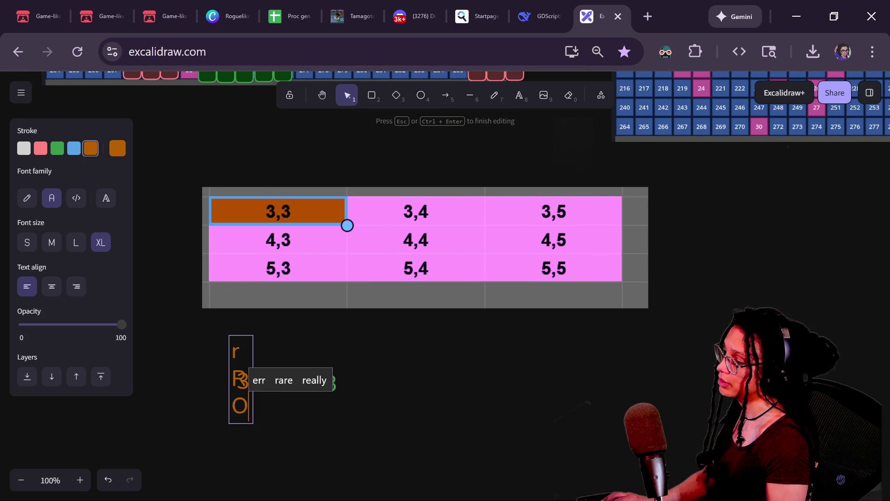
pyautogui.press('Escape')
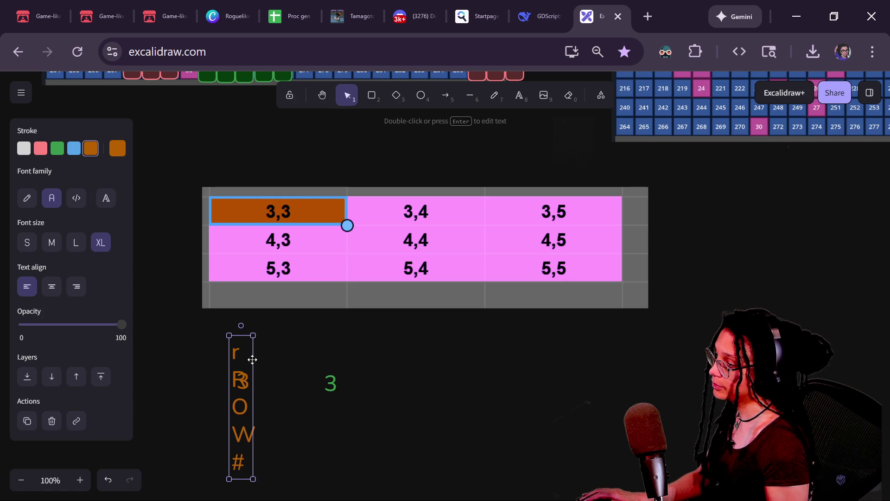
pyautogui.moveTo(253, 363); pyautogui.dragTo(346, 353)
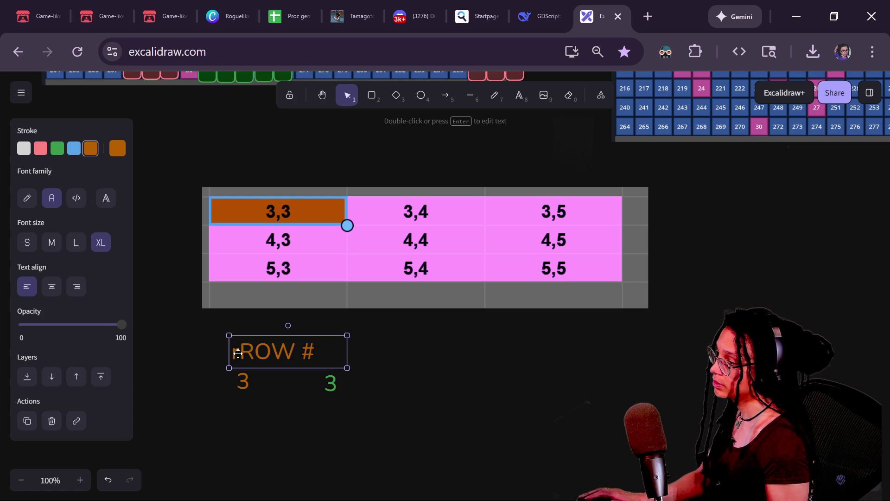
# - Retype the orange label in lowercase as 'row #'
pyautogui.press('Return')
pyautogui.press('Right')
pyautogui.hotkey('ctrl', 'a')
pyautogui.write('R')
pyautogui.press('BackSpace')
pyautogui.press('capslock')
pyautogui.write('row $')
pyautogui.press('BackSpace')
pyautogui.write('#')
pyautogui.click(377, 351)
# - Copy the label to the right, change it to 'cell #' and colour it green
pyautogui.click(304, 349)
pyautogui.click(327, 352)
pyautogui.click(317, 349)
pyautogui.moveTo(323, 349)
pyautogui.mouseDown()
pyautogui.moveTo(263, 349)
pyautogui.moveTo(362, 349)
pyautogui.mouseUp()
pyautogui.doubleClick(361, 348)
pyautogui.press('Left')
pyautogui.press('Delete')
pyautogui.press('Delete')
pyautogui.press('Delete')
pyautogui.write('cell')
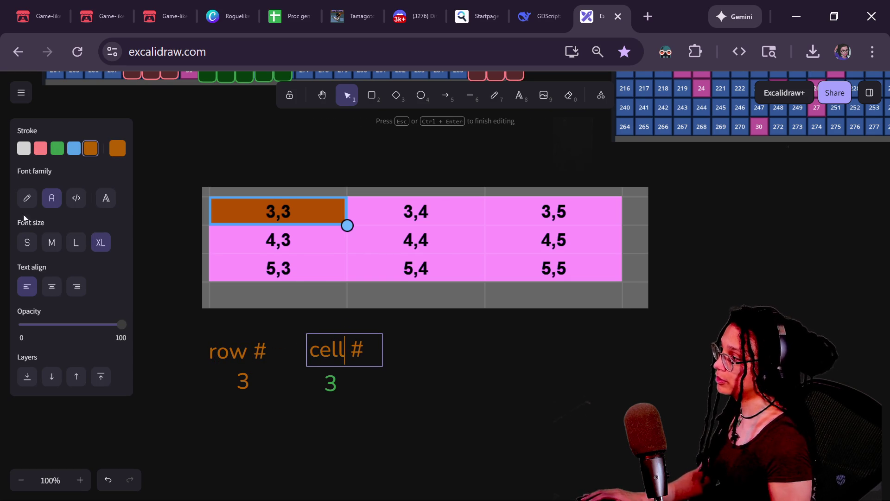
pyautogui.click(57, 148)
pyautogui.click(292, 393)
# - Move both labels and digits down together and copy the 'cell #' label up-left
pyautogui.moveTo(240, 441); pyautogui.dragTo(236, 397)
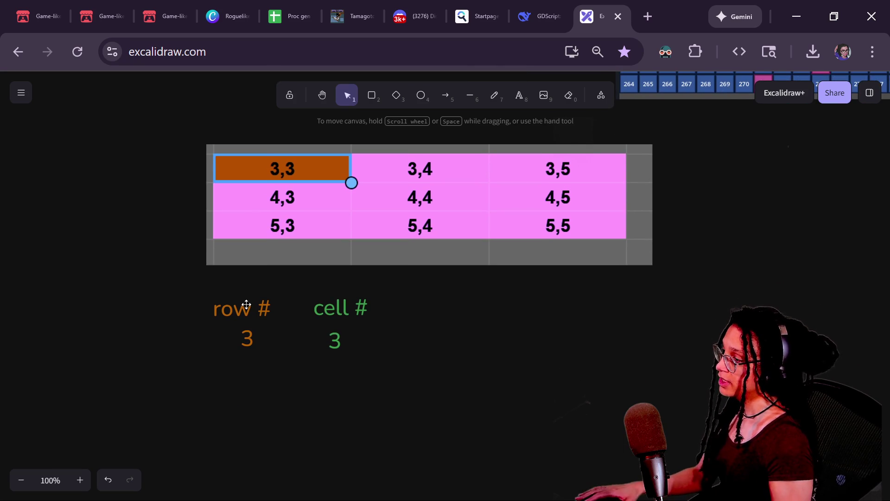
pyautogui.moveTo(197, 300); pyautogui.dragTo(357, 364)
pyautogui.click(220, 289)
pyautogui.moveTo(202, 284); pyautogui.dragTo(425, 372)
pyautogui.moveTo(343, 306)
pyautogui.mouseDown()
pyautogui.moveTo(350, 347)
pyautogui.moveTo(337, 308)
pyautogui.mouseUp()
pyautogui.click(428, 324)
pyautogui.click(376, 350)
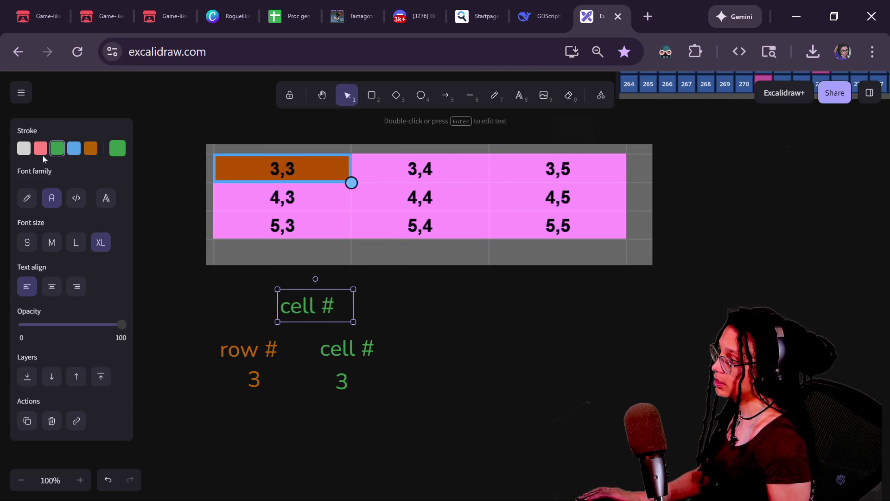
# - Make the copied label white, retype it as 'row offset', and set it to size L under the grid
pyautogui.click(23, 147)
pyautogui.press('4')
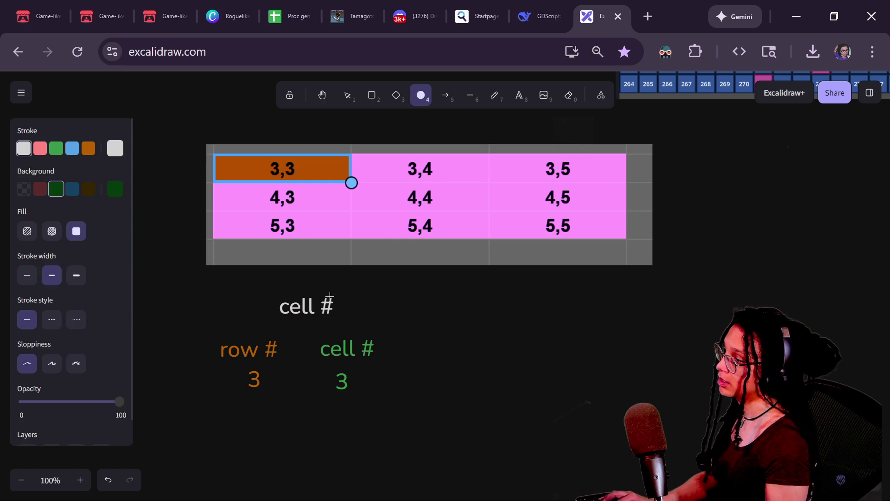
pyautogui.press('Escape')
pyautogui.doubleClick(296, 306)
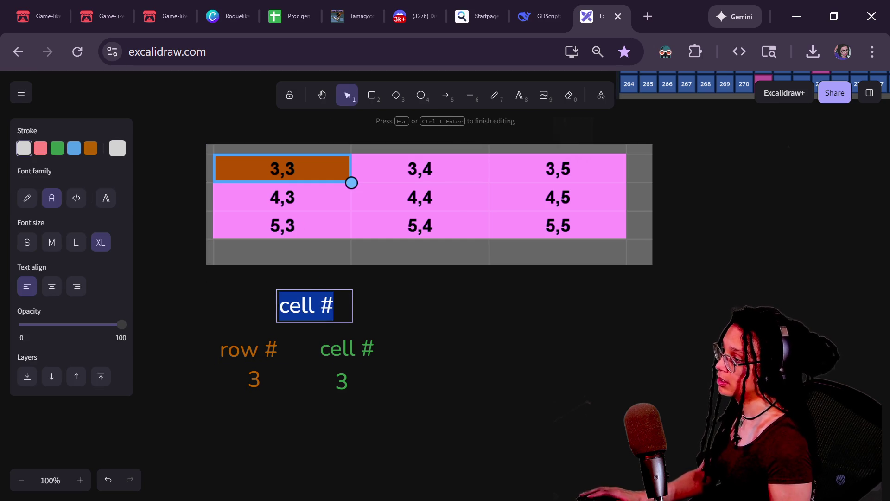
pyautogui.write('offset')
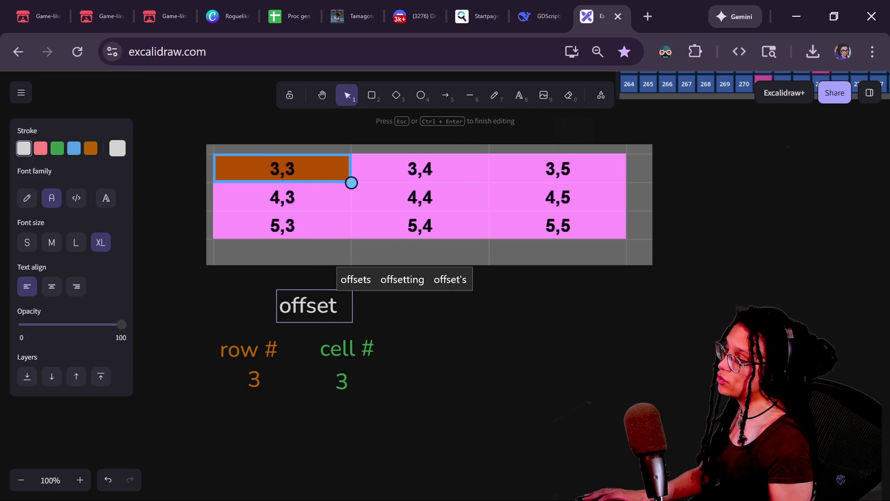
pyautogui.write('row')
pyautogui.press('Return')
pyautogui.press('Escape')
pyautogui.moveTo(330, 314)
pyautogui.mouseDown()
pyautogui.moveTo(240, 292)
pyautogui.moveTo(368, 298)
pyautogui.mouseUp()
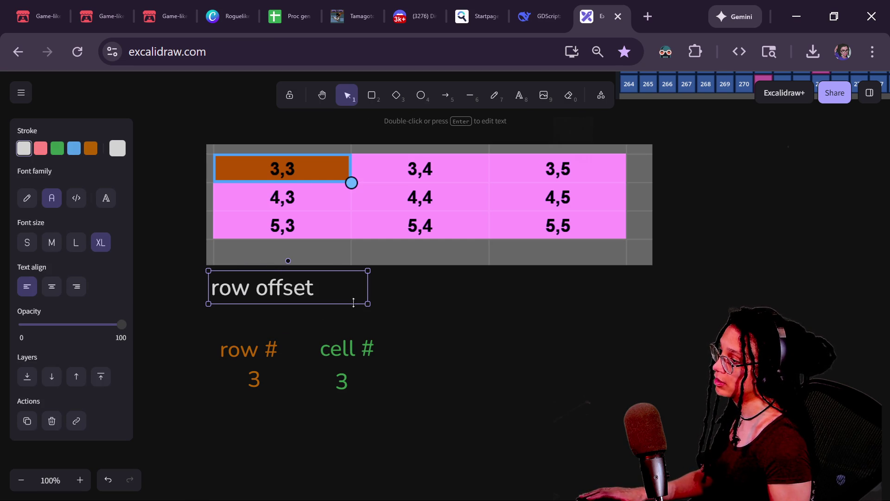
pyautogui.click(52, 242)
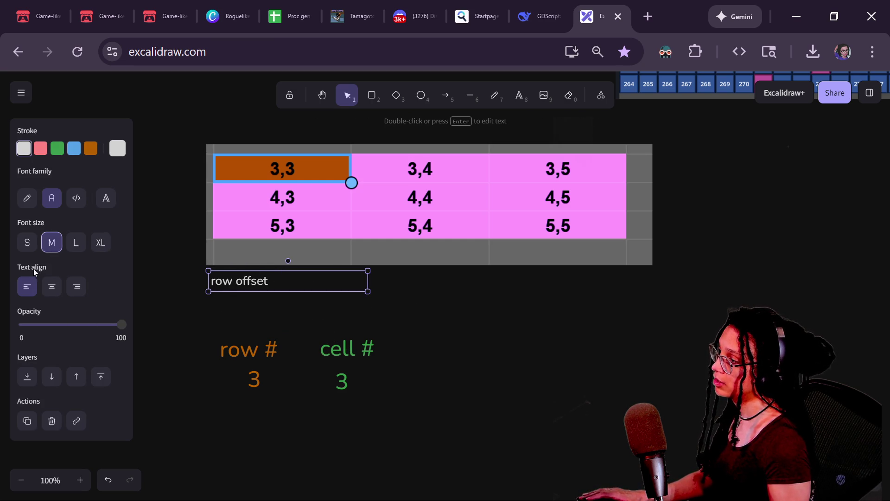
pyautogui.click(100, 242)
pyautogui.click(76, 242)
# - Copy 'row offset' to the right, change it to 'cell offset', and align both headings
pyautogui.moveTo(277, 283)
pyautogui.mouseDown()
pyautogui.moveTo(288, 293)
pyautogui.moveTo(281, 288)
pyautogui.moveTo(422, 291)
pyautogui.moveTo(367, 288)
pyautogui.mouseUp()
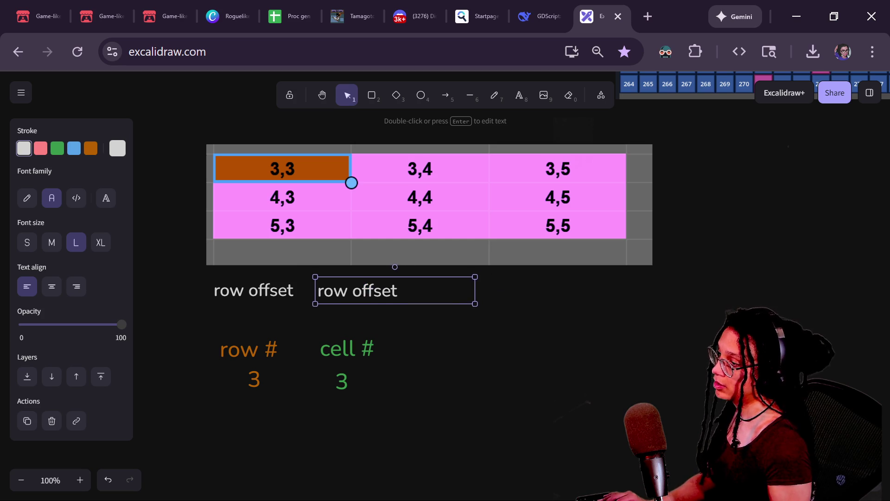
pyautogui.doubleClick(367, 288)
pyautogui.press('Left')
pyautogui.press('Delete')
pyautogui.press('Delete')
pyautogui.press('Delete')
pyautogui.write('cell')
pyautogui.click(262, 330)
pyautogui.moveTo(273, 283); pyautogui.dragTo(268, 286)
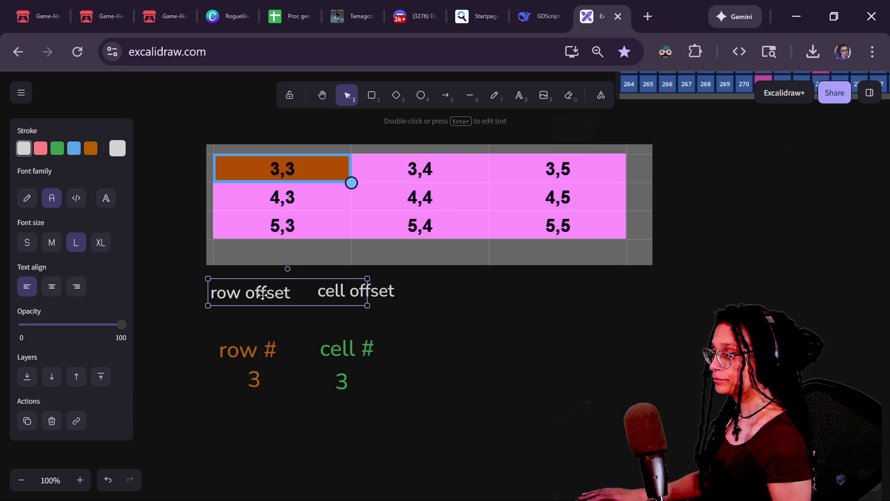
pyautogui.moveTo(375, 293); pyautogui.dragTo(371, 294)
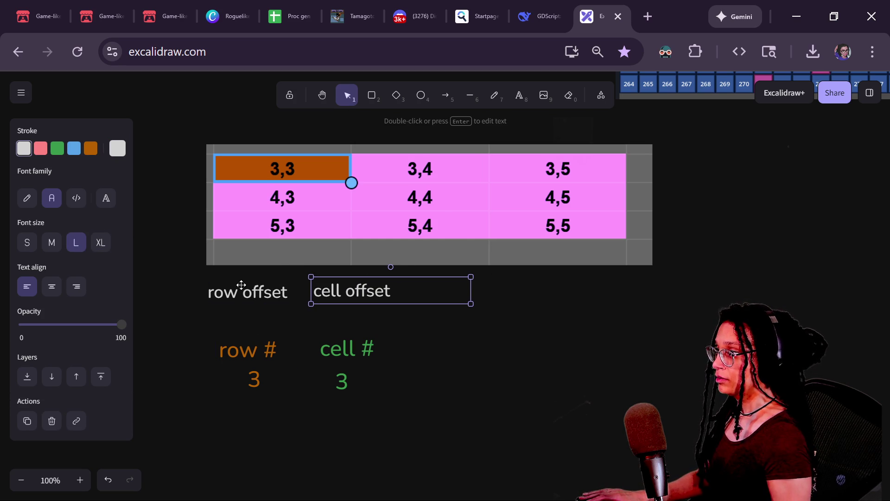
# - Add a '2' beneath both the 'row offset' and 'cell offset' headings
pyautogui.click(227, 285)
pyautogui.moveTo(238, 296); pyautogui.dragTo(238, 330)
pyautogui.moveTo(362, 323)
pyautogui.mouseDown()
pyautogui.moveTo(283, 324)
pyautogui.moveTo(290, 322)
pyautogui.mouseUp()
pyautogui.press('Return')
pyautogui.write('2')
pyautogui.click(173, 393)
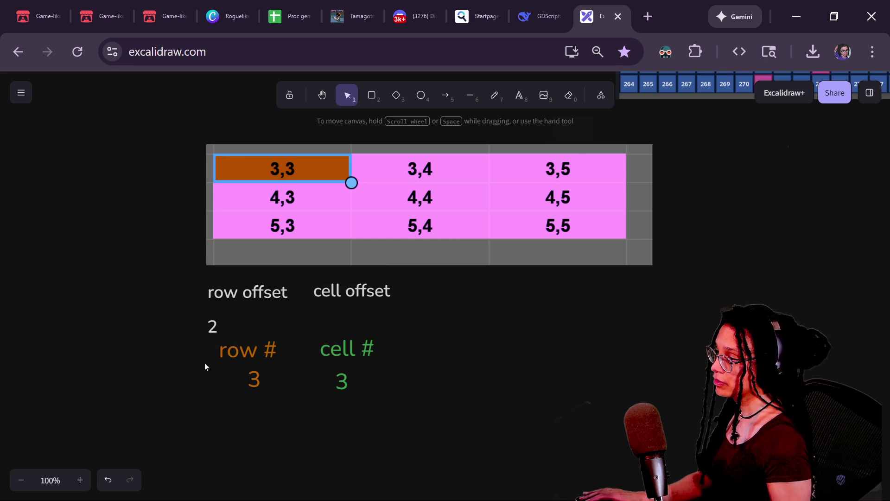
pyautogui.click(229, 328)
pyautogui.moveTo(229, 329); pyautogui.dragTo(249, 318)
pyautogui.moveTo(303, 320)
pyautogui.mouseDown()
pyautogui.moveTo(248, 314)
pyautogui.moveTo(263, 323)
pyautogui.moveTo(352, 314)
pyautogui.mouseUp()
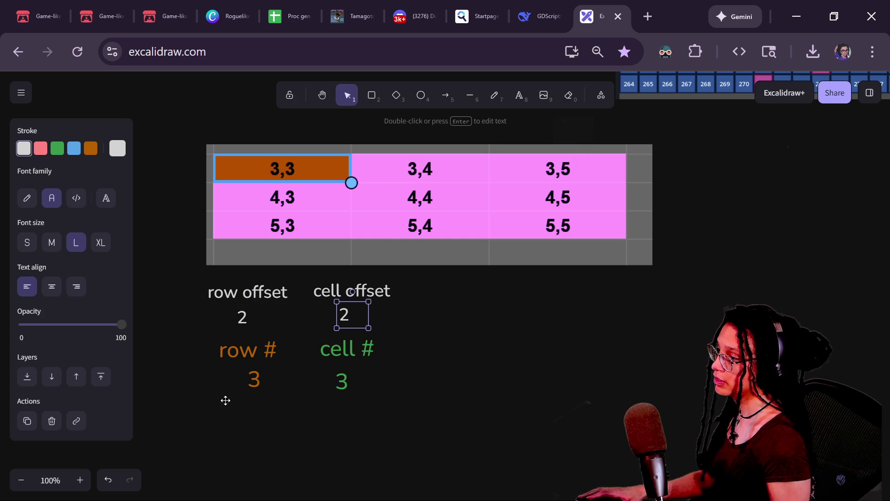
pyautogui.keyDown('shift'); pyautogui.click(242, 304); pyautogui.keyUp('shift')
pyautogui.click(241, 437)
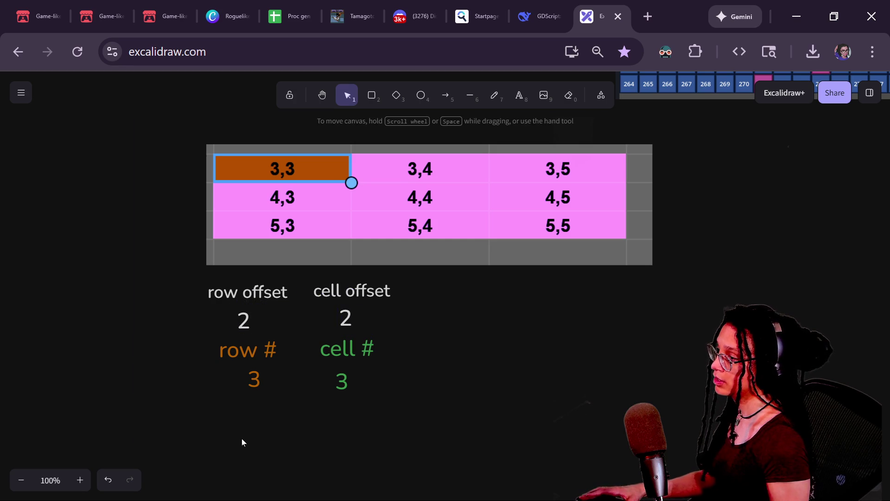
# - Move the row # and cell # labels with their 3s down below the offset headings
pyautogui.scroll(-3, 234, 422)
pyautogui.moveTo(160, 265)
pyautogui.mouseDown()
pyautogui.moveTo(461, 348)
pyautogui.moveTo(355, 334)
pyautogui.mouseUp()
pyautogui.keyDown('shift'); pyautogui.click(362, 284); pyautogui.keyUp('shift')
pyautogui.moveTo(362, 284); pyautogui.dragTo(359, 299)
pyautogui.click(399, 317)
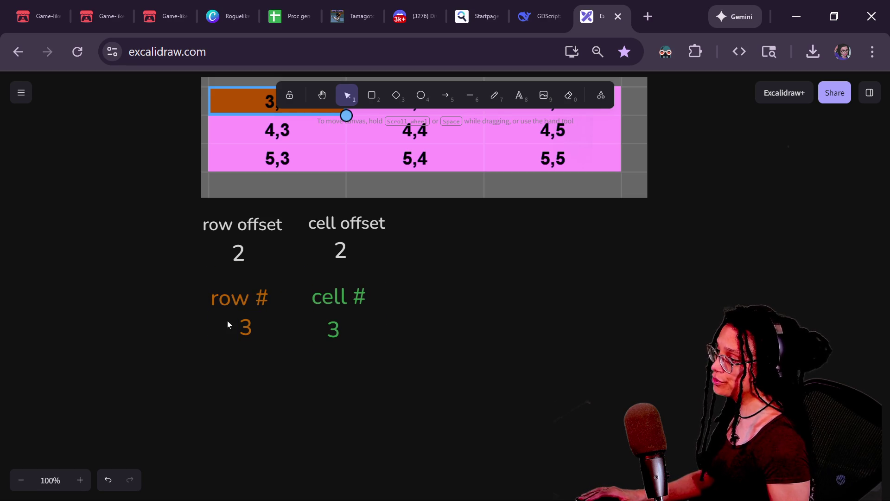
pyautogui.click(372, 96)
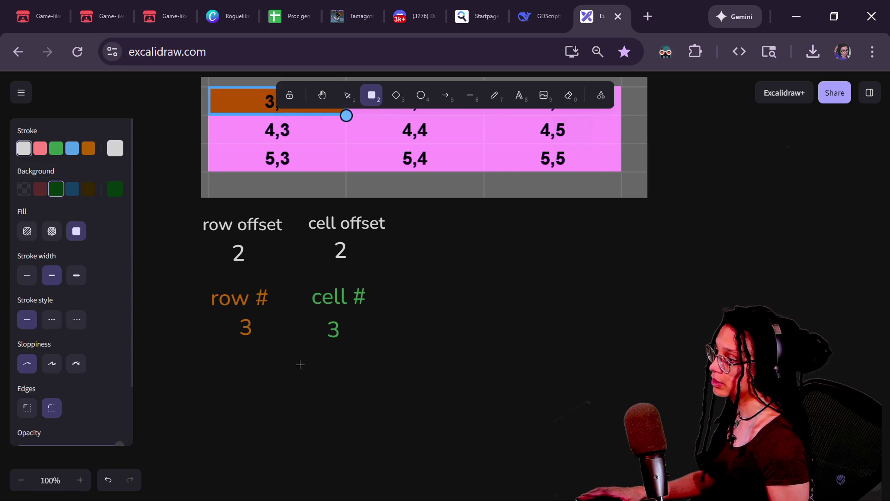
# - Draw a transparent-background box and type 'for i in range(row_offset)' beside row #
pyautogui.moveTo(194, 343); pyautogui.dragTo(282, 311)
pyautogui.click(23, 189)
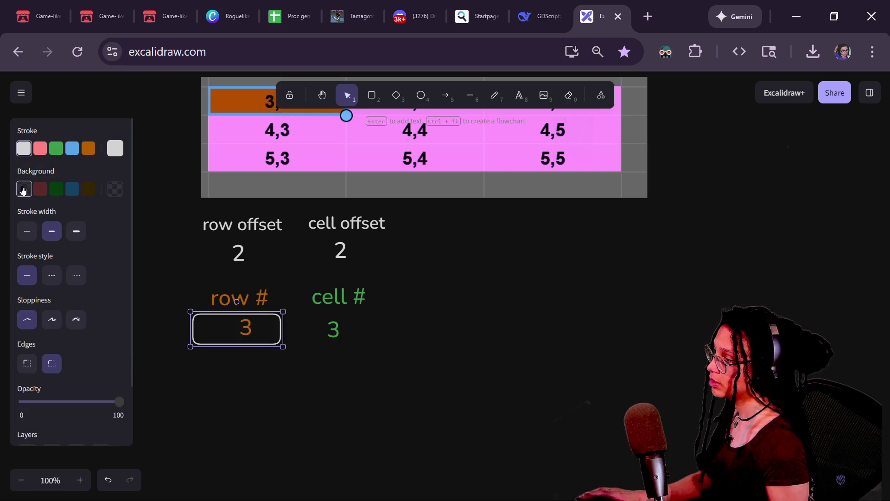
pyautogui.hscroll(-2, 204, 322)
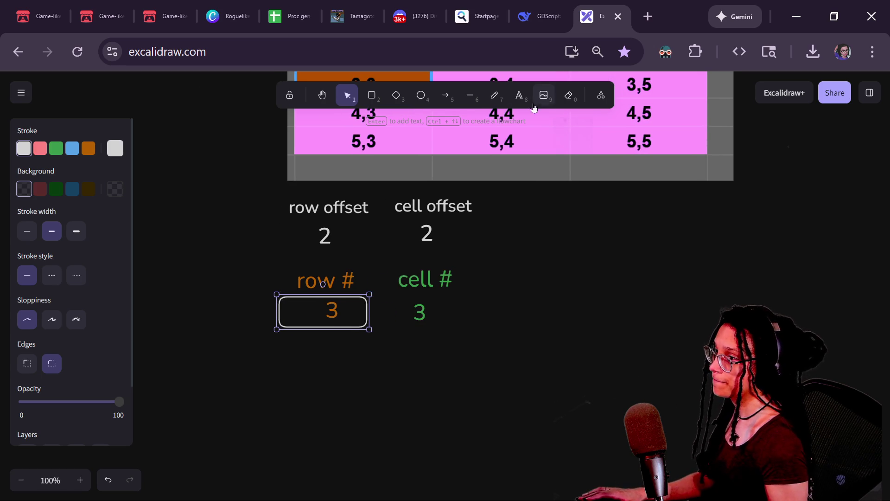
pyautogui.press('t')
pyautogui.click(176, 276)
pyautogui.write('for ')
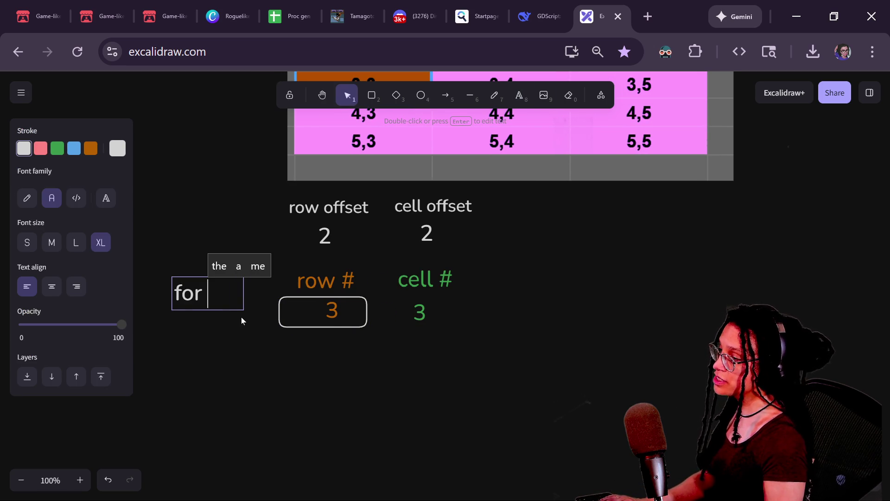
pyautogui.write('i i')
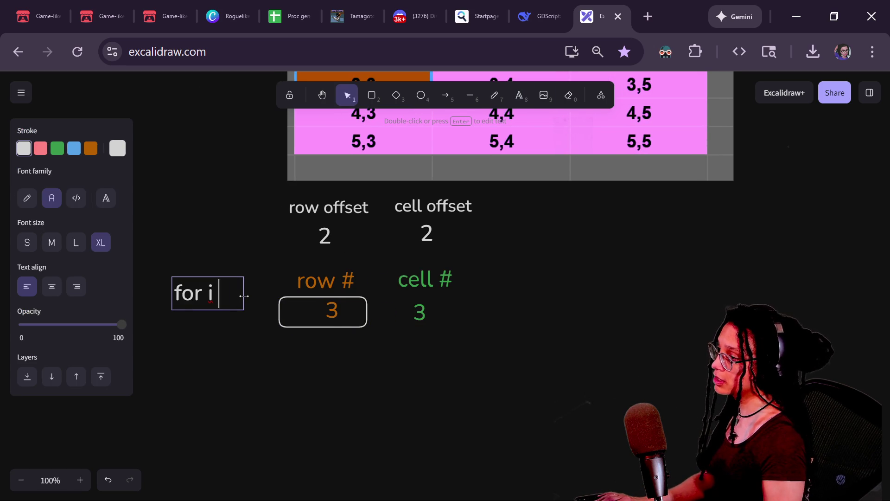
pyautogui.write('n row_offse')
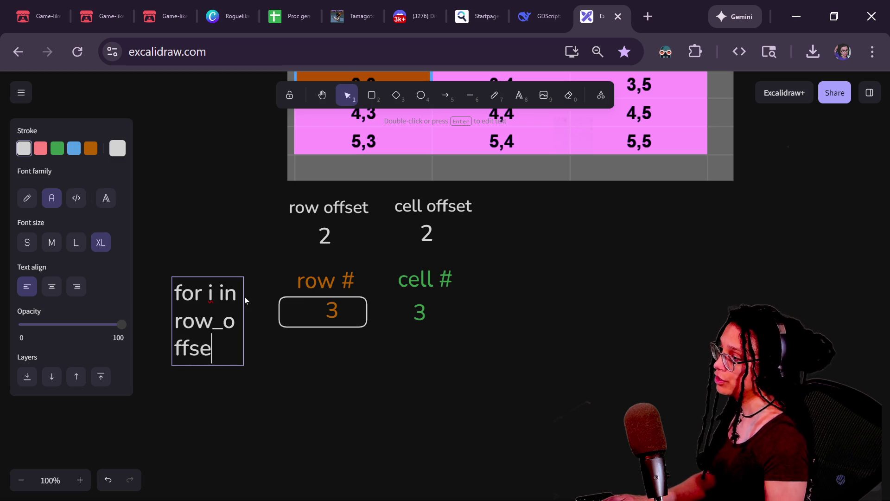
pyautogui.press('BackSpace')
pyautogui.press('BackSpace')
pyautogui.press('BackSpace')
pyautogui.write('ange(')
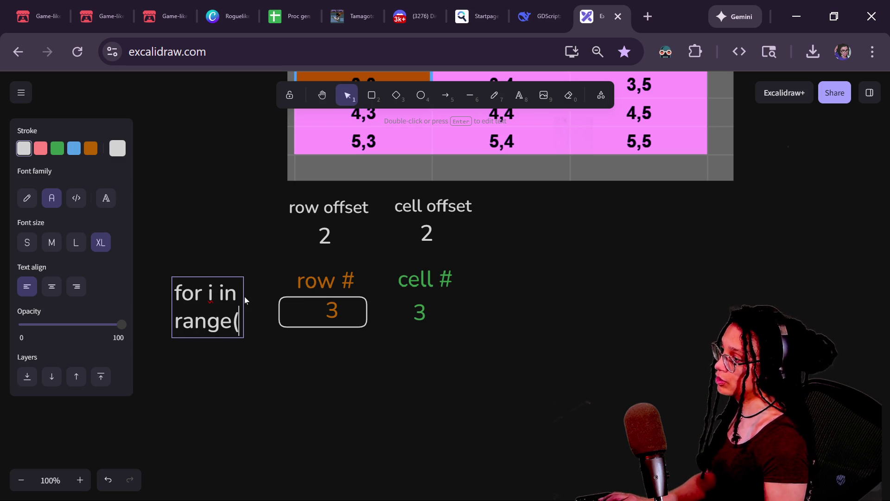
pyautogui.write('row_offset)')
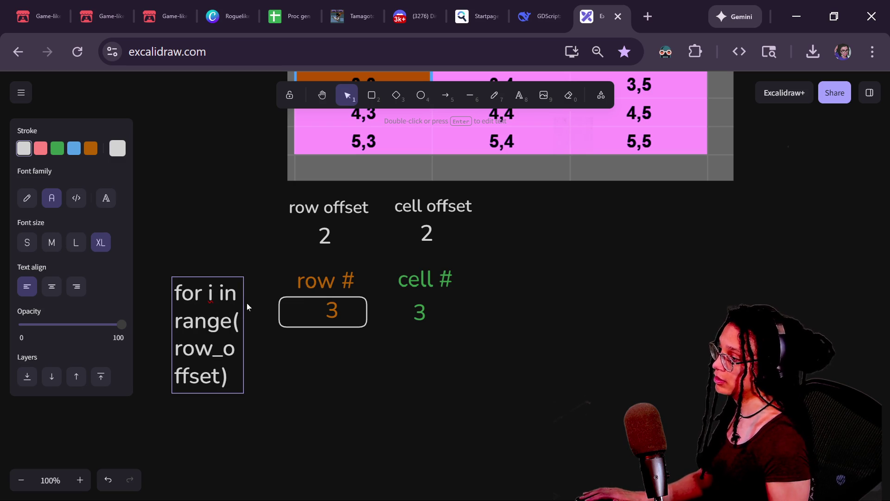
pyautogui.moveTo(246, 301); pyautogui.dragTo(454, 302)
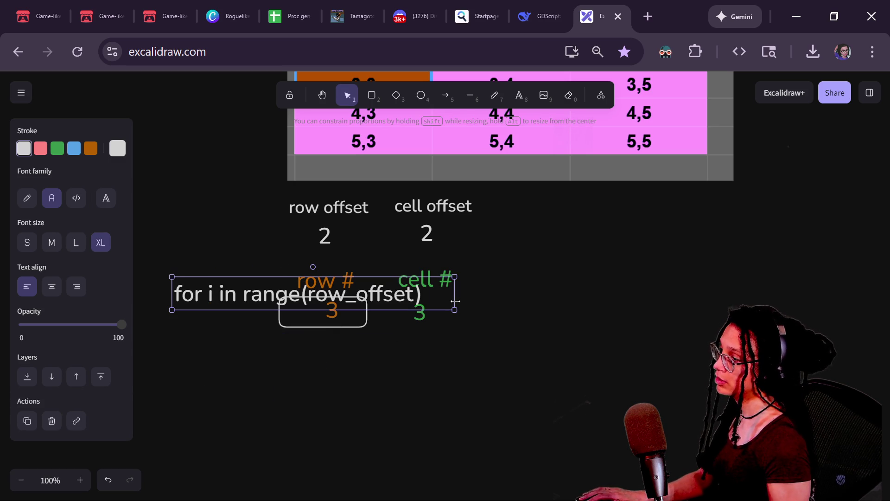
# - Set the loop text to size M and add ': int' to the loop header
pyautogui.click(58, 244)
pyautogui.moveTo(218, 291); pyautogui.dragTo(164, 305)
pyautogui.hscroll(-2, 312, 327)
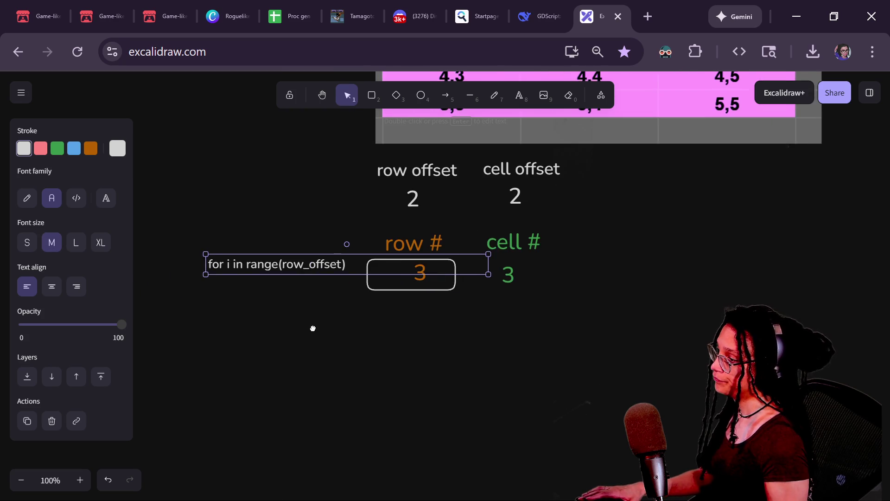
pyautogui.moveTo(252, 292); pyautogui.dragTo(248, 297)
pyautogui.press('Return')
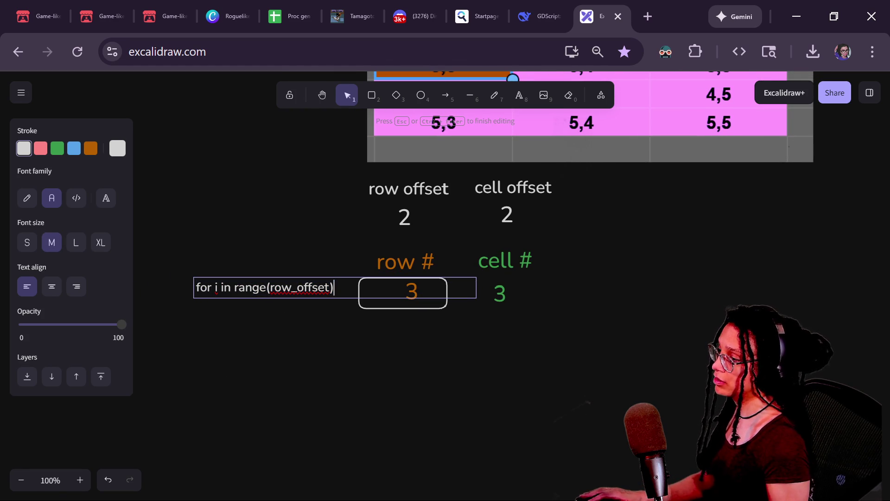
pyautogui.press('Return')
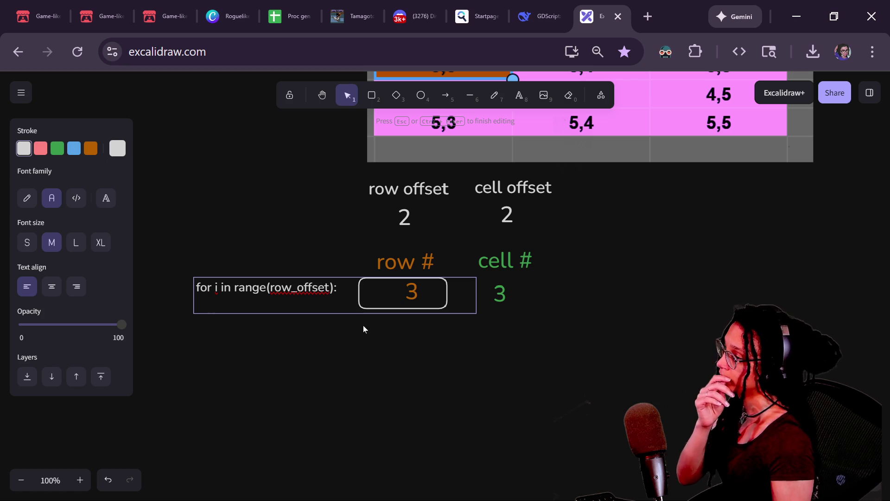
pyautogui.write(': int')
pyautogui.press('Down')
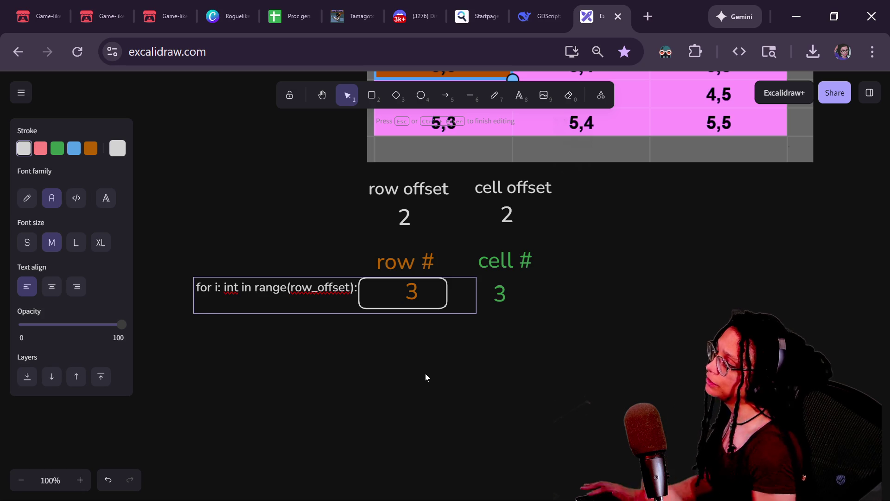
pyautogui.click(265, 219)
# - Delete the box around the orange 3 and place the loop line beneath the labels
pyautogui.moveTo(278, 279)
pyautogui.mouseDown()
pyautogui.moveTo(475, 382)
pyautogui.moveTo(464, 327)
pyautogui.mouseUp()
pyautogui.click(360, 300)
pyautogui.press('Delete')
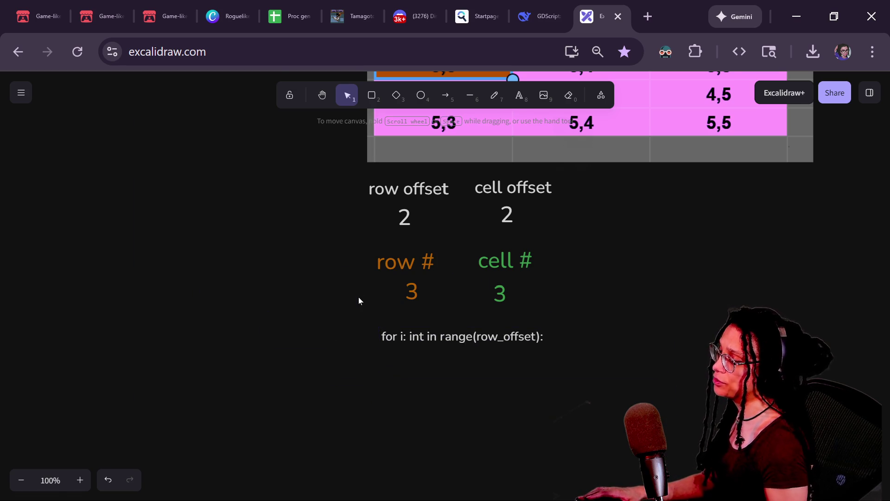
pyautogui.hscroll(4, 348, 310)
pyautogui.moveTo(338, 324)
pyautogui.mouseDown()
pyautogui.moveTo(366, 325)
pyautogui.moveTo(366, 309)
pyautogui.mouseUp()
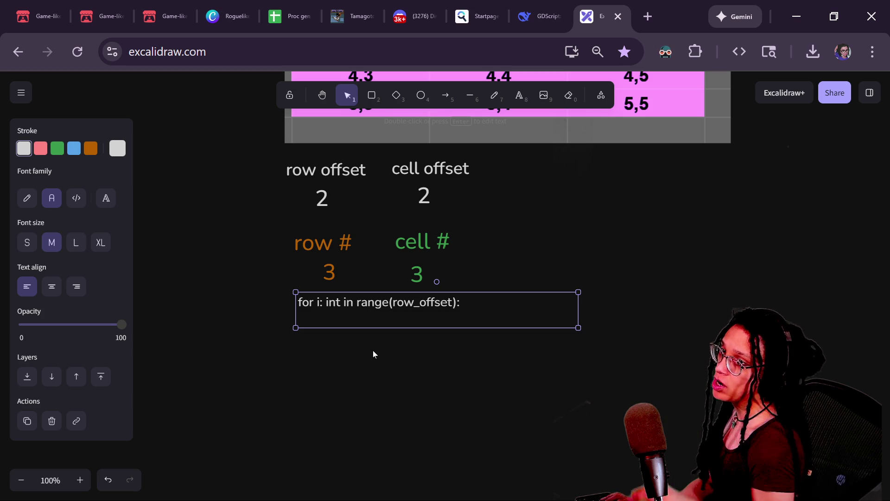
# - Duplicate the loop line, change it to range(cell_offset), and indent it below the original
pyautogui.keyDown('ctrl'); pyautogui.scroll(2, 373, 351); pyautogui.keyUp('ctrl')
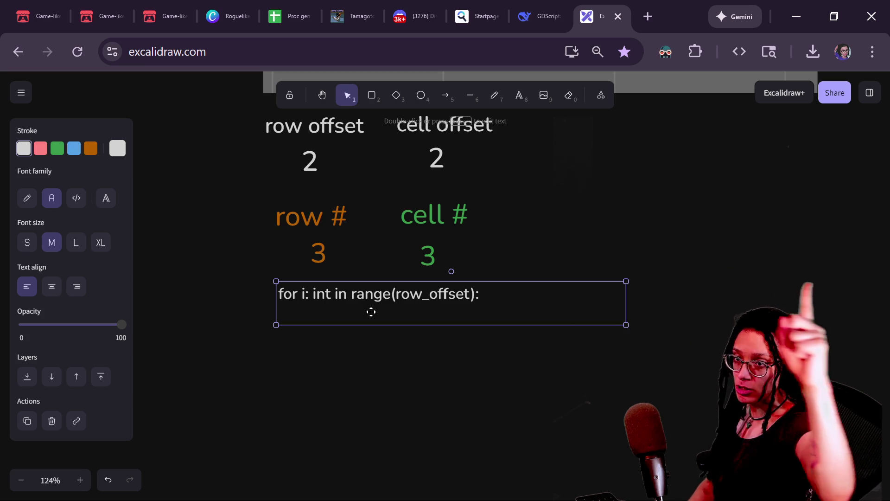
pyautogui.hotkey('ctrl', 'd')
pyautogui.moveTo(370, 311); pyautogui.dragTo(360, 328)
pyautogui.doubleClick(358, 327)
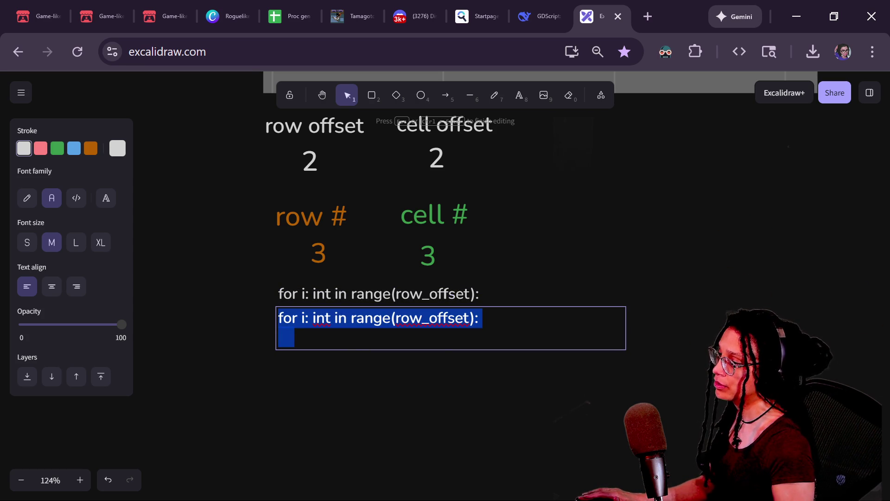
pyautogui.click(383, 318)
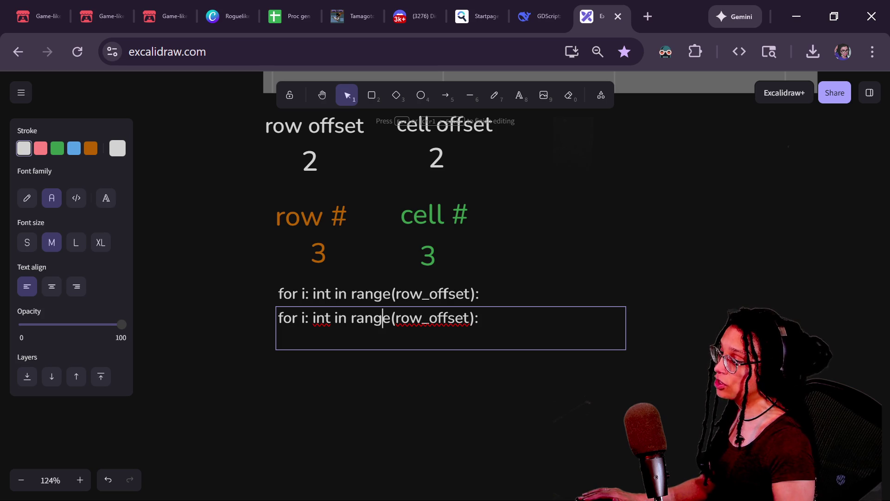
pyautogui.press('BackSpace')
pyautogui.press('Delete')
pyautogui.press('Delete')
pyautogui.write('cell')
pyautogui.click(283, 395)
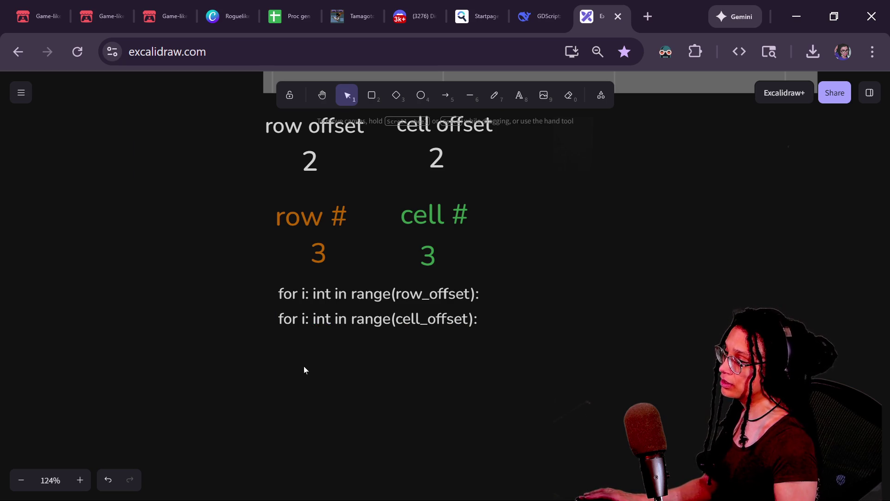
pyautogui.moveTo(330, 338)
pyautogui.mouseDown()
pyautogui.moveTo(358, 338)
pyautogui.moveTo(349, 340)
pyautogui.mouseUp()
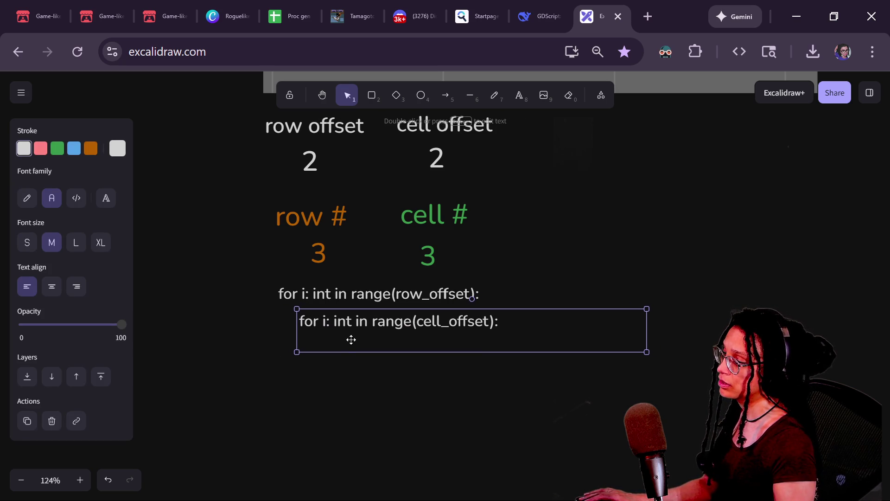
pyautogui.hscroll(1, 410, 369)
pyautogui.moveTo(453, 328); pyautogui.dragTo(466, 327)
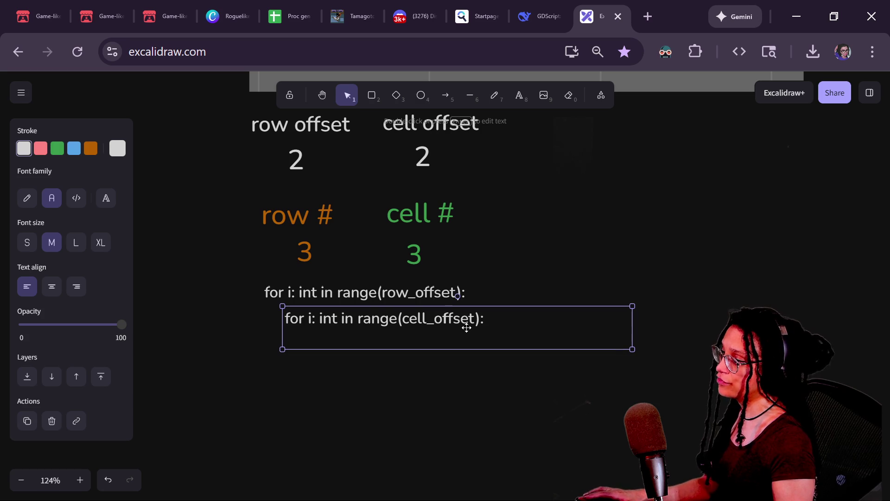
# - Add an indented blank line under the row_offset loop header and shift the cell_offset line down
pyautogui.click(433, 298)
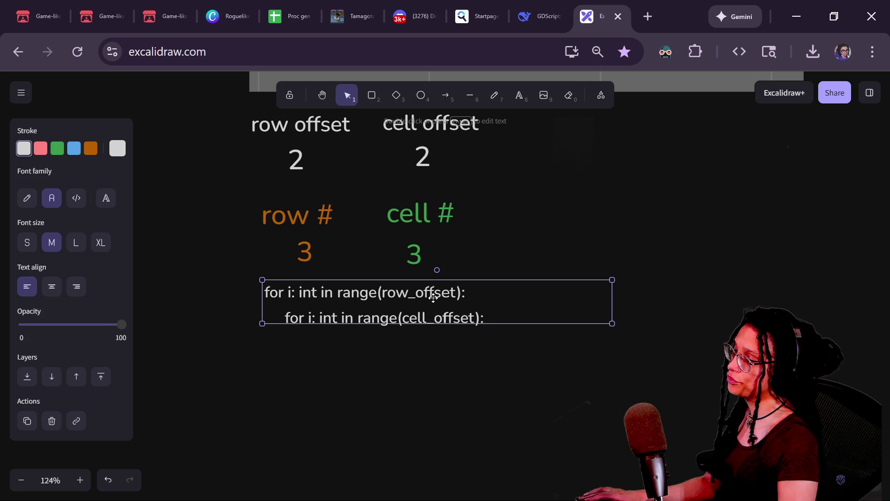
pyautogui.doubleClick(471, 296)
pyautogui.click(472, 295)
pyautogui.press('Return')
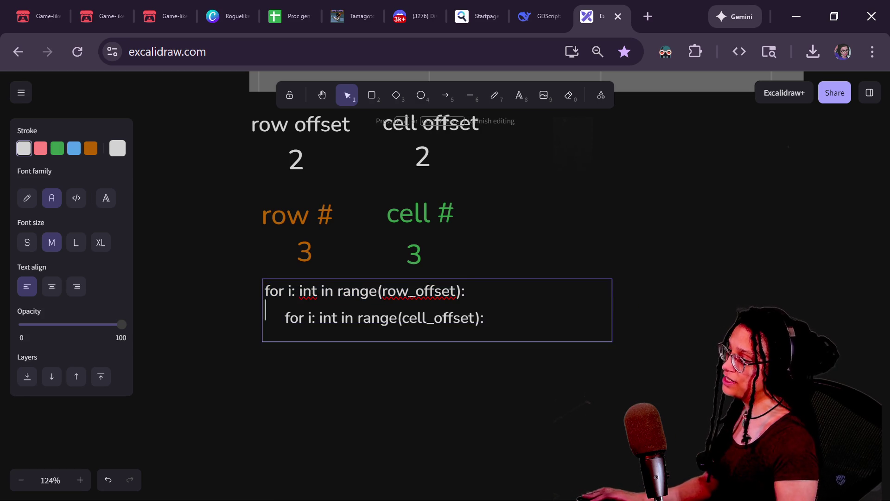
pyautogui.click(435, 374)
pyautogui.moveTo(433, 332); pyautogui.dragTo(433, 364)
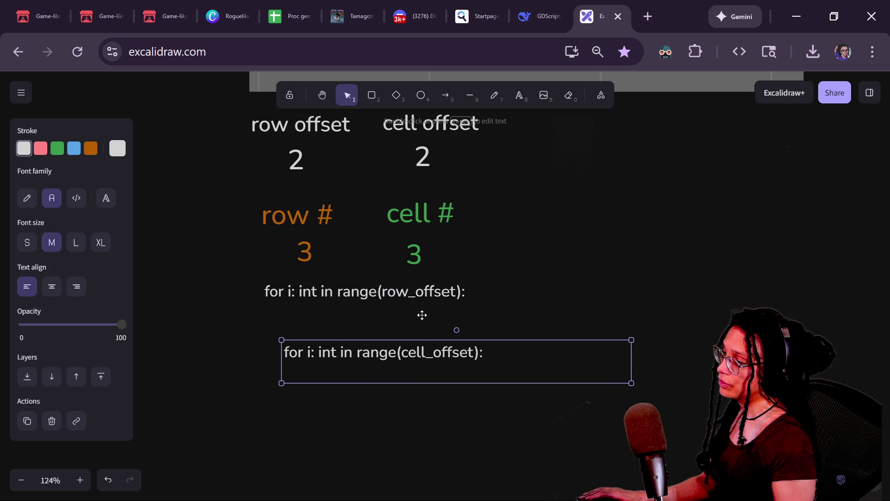
pyautogui.doubleClick(419, 297)
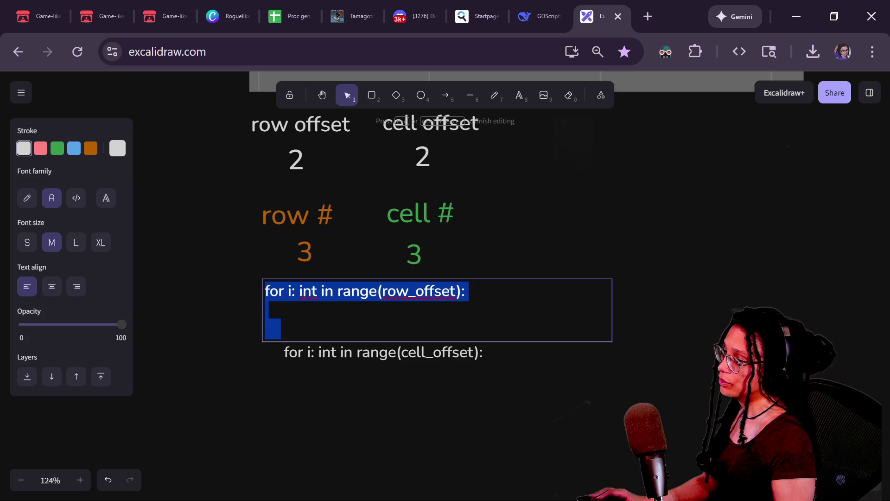
pyautogui.click(281, 328)
pyautogui.press('Tab')
pyautogui.press('BackSpace')
pyautogui.click(505, 253)
pyautogui.moveTo(457, 292)
pyautogui.mouseDown()
pyautogui.moveTo(451, 329)
pyautogui.moveTo(455, 299)
pyautogui.mouseUp()
# - Duplicate a code line, retype it as 'var offset_x', and place it above the loops
pyautogui.hotkey('ctrl', 'd')
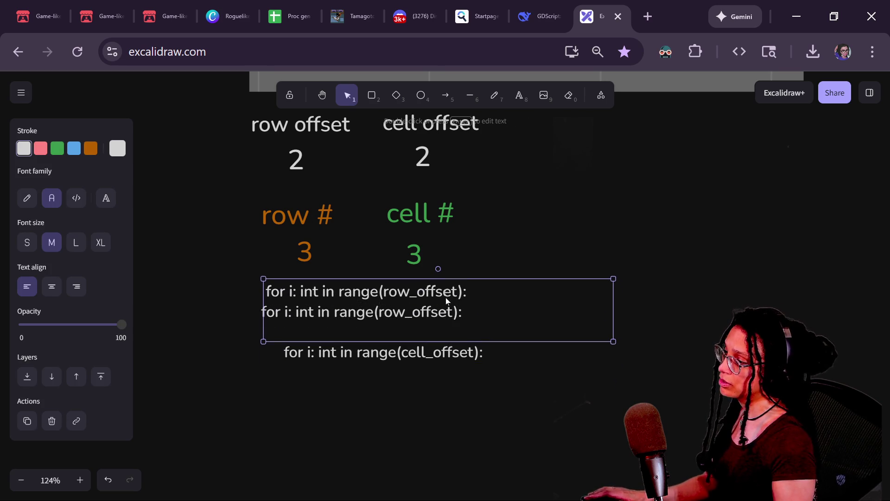
pyautogui.press('Return')
pyautogui.write('var ')
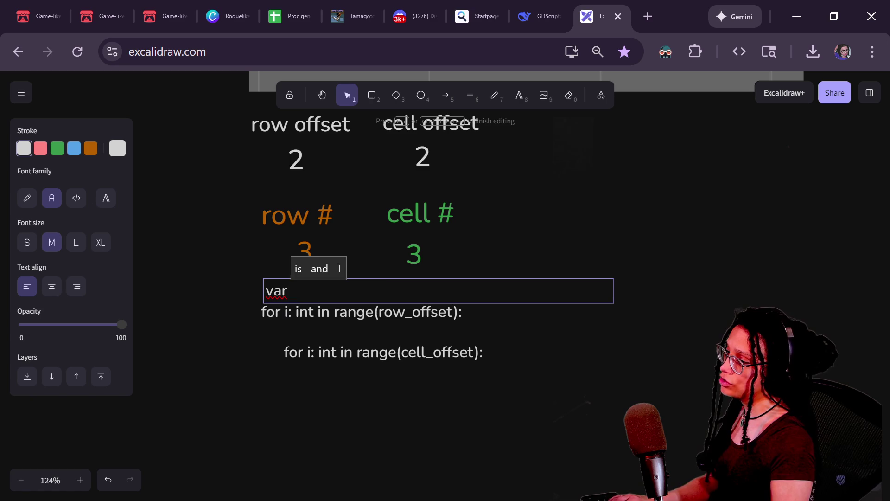
pyautogui.write('offset_x')
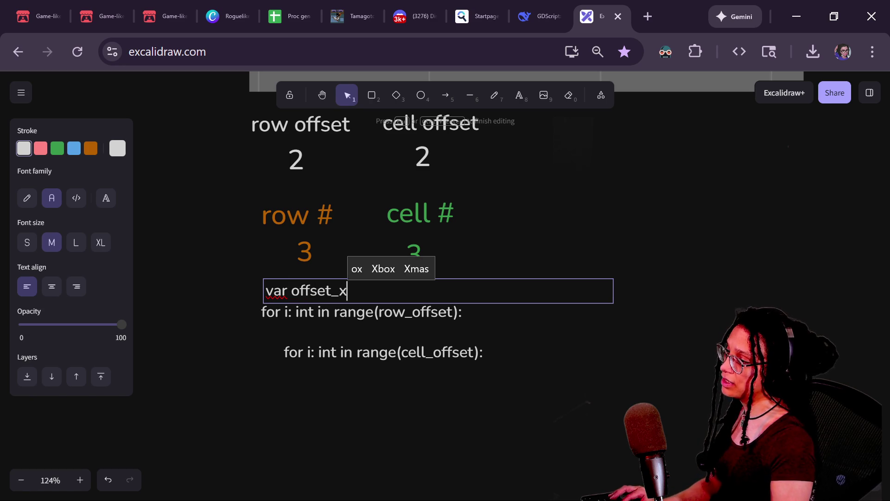
pyautogui.click(285, 311)
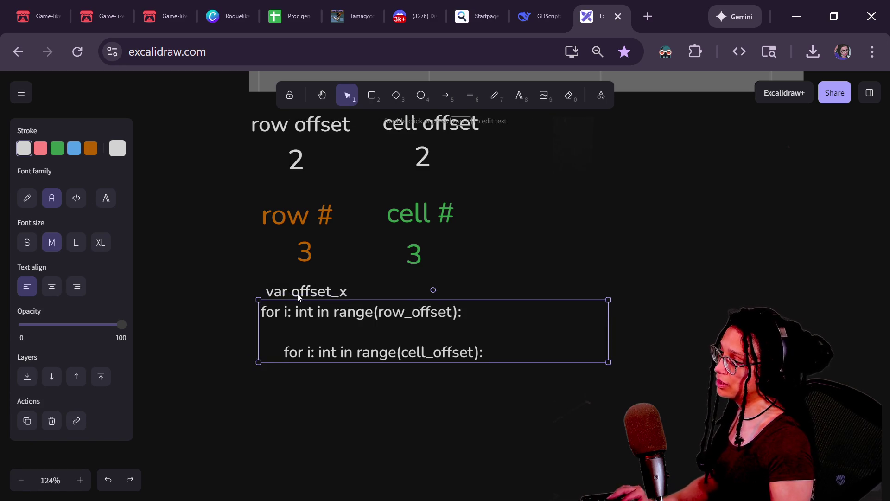
pyautogui.moveTo(289, 292)
pyautogui.mouseDown()
pyautogui.moveTo(289, 272)
pyautogui.moveTo(302, 273)
pyautogui.moveTo(295, 284)
pyautogui.mouseUp()
# - Create a 'var offset_y' line below 'var offset_x'
pyautogui.press('Return')
pyautogui.press('BackSpace')
pyautogui.hotkey('ctrl', 'z')
pyautogui.press('End')
pyautogui.press('BackSpace')
pyautogui.write('y')
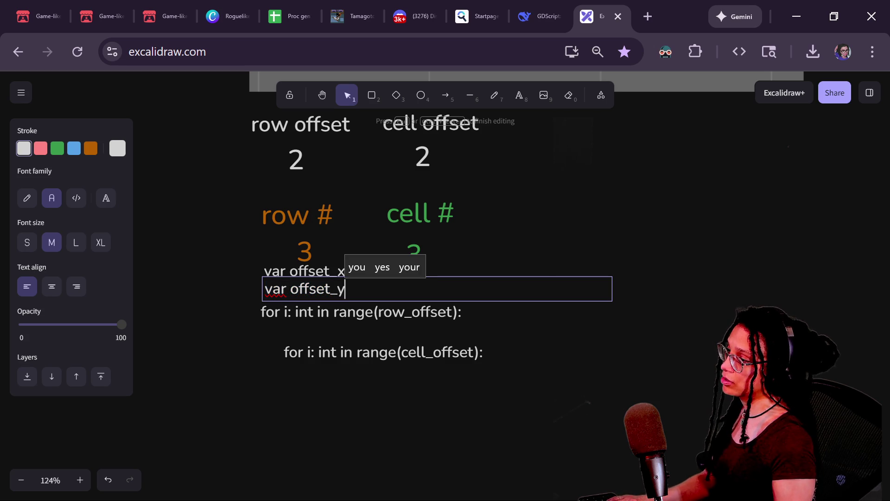
pyautogui.click(221, 272)
pyautogui.moveTo(247, 264)
pyautogui.mouseDown()
pyautogui.moveTo(367, 355)
pyautogui.moveTo(406, 366)
pyautogui.mouseUp()
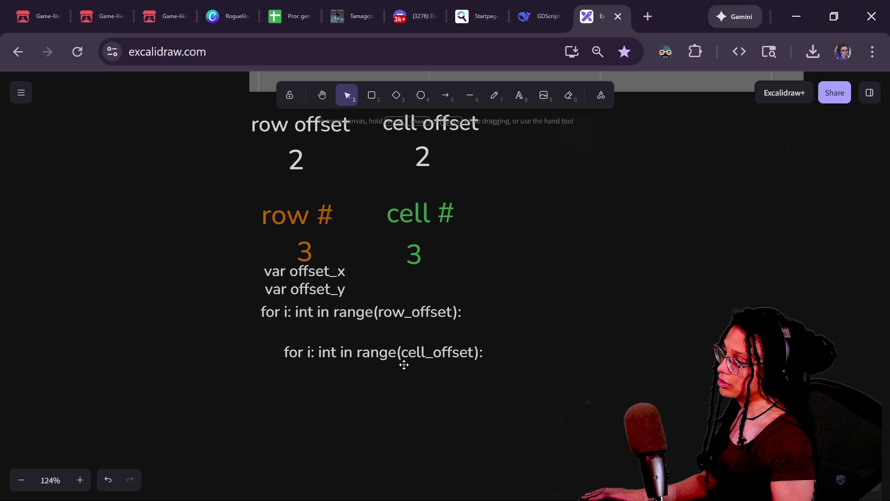
pyautogui.click(327, 286)
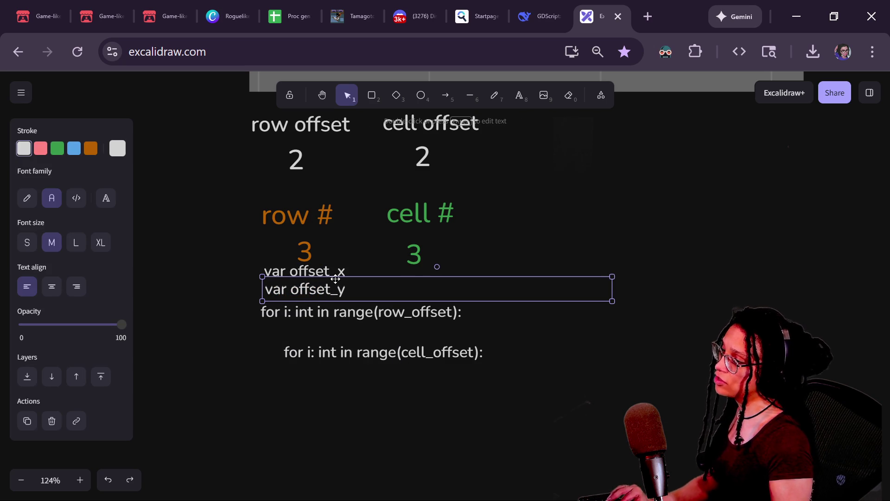
# - Rename the variables to 'var offsetted_x' and 'var offsetted_y'
pyautogui.doubleClick(337, 271)
pyautogui.click(264, 271)
pyautogui.click(279, 270)
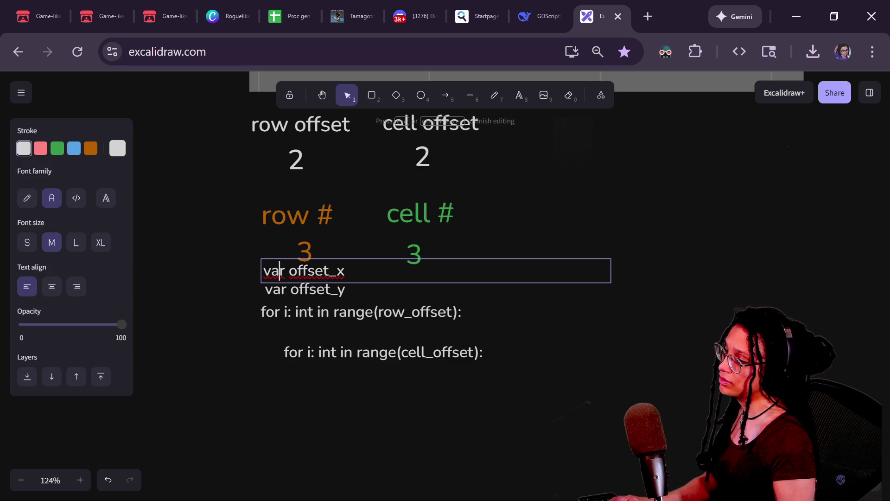
pyautogui.press('Right')
pyautogui.press('Right')
pyautogui.write('t')
pyautogui.press('BackSpace')
pyautogui.press('BackSpace')
pyautogui.write('ted_')
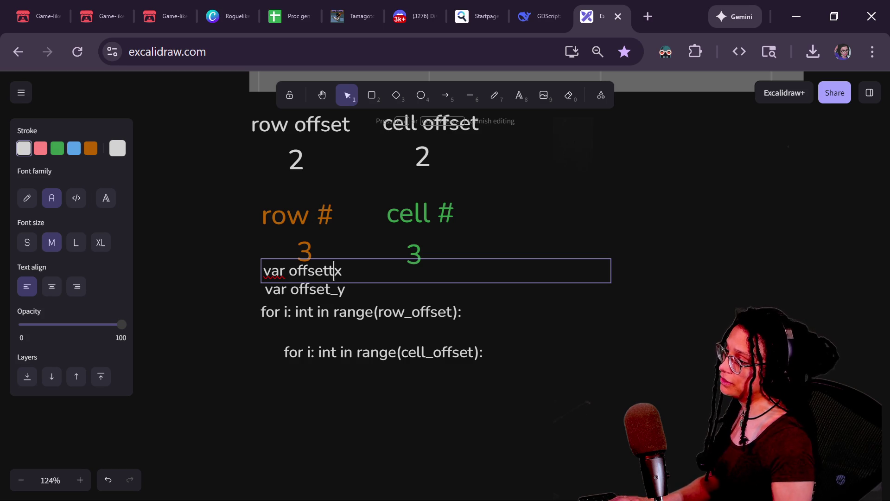
pyautogui.click(327, 288)
pyautogui.doubleClick(327, 288)
pyautogui.press('Right')
pyautogui.press('Left')
pyautogui.press('Left')
pyautogui.write('ted')
pyautogui.click(251, 310)
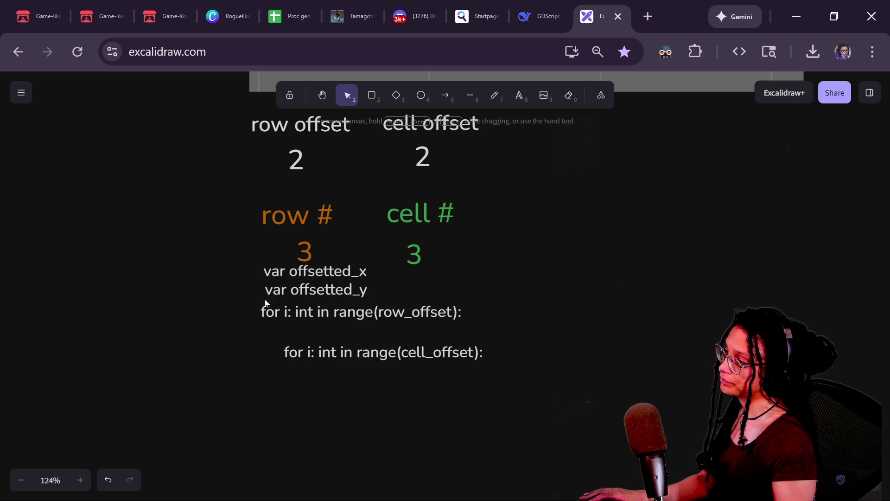
# - Move both var lines and the for-loop lines slightly lower on the board
pyautogui.click(310, 270)
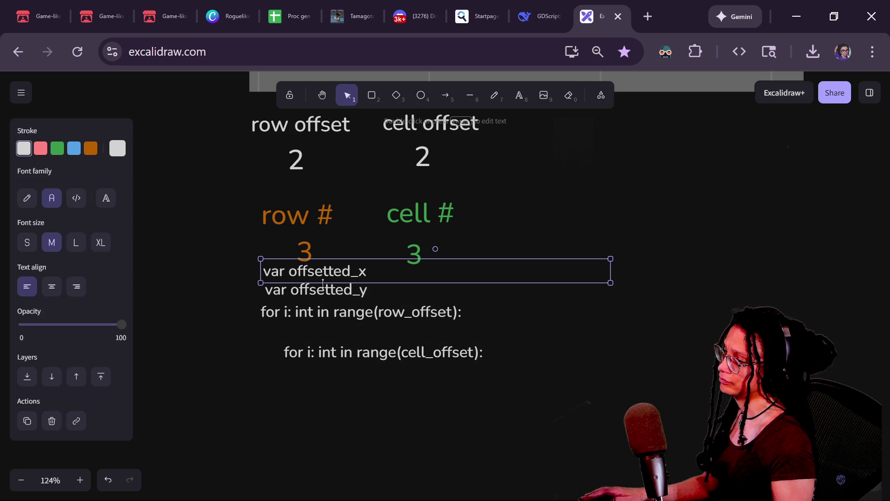
pyautogui.keyDown('shift'); pyautogui.click(324, 290); pyautogui.keyUp('shift')
pyautogui.keyDown('shift'); pyautogui.click(339, 315); pyautogui.keyUp('shift')
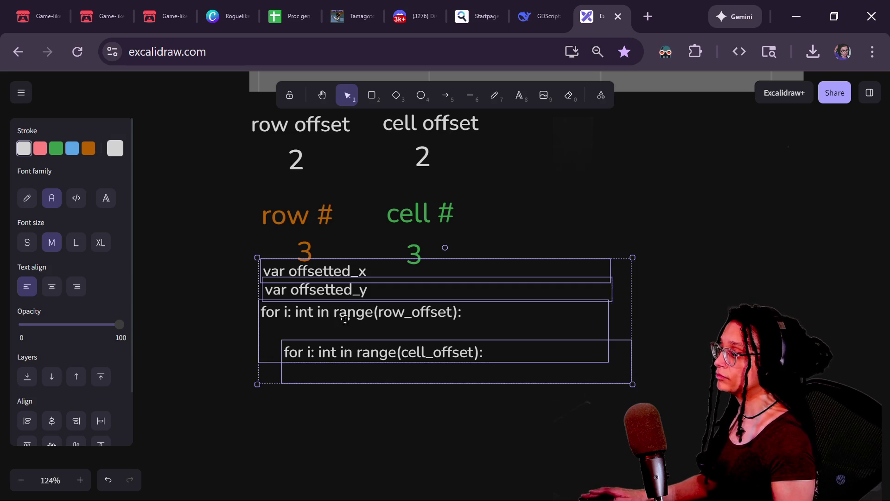
pyautogui.moveTo(340, 295); pyautogui.dragTo(340, 324)
pyautogui.click(516, 248)
pyautogui.scroll(-1, 500, 201)
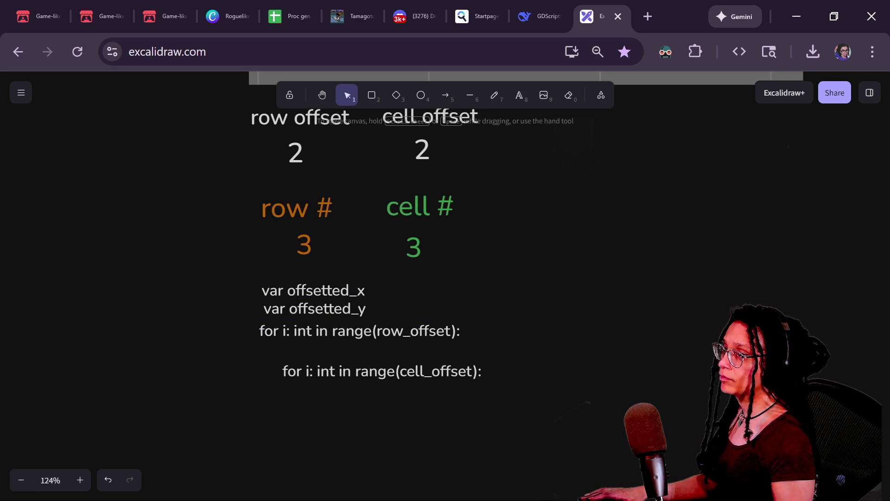
# - Shift the row_offset loop line slightly to the right
pyautogui.hotkey('ctrl', 'z')
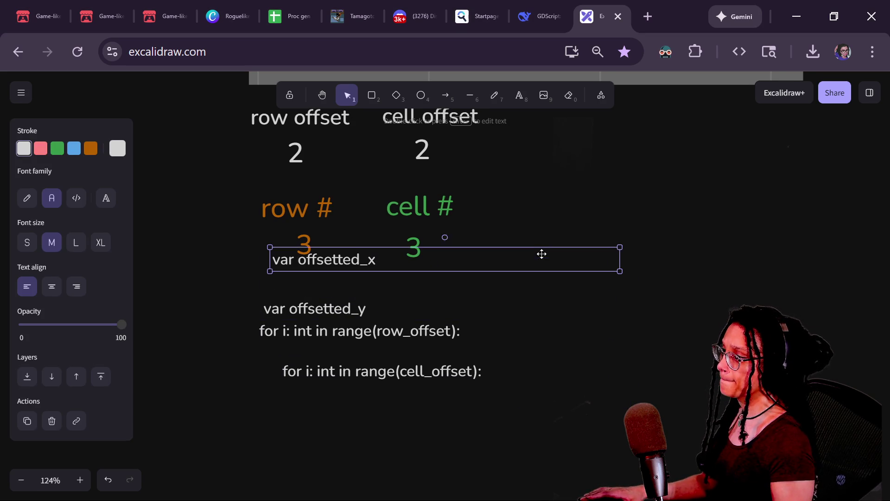
pyautogui.hotkey('ctrl', 'shift', 'z')
pyautogui.moveTo(318, 340); pyautogui.dragTo(325, 340)
pyautogui.click(341, 403)
pyautogui.scroll(-1, 402, 323)
# - Copy 'var offsetted_x' beneath the row_offset loop and remove its 'var' prefix
pyautogui.moveTo(296, 259)
pyautogui.mouseDown()
pyautogui.moveTo(311, 334)
pyautogui.moveTo(312, 313)
pyautogui.mouseUp()
pyautogui.press('Return')
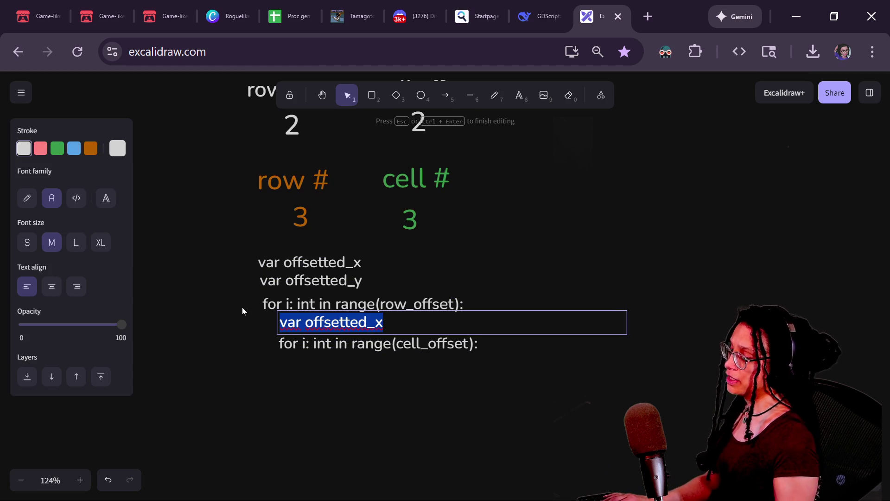
pyautogui.press('Right')
pyautogui.press('Left')
pyautogui.moveTo(286, 321)
pyautogui.mouseDown()
pyautogui.moveTo(305, 321)
pyautogui.moveTo(268, 317)
pyautogui.mouseUp()
pyautogui.press('BackSpace')
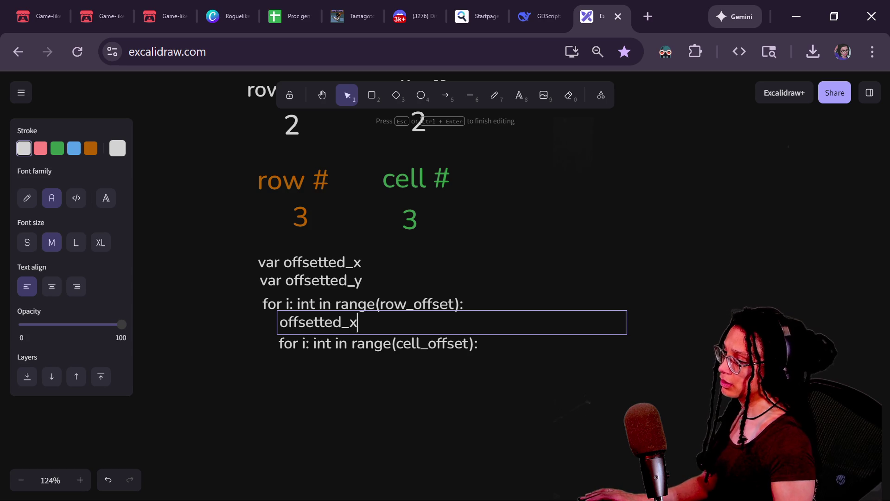
# - Complete the line as 'offsetted_x = row_number + i + 1' and nudge the cell_offset loop down
pyautogui.write('= ')
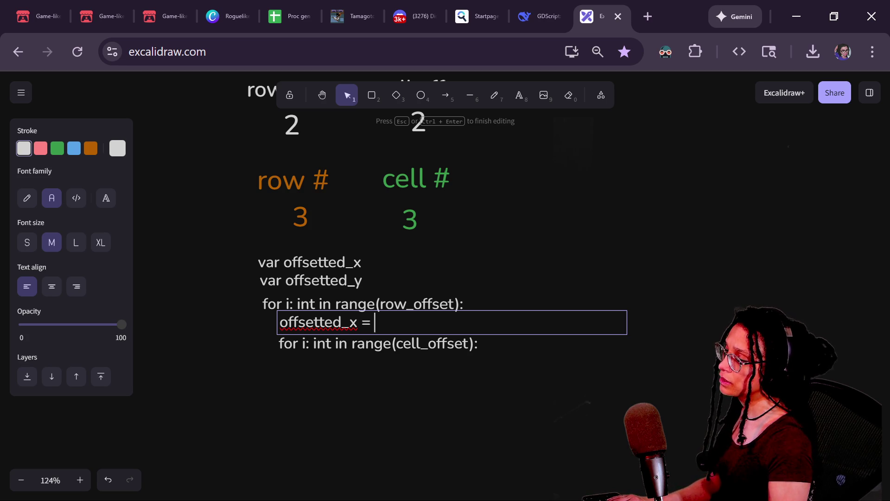
pyautogui.write('row_number +=')
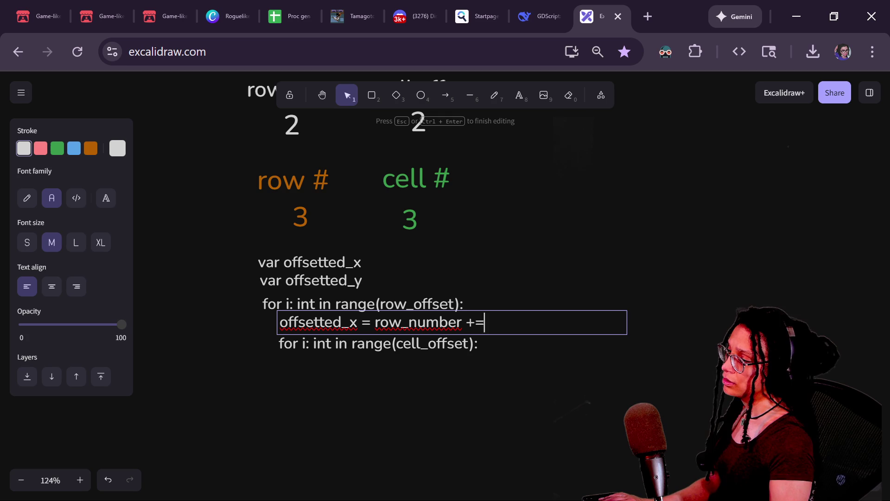
pyautogui.press('BackSpace')
pyautogui.write('+')
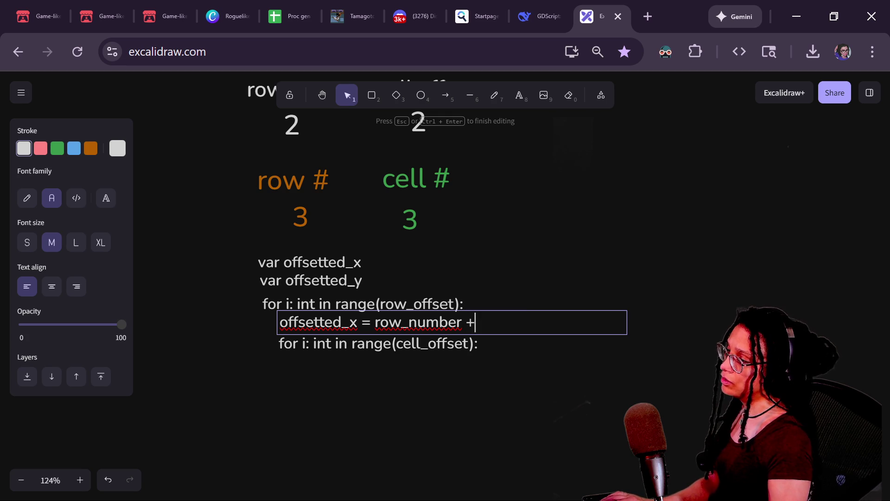
pyautogui.write(' +')
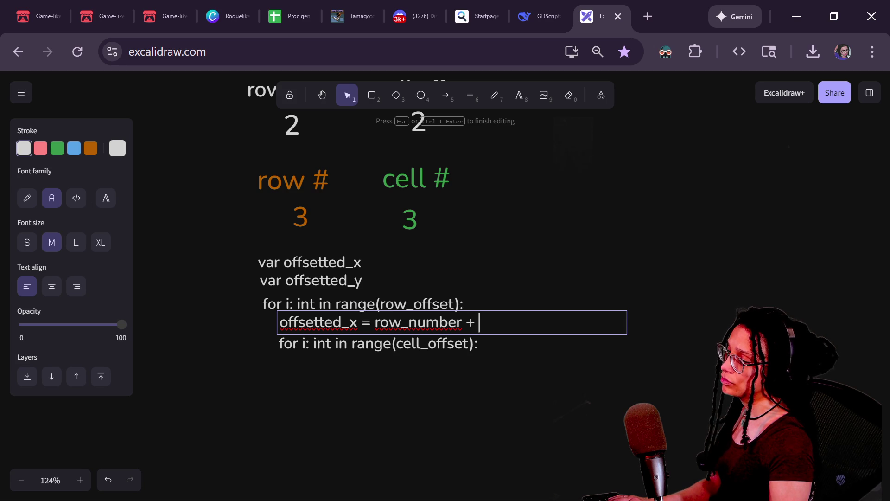
pyautogui.write('1')
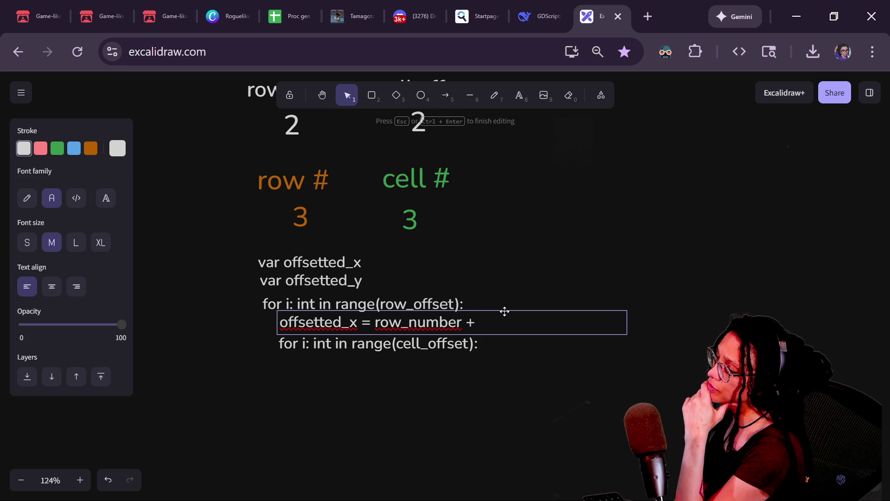
pyautogui.write('i+')
pyautogui.press('BackSpace')
pyautogui.write('+ 1')
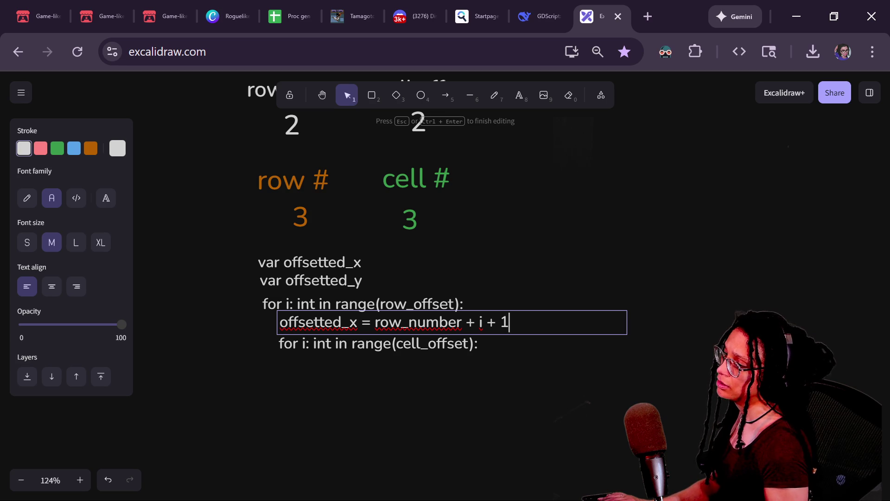
pyautogui.click(404, 390)
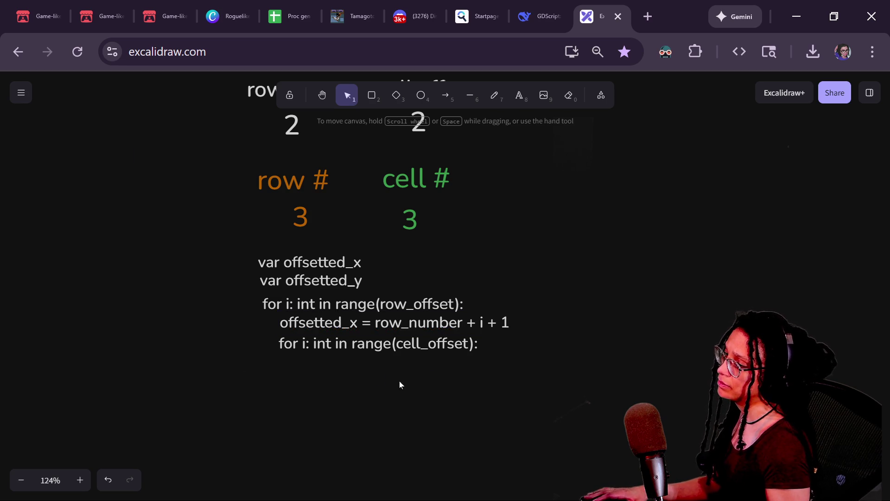
pyautogui.moveTo(387, 380); pyautogui.dragTo(312, 324)
pyautogui.click(335, 289)
pyautogui.moveTo(335, 289); pyautogui.dragTo(336, 292)
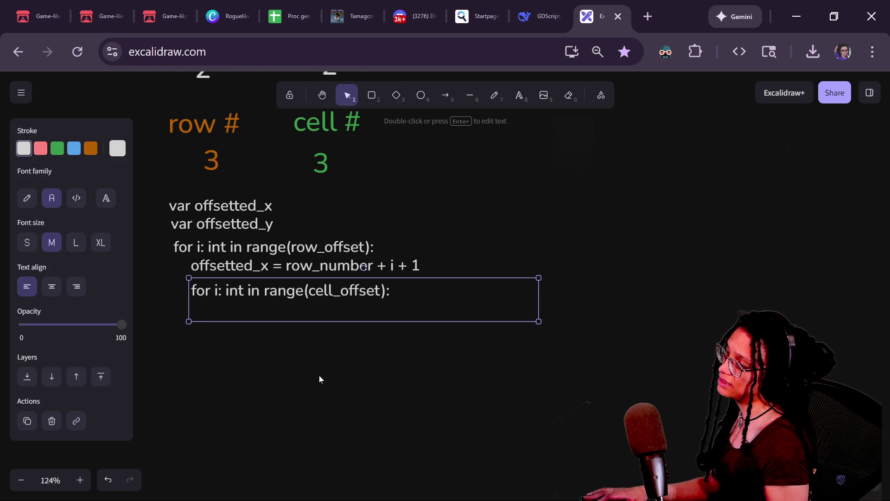
# - Duplicate the offsetted_x assignment line and move the copy under the cell_offset loop
pyautogui.click(319, 375)
pyautogui.scroll(1, 318, 374)
pyautogui.hscroll(-2, 318, 374)
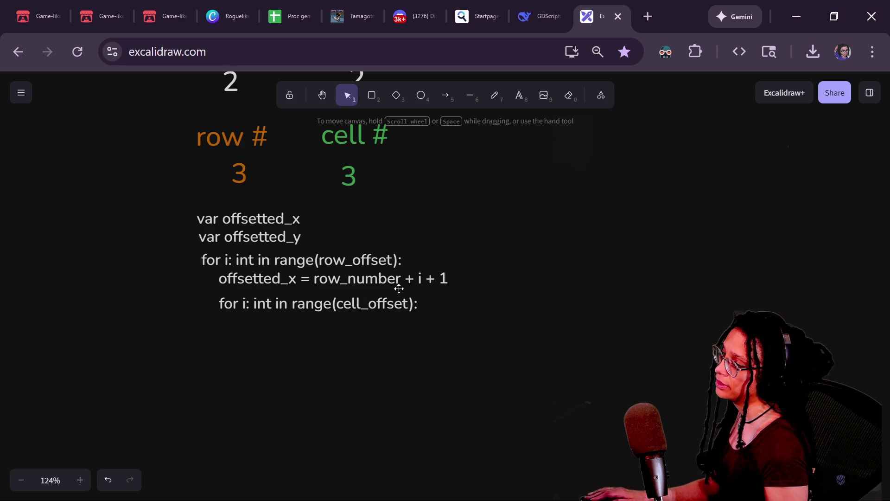
pyautogui.moveTo(253, 280); pyautogui.dragTo(253, 281)
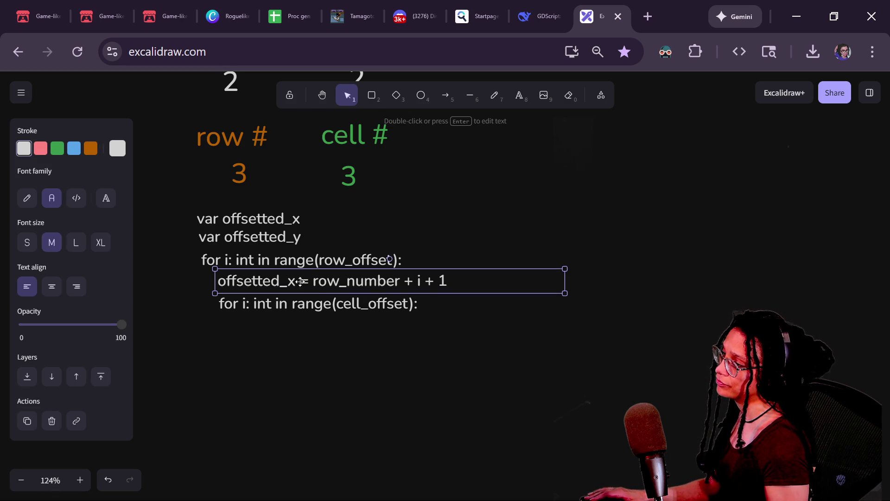
pyautogui.hotkey('ctrl', 'd')
pyautogui.moveTo(323, 293)
pyautogui.mouseDown()
pyautogui.moveTo(324, 325)
pyautogui.moveTo(337, 332)
pyautogui.mouseUp()
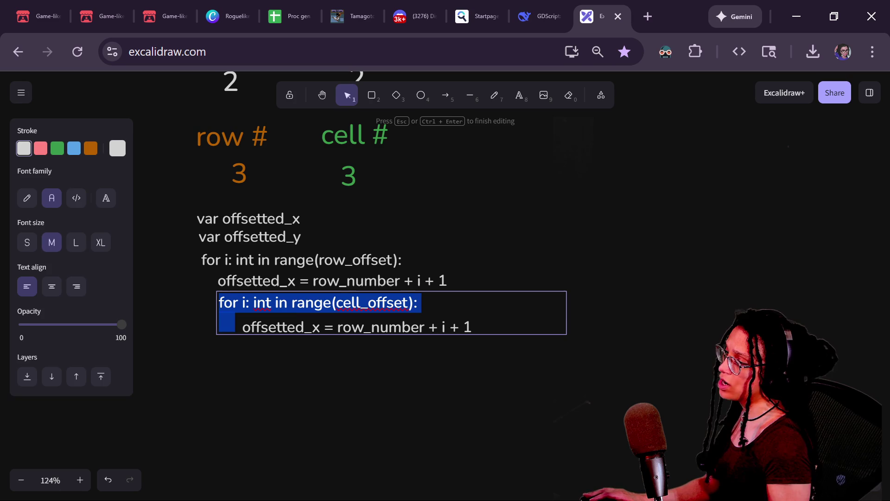
pyautogui.click(338, 347)
# - Cut the copied assignment out of the cell_offset loop text into its own text element
pyautogui.click(457, 311)
pyautogui.doubleClick(453, 322)
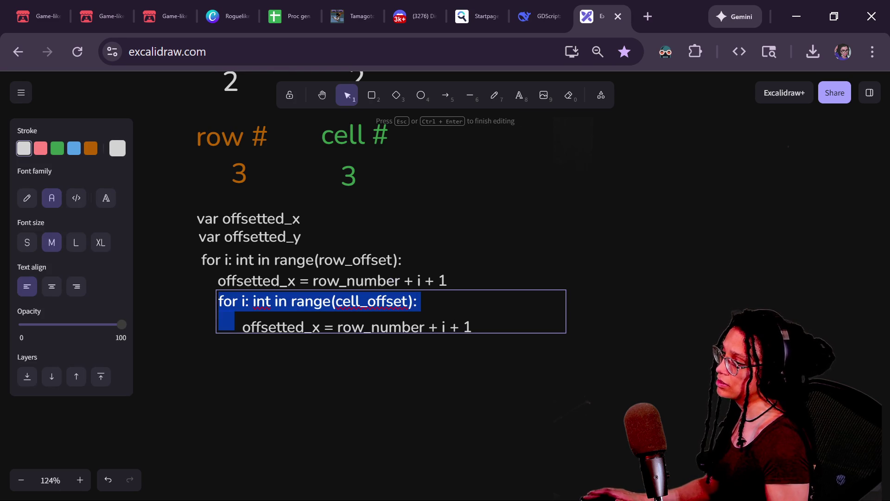
pyautogui.press('Right')
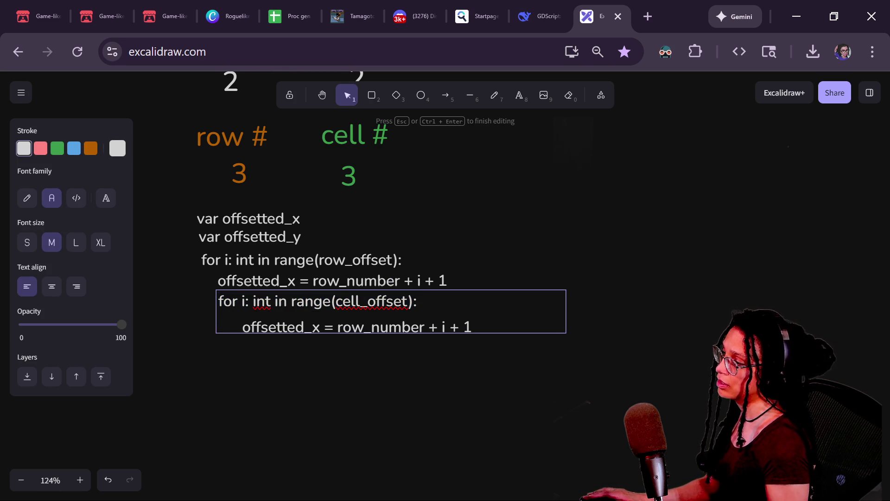
pyautogui.hotkey('shift', 'End')
pyautogui.hotkey('ctrl', 'x')
pyautogui.press('BackSpace')
pyautogui.press('Escape')
pyautogui.hotkey('ctrl', 'v')
pyautogui.press('Return')
# - Change the copied line's variable from offsetted_x to offsetted_y
pyautogui.click(324, 327)
pyautogui.press('Left')
pyautogui.press('BackSpace')
pyautogui.write('y')
pyautogui.click(328, 433)
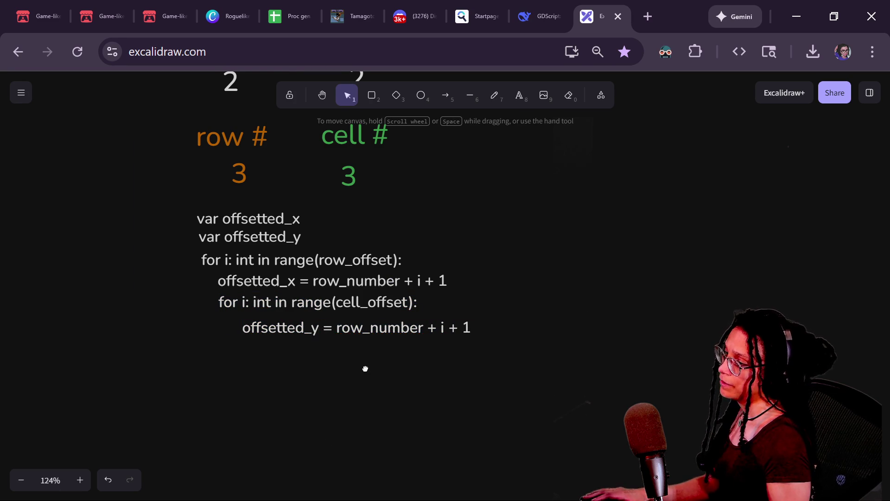
# - Replace row_number with cell_number in the offsetted_y line and nudge the cell_offset loop down
pyautogui.moveTo(366, 370); pyautogui.dragTo(360, 362)
pyautogui.click(351, 315)
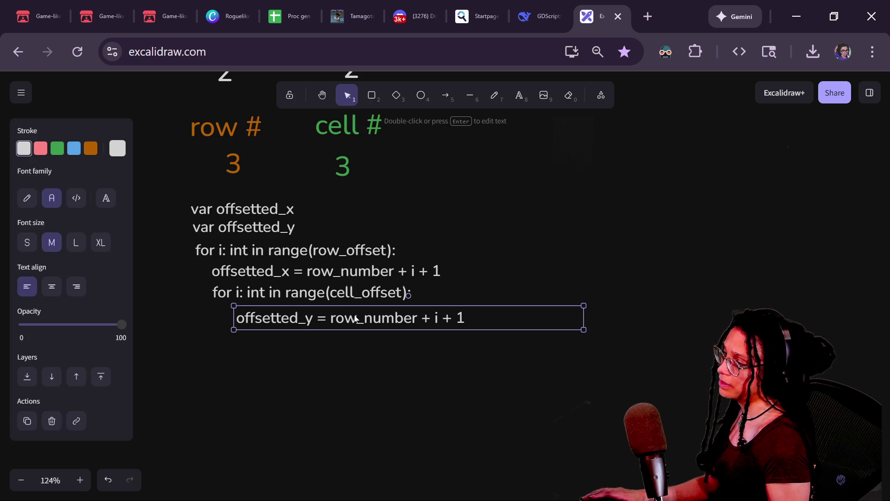
pyautogui.press('Return')
pyautogui.press('Right')
pyautogui.press('Left')
pyautogui.press('Left')
pyautogui.press('Left')
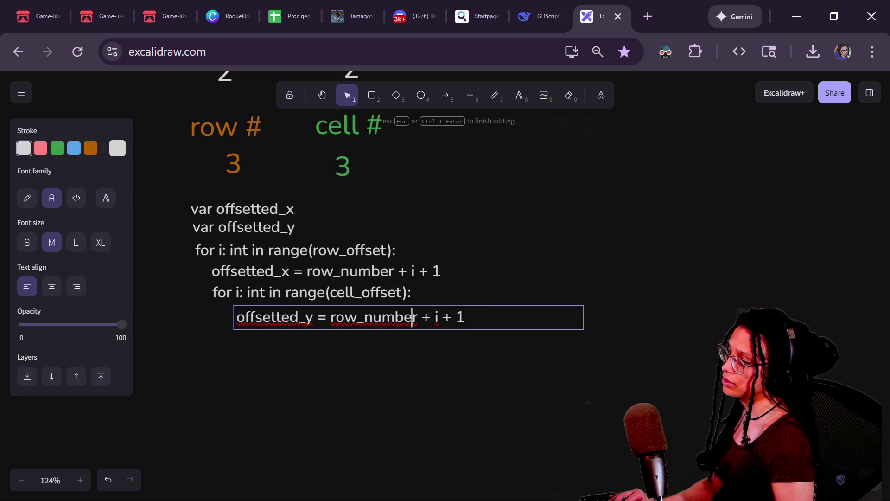
pyautogui.press('BackSpace')
pyautogui.press('BackSpace')
pyautogui.press('BackSpace')
pyautogui.write('cell_')
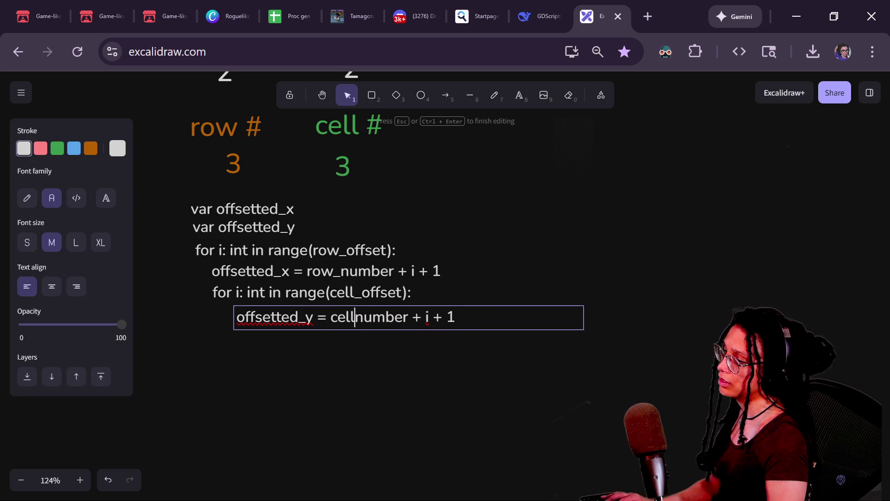
pyautogui.click(339, 405)
pyautogui.scroll(-1, 326, 369)
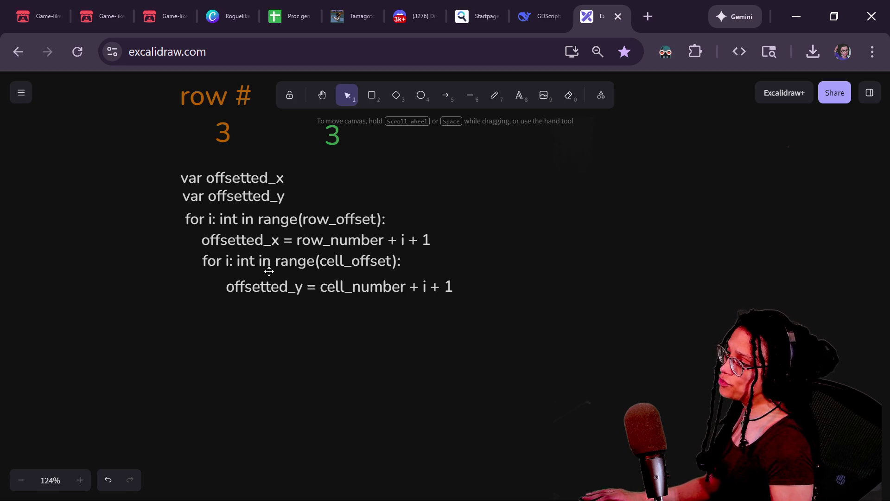
pyautogui.moveTo(261, 264); pyautogui.dragTo(261, 266)
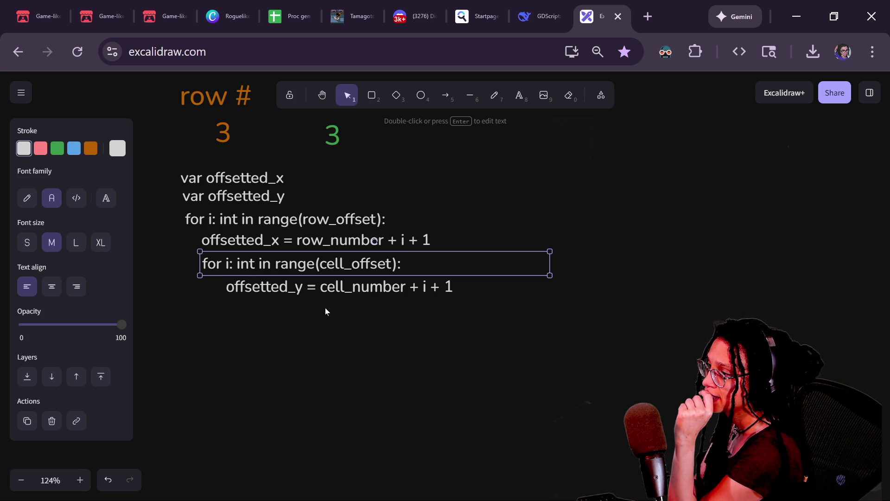
# - Alt-drag a copy of the orange 3 under row # and place it beside row 3
pyautogui.click(325, 309)
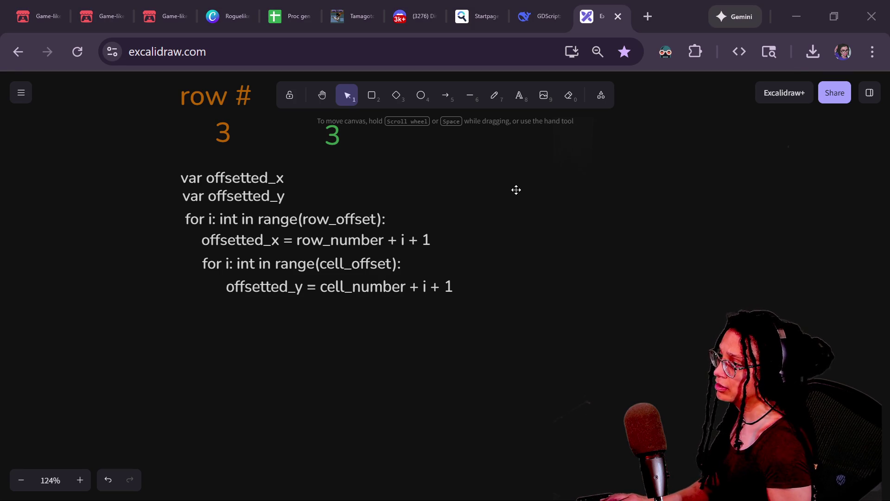
pyautogui.click(224, 131)
pyautogui.moveTo(224, 131); pyautogui.dragTo(377, 197)
pyautogui.moveTo(465, 231); pyautogui.dragTo(501, 256)
pyautogui.doubleClick(516, 239)
pyautogui.doubleClick(516, 259)
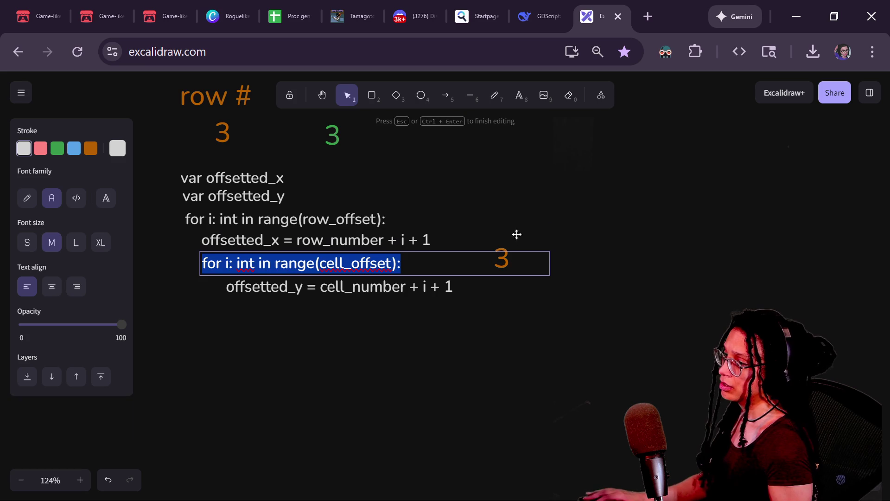
pyautogui.press('Escape')
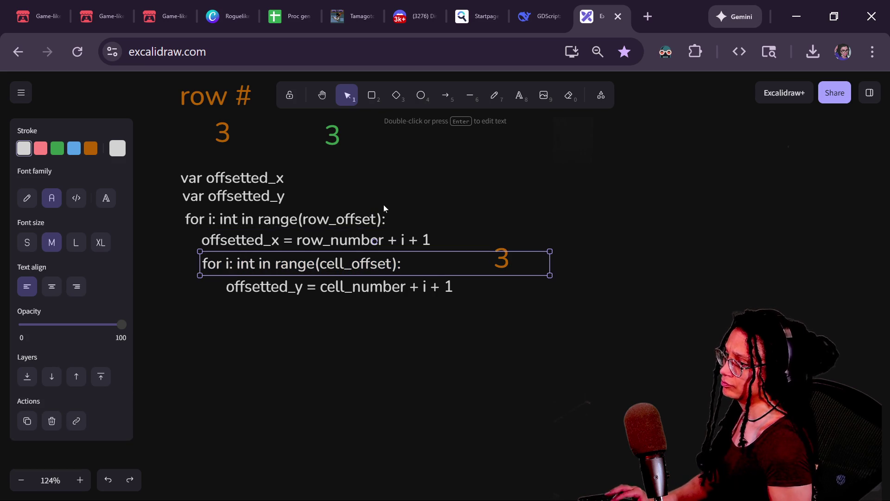
pyautogui.moveTo(512, 269)
pyautogui.mouseDown()
pyautogui.moveTo(239, 150)
pyautogui.moveTo(682, 293)
pyautogui.moveTo(607, 256)
pyautogui.mouseUp()
pyautogui.doubleClick(605, 252)
# - Retype the copied orange 3 as a two-line '4, 4' coordinate label
pyautogui.press('Right')
pyautogui.press('BackSpace')
pyautogui.write('4')
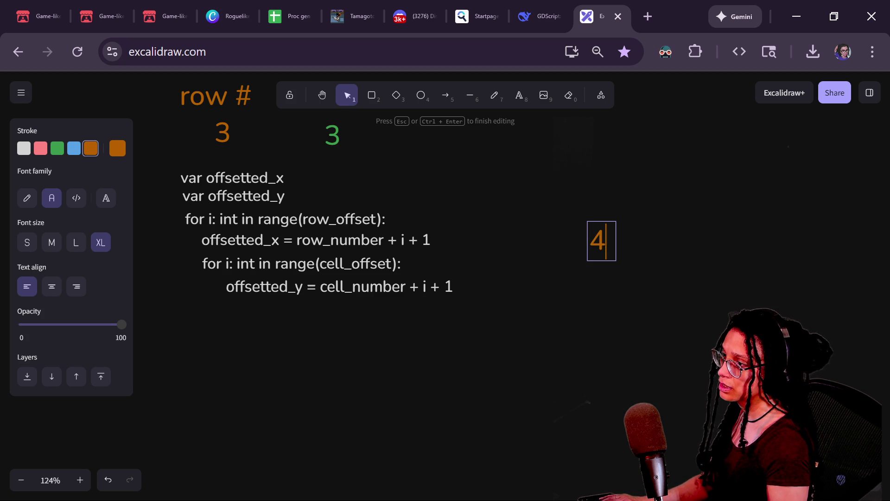
pyautogui.write(',')
pyautogui.press('Return')
pyautogui.write('4')
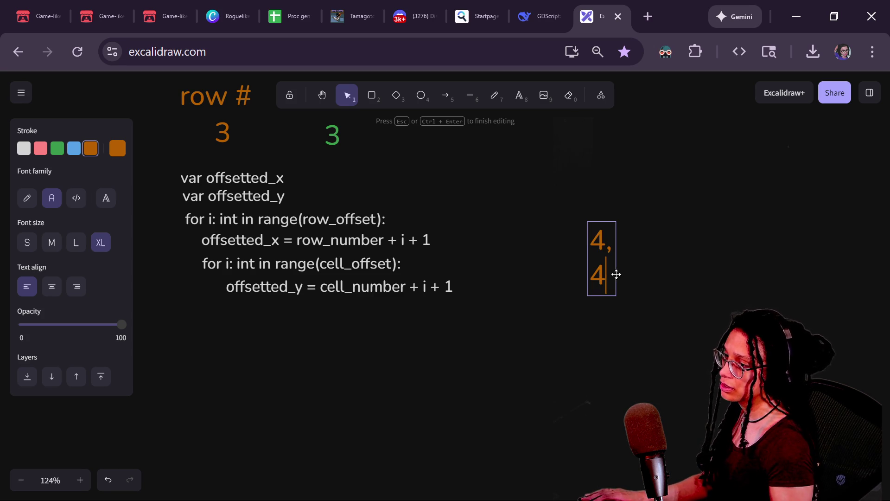
pyautogui.moveTo(622, 269); pyautogui.dragTo(546, 430)
pyautogui.scroll(3, 577, 433)
pyautogui.scroll(5, 577, 433)
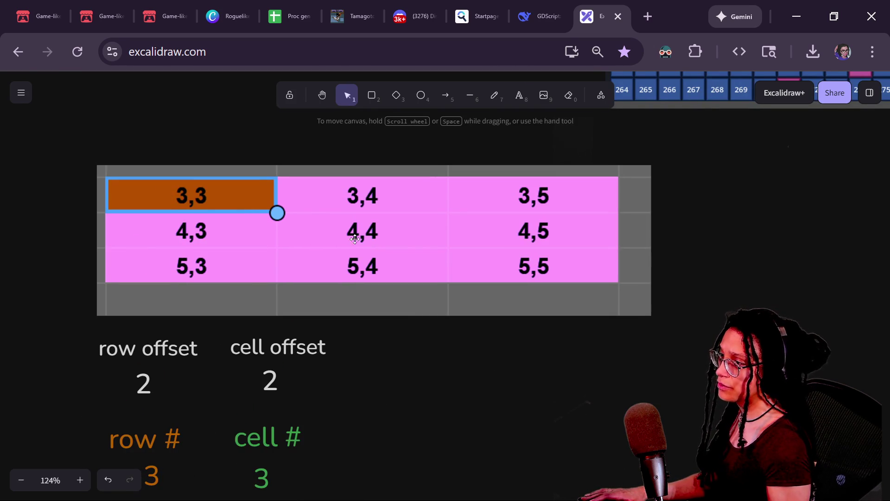
pyautogui.scroll(-6, 460, 396)
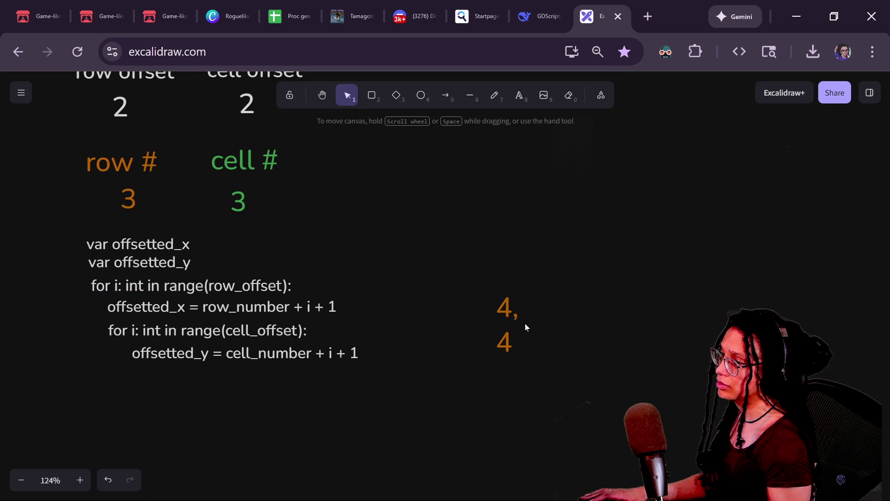
# - Widen the 4,4 label's text box so it fits on one line
pyautogui.click(525, 323)
pyautogui.doubleClick(527, 319)
pyautogui.press('Escape')
pyautogui.click(579, 322)
pyautogui.click(514, 318)
pyautogui.moveTo(520, 320); pyautogui.dragTo(615, 321)
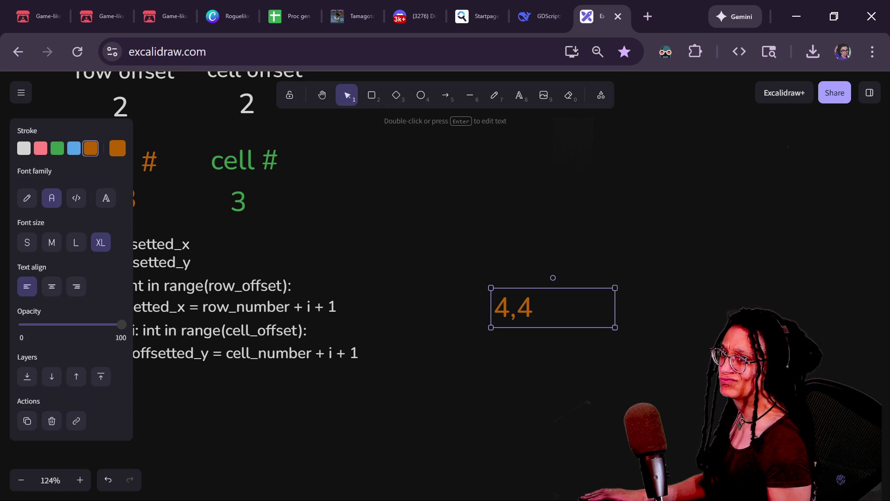
pyautogui.moveTo(587, 185); pyautogui.dragTo(501, 205)
# - Shift the 4,4 label slightly left and narrow its text box
pyautogui.hscroll(-3, 557, 269)
pyautogui.scroll(-1, 556, 269)
pyautogui.click(612, 293)
pyautogui.moveTo(622, 272); pyautogui.dragTo(606, 271)
pyautogui.hscroll(1, 580, 204)
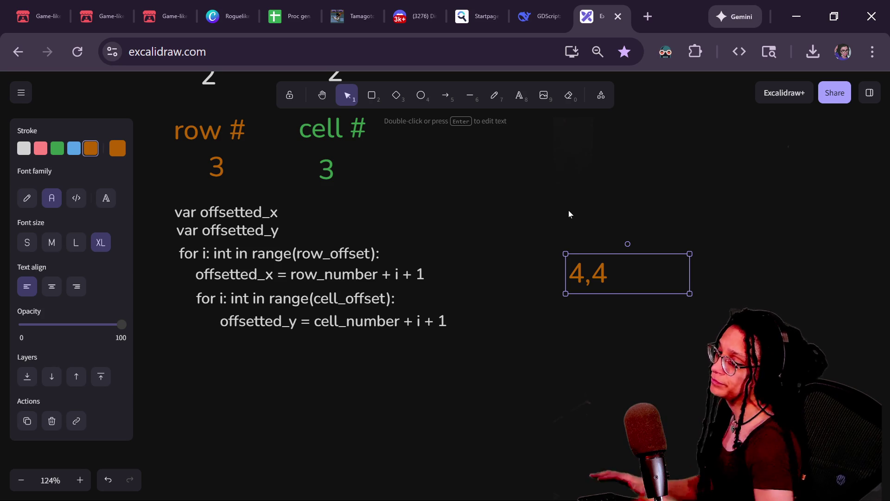
pyautogui.moveTo(691, 272)
pyautogui.mouseDown()
pyautogui.moveTo(618, 271)
pyautogui.moveTo(616, 260)
pyautogui.moveTo(612, 302)
pyautogui.moveTo(616, 294)
pyautogui.moveTo(574, 368)
pyautogui.moveTo(499, 402)
pyautogui.mouseUp()
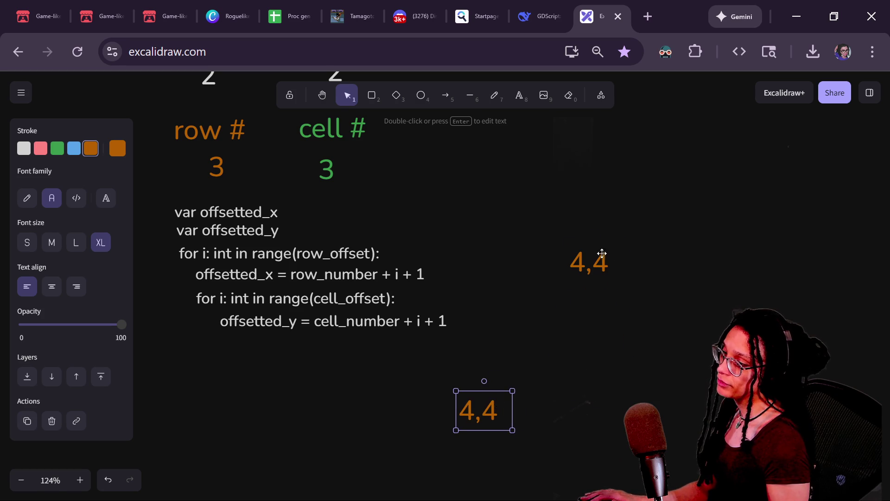
# - Copy the 4,4 label, change it to 4,5, and line it up beside 4,4
pyautogui.moveTo(599, 255); pyautogui.dragTo(598, 265)
pyautogui.moveTo(479, 394)
pyautogui.mouseDown()
pyautogui.moveTo(630, 343)
pyautogui.moveTo(538, 360)
pyautogui.moveTo(503, 395)
pyautogui.moveTo(569, 378)
pyautogui.moveTo(597, 319)
pyautogui.mouseUp()
pyautogui.doubleClick(597, 319)
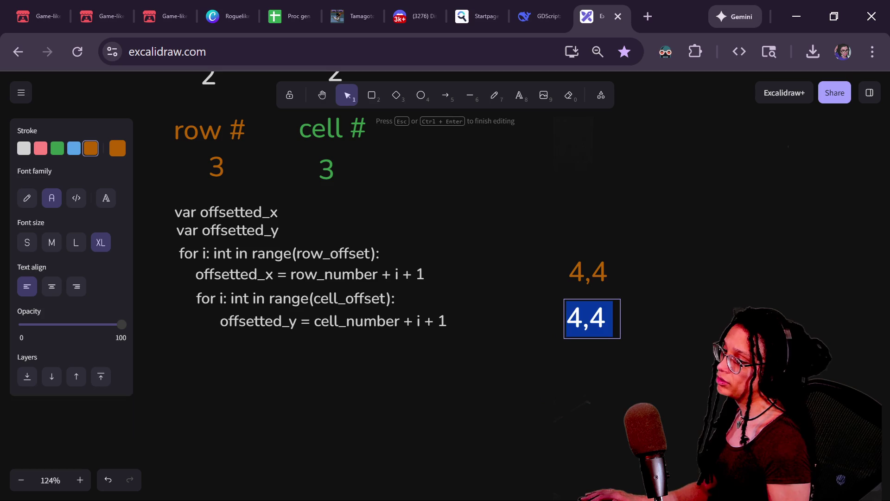
pyautogui.press('End')
pyautogui.press('Return')
pyautogui.write('5')
pyautogui.press('BackSpace')
pyautogui.press('BackSpace')
pyautogui.press('BackSpace')
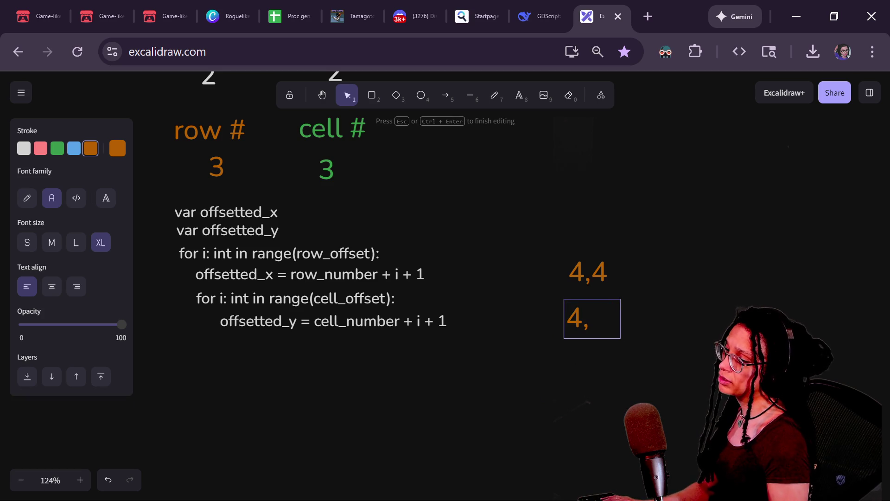
pyautogui.write('5')
pyautogui.press('Escape')
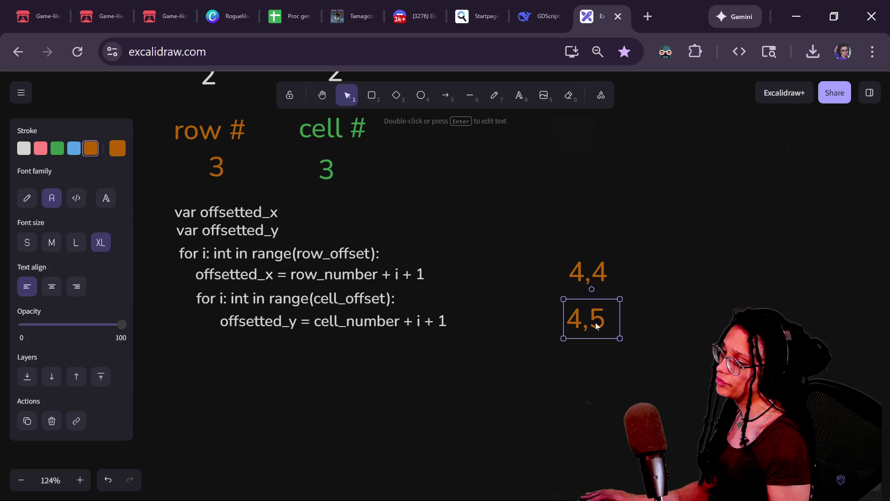
pyautogui.moveTo(618, 319)
pyautogui.mouseDown()
pyautogui.moveTo(638, 319)
pyautogui.moveTo(596, 318)
pyautogui.moveTo(642, 276)
pyautogui.mouseUp()
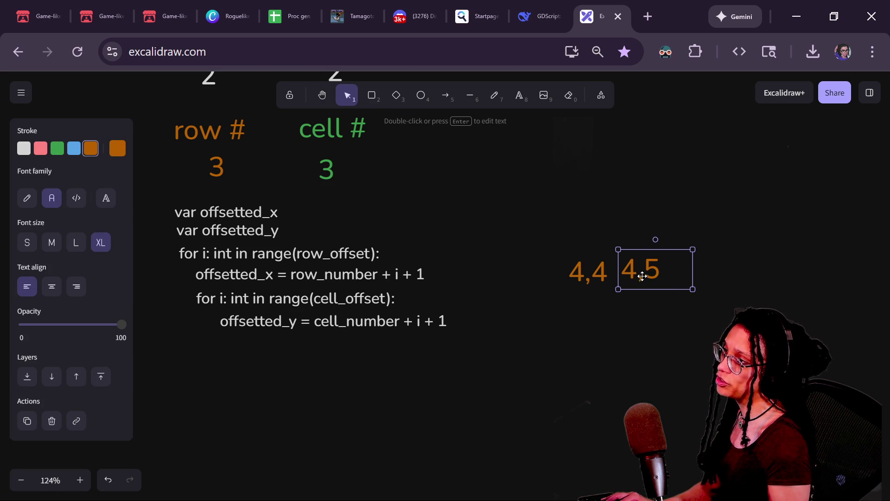
pyautogui.moveTo(586, 270); pyautogui.dragTo(580, 264)
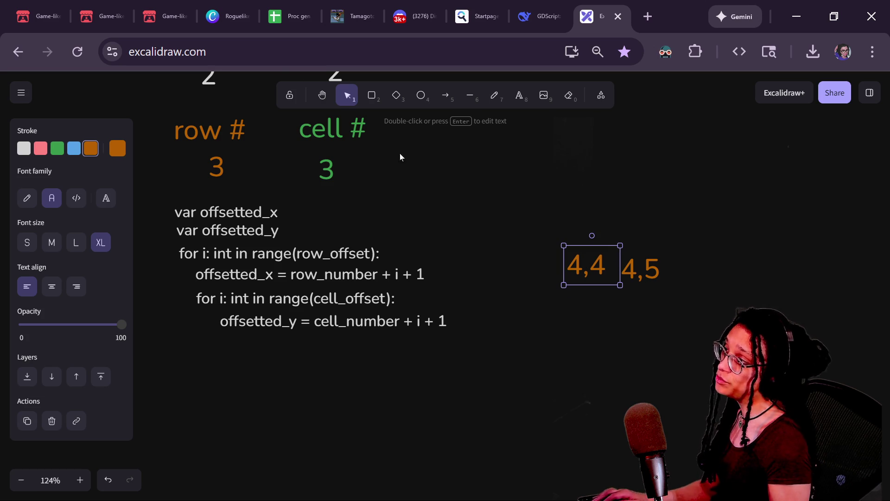
# - Open the offsetted_x and offsetted_y lines with the cursor at their ends
pyautogui.doubleClick(392, 275)
pyautogui.click(425, 274)
pyautogui.click(452, 320)
pyautogui.doubleClick(459, 320)
pyautogui.click(457, 320)
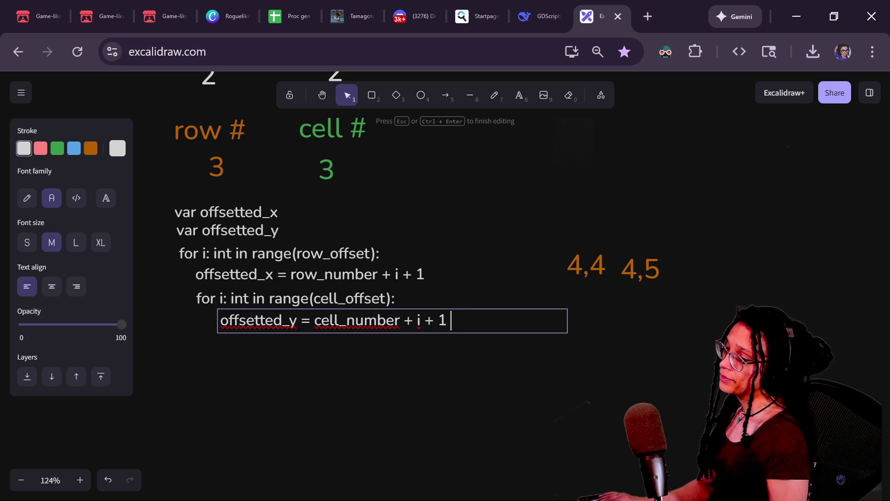
# - Edit the ends of the offsetted_x and offsetted_y lines to remove the + 1
pyautogui.doubleClick(429, 273)
pyautogui.click(428, 274)
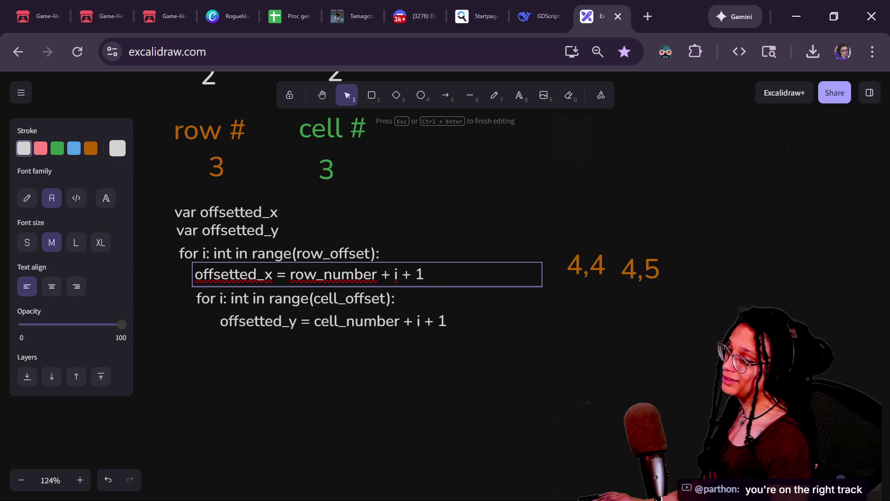
pyautogui.doubleClick(448, 320)
pyautogui.click(452, 319)
pyautogui.click(582, 276)
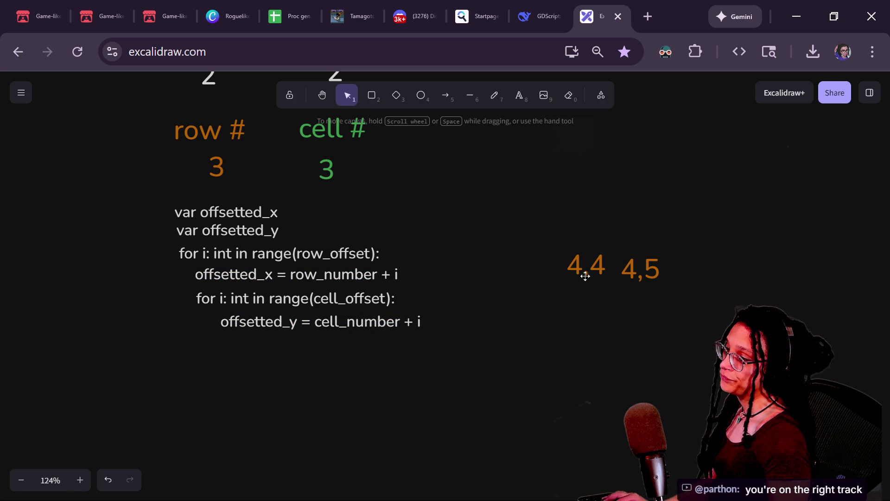
# - Duplicate the 4,4 label, retype it as 3,4, and align it left of 4,4
pyautogui.click(582, 276)
pyautogui.moveTo(595, 262)
pyautogui.mouseDown()
pyautogui.moveTo(601, 269)
pyautogui.moveTo(546, 270)
pyautogui.mouseUp()
pyautogui.doubleClick(546, 270)
pyautogui.click(542, 272)
pyautogui.doubleClick(542, 271)
pyautogui.press('Right')
pyautogui.press('BackSpace')
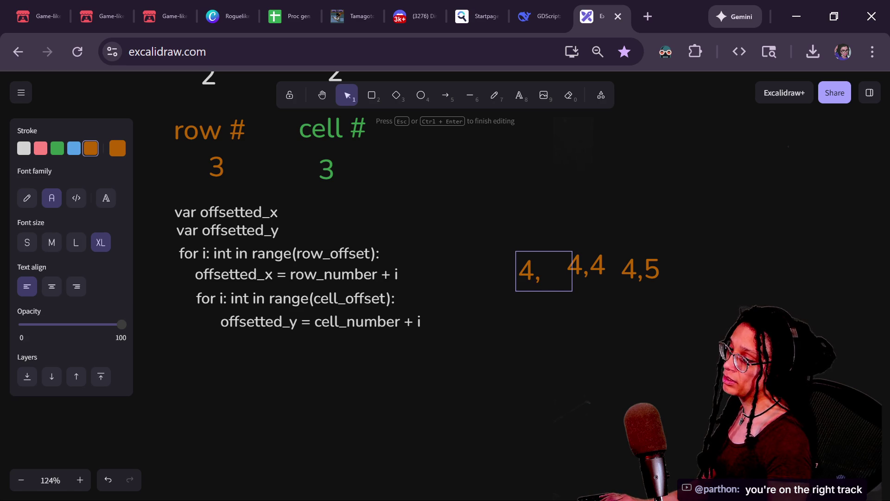
pyautogui.press('BackSpace')
pyautogui.press('BackSpace')
pyautogui.write('3,4')
pyautogui.click(582, 318)
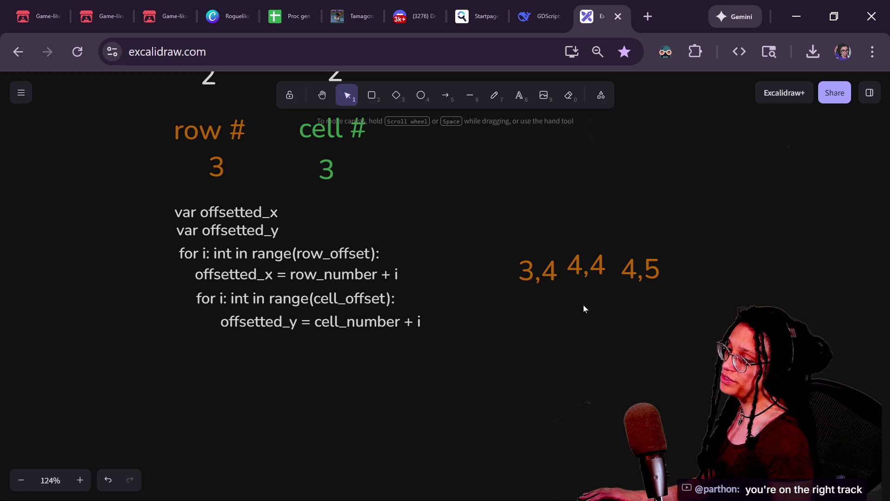
pyautogui.click(546, 273)
pyautogui.moveTo(547, 272); pyautogui.dragTo(546, 265)
# - Check the text of the 3,4 and 4,4 labels with the cursor at their ends
pyautogui.doubleClick(546, 265)
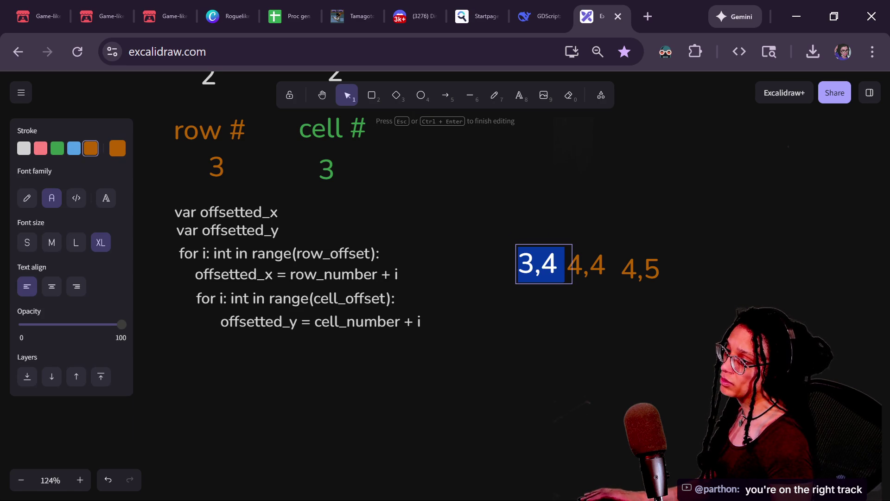
pyautogui.click(585, 265)
pyautogui.doubleClick(585, 265)
pyautogui.press('Right')
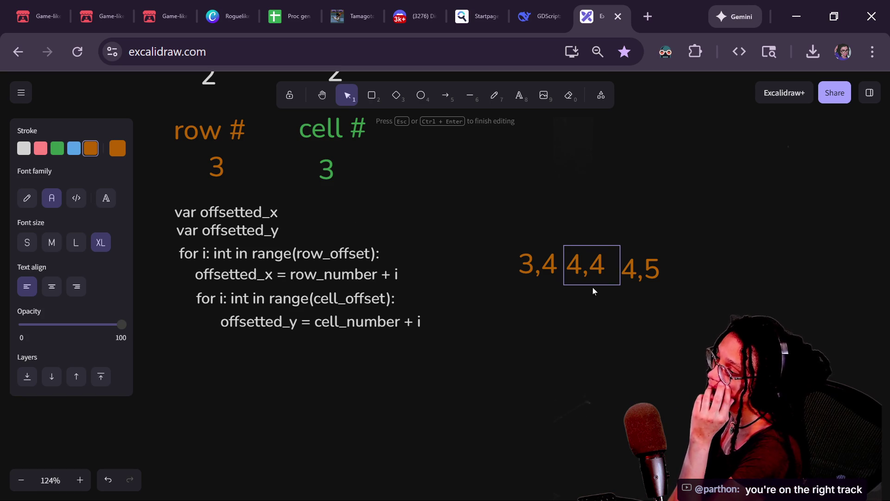
pyautogui.doubleClick(545, 271)
pyautogui.press('Right')
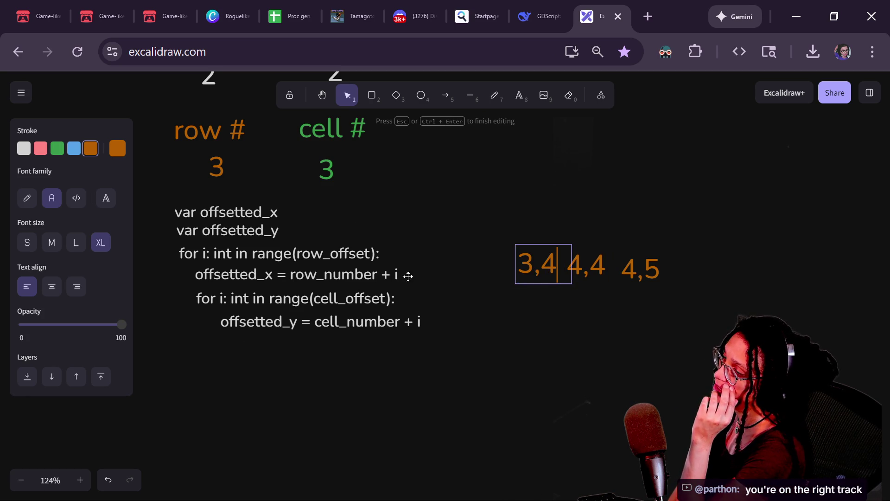
# - Recheck the ends of both offsetted lines, then compare against the Godot script editor
pyautogui.click(401, 271)
pyautogui.doubleClick(403, 274)
pyautogui.press('Right')
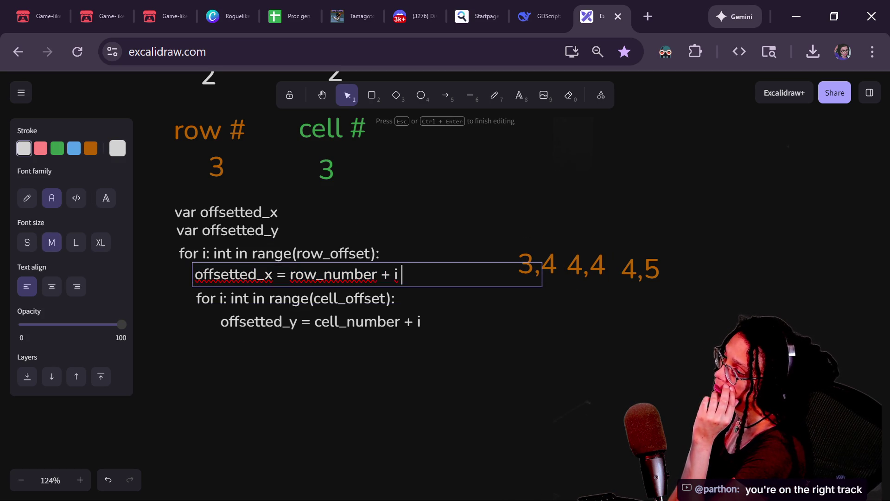
pyautogui.click(423, 317)
pyautogui.doubleClick(422, 322)
pyautogui.press('Right')
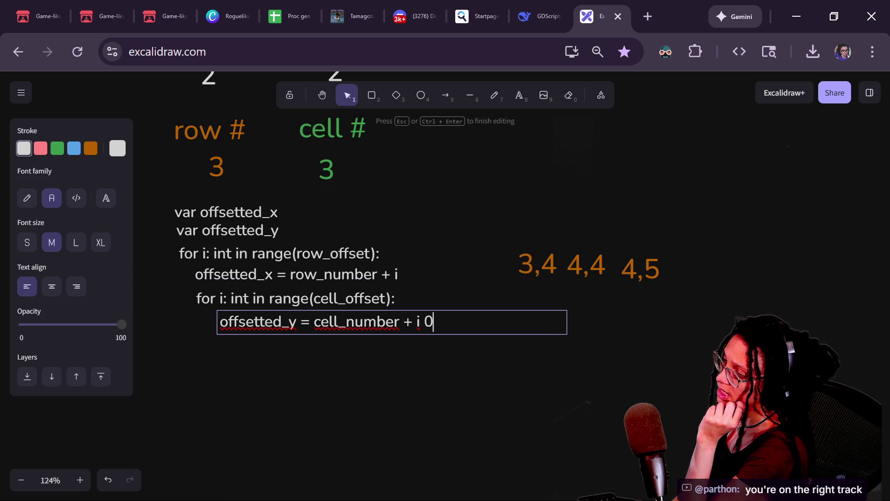
pyautogui.press('Escape')
pyautogui.hotkey('alt', 'Tab')
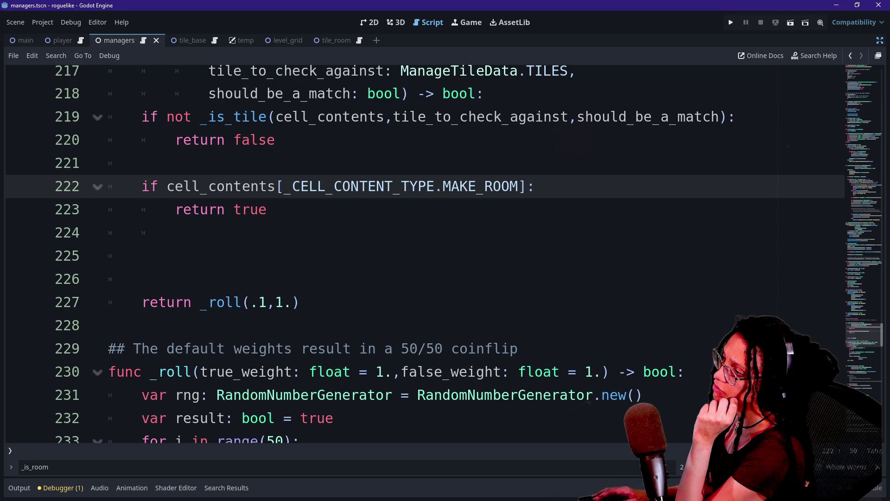
pyautogui.hotkey('alt', 'Tab')
pyautogui.scroll(5, 538, 360)
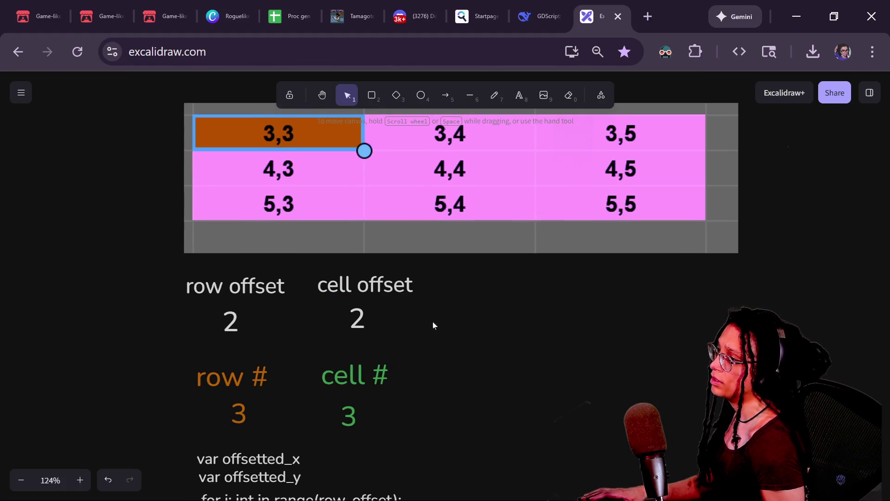
# - Drag the cell_offset loop and offsetted_y lines well down the board
pyautogui.scroll(-3, 371, 319)
pyautogui.scroll(4, 438, 245)
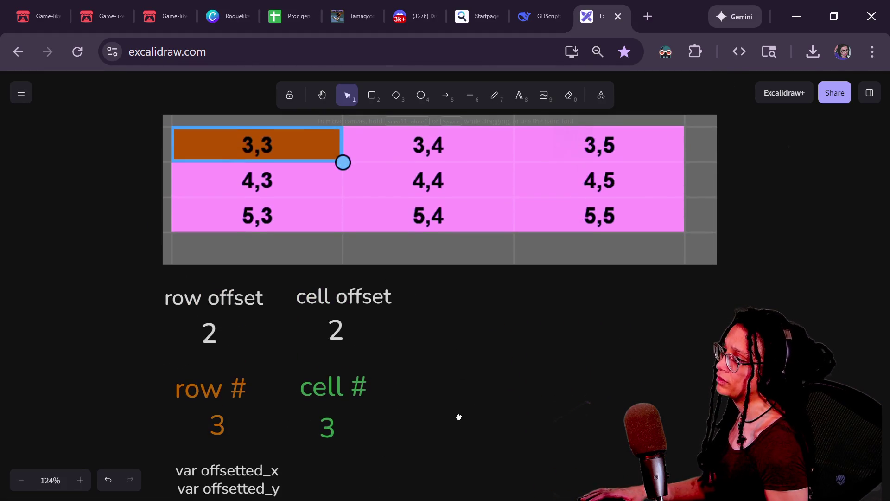
pyautogui.moveTo(459, 416)
pyautogui.mouseDown()
pyautogui.moveTo(471, 415)
pyautogui.moveTo(500, 441)
pyautogui.moveTo(512, 252)
pyautogui.moveTo(485, 473)
pyautogui.mouseUp()
pyautogui.moveTo(376, 448); pyautogui.dragTo(297, 212)
pyautogui.moveTo(354, 276); pyautogui.dragTo(340, 230)
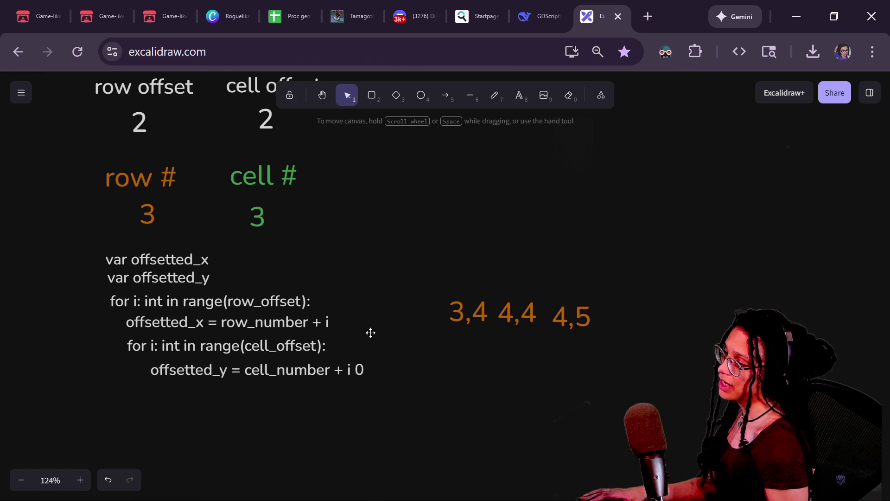
pyautogui.click(305, 351)
pyautogui.moveTo(299, 365)
pyautogui.mouseDown()
pyautogui.moveTo(394, 352)
pyautogui.moveTo(270, 486)
pyautogui.mouseUp()
# - Recentre the view on the code and select the orange 3,4 and 4,4 labels
pyautogui.keyDown('shift'); pyautogui.click(394, 353); pyautogui.keyUp('shift')
pyautogui.moveTo(428, 344)
pyautogui.mouseDown()
pyautogui.moveTo(355, 368)
pyautogui.moveTo(377, 378)
pyautogui.moveTo(384, 333)
pyautogui.mouseUp()
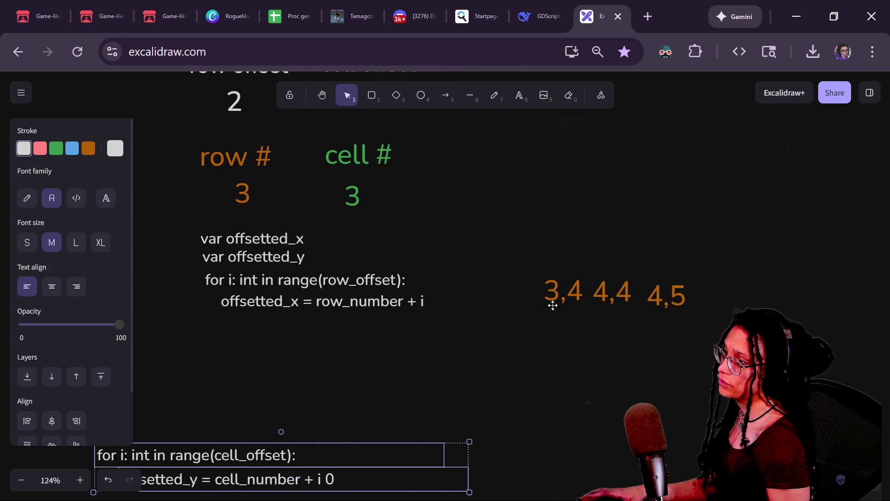
pyautogui.moveTo(519, 331); pyautogui.dragTo(552, 326)
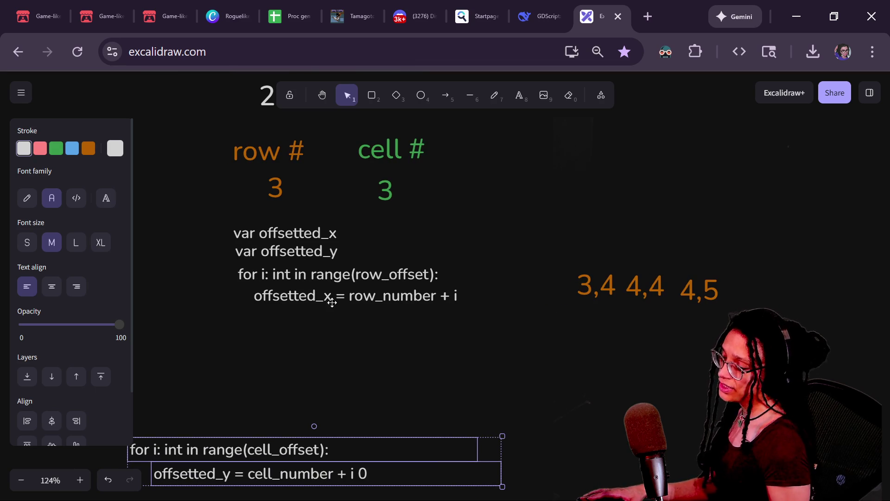
pyautogui.moveTo(566, 287)
pyautogui.mouseDown()
pyautogui.moveTo(579, 294)
pyautogui.moveTo(573, 279)
pyautogui.mouseUp()
pyautogui.click(604, 280)
pyautogui.click(644, 281)
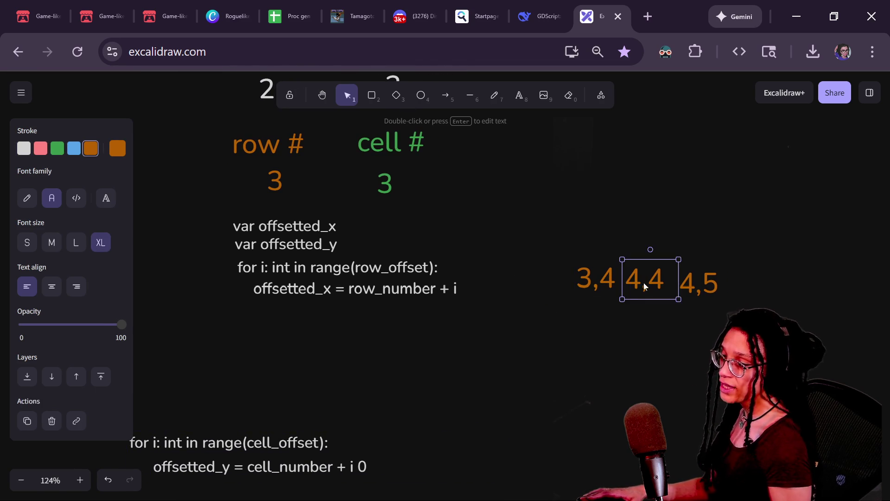
# - Append a 1 to the end of the offsetted_x code line
pyautogui.doubleClick(644, 281)
pyautogui.click(603, 282)
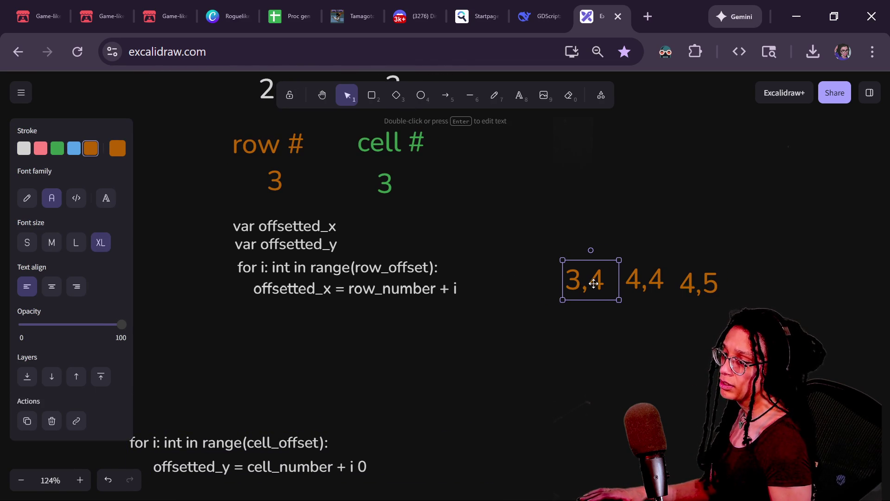
pyautogui.doubleClick(609, 280)
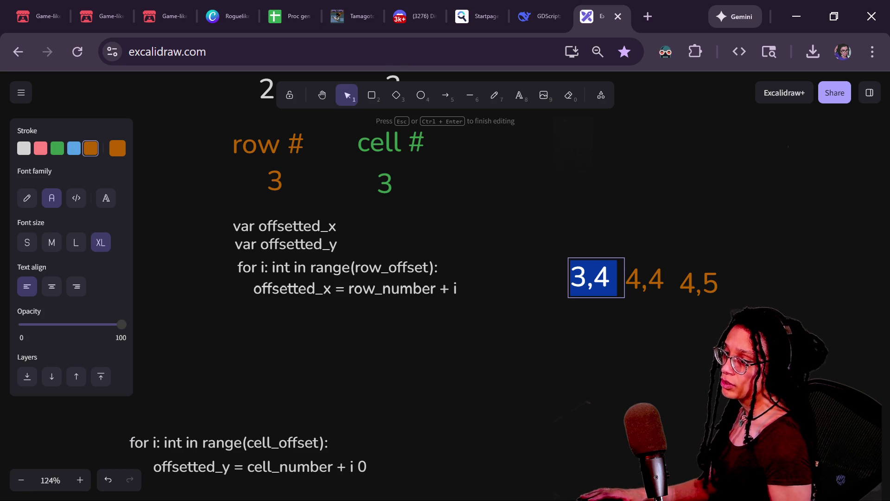
pyautogui.click(412, 281)
pyautogui.doubleClick(413, 282)
pyautogui.press('End')
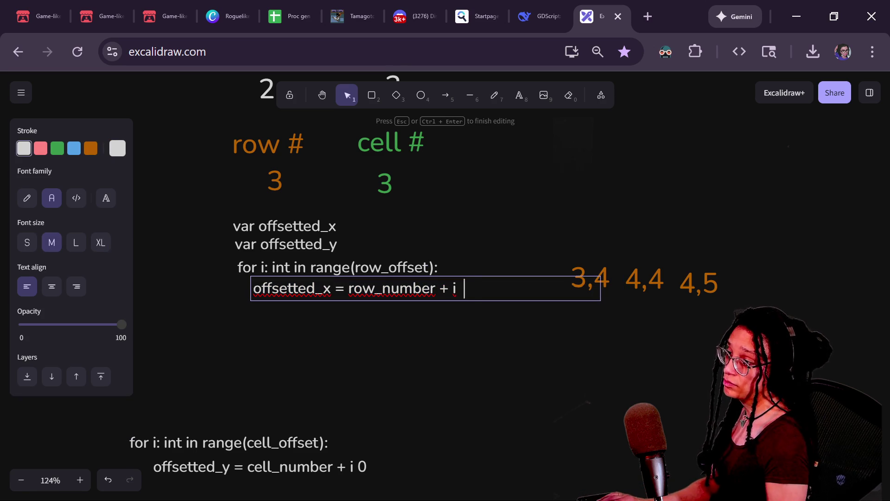
pyautogui.write('1')
pyautogui.click(553, 377)
# - Retype the orange 3,4 label as 4,3
pyautogui.click(603, 280)
pyautogui.doubleClick(612, 281)
pyautogui.press('End')
pyautogui.press('BackSpace')
pyautogui.press('BackSpace')
pyautogui.press('BackSpace')
pyautogui.write('3')
pyautogui.press('BackSpace')
pyautogui.write('4')
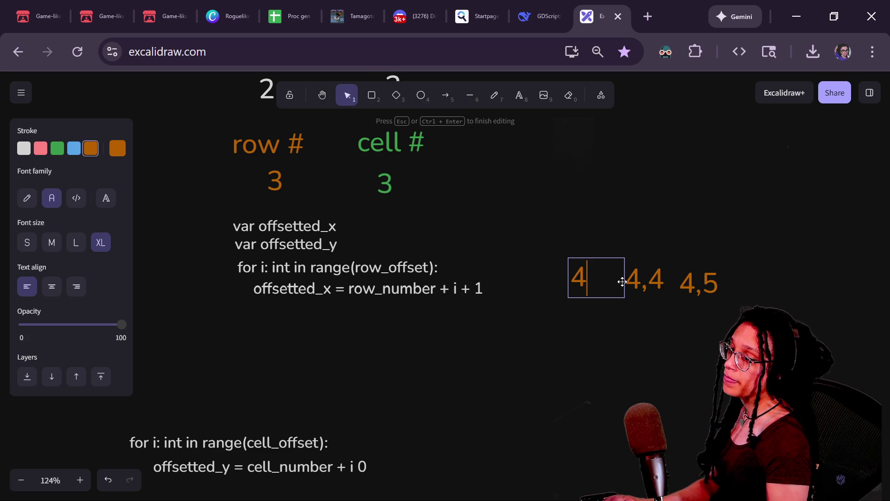
pyautogui.write(',3')
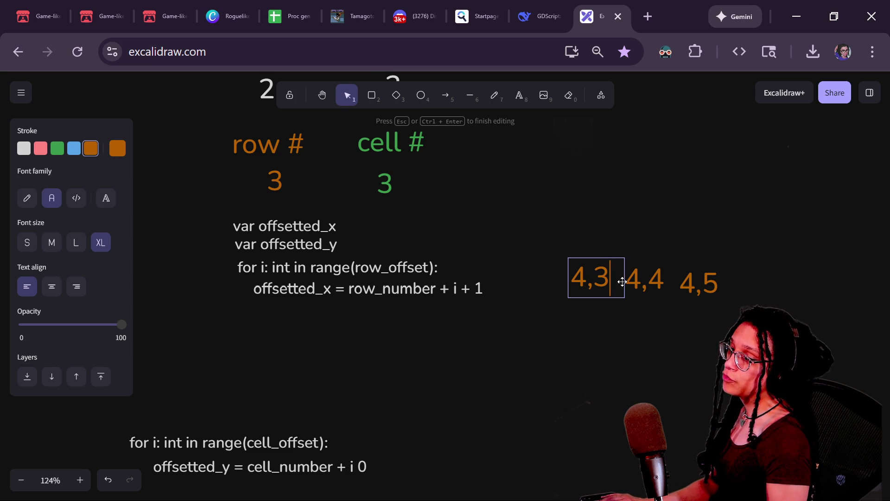
# - Change the orange 4,4 label to 5,3
pyautogui.doubleClick(645, 278)
pyautogui.click(647, 280)
pyautogui.press('BackSpace')
pyautogui.press('BackSpace')
pyautogui.write('5,')
pyautogui.press('End')
pyautogui.press('BackSpace')
pyautogui.write('3')
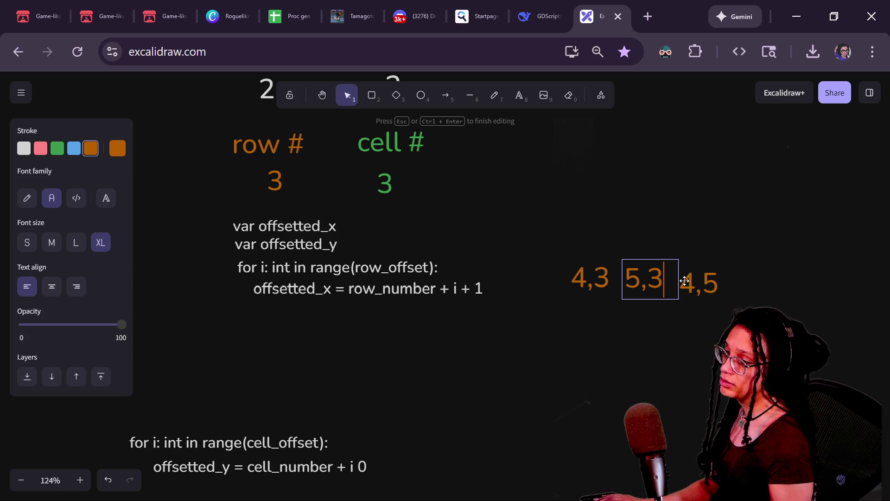
# - Clear out the extra 4,5 label so only 4,3 and 5,3 remain
pyautogui.doubleClick(699, 282)
pyautogui.write('6')
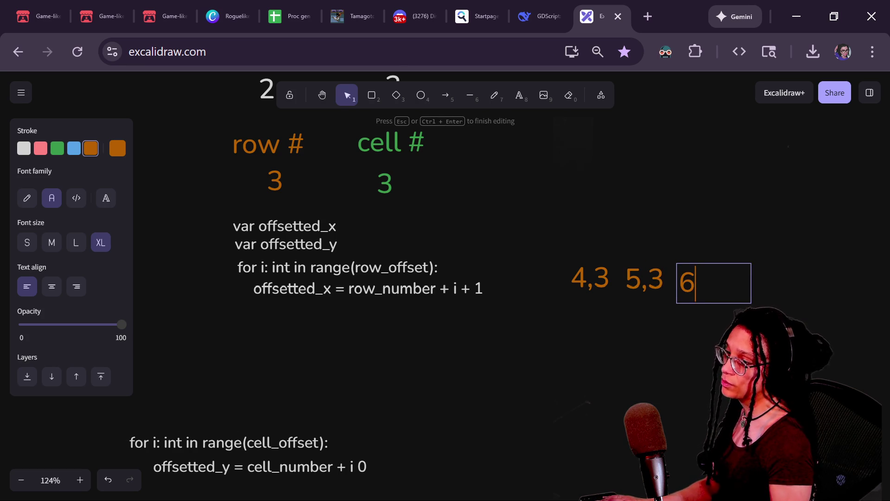
pyautogui.press('BackSpace')
pyautogui.press('Escape')
pyautogui.moveTo(578, 217)
pyautogui.mouseDown()
pyautogui.moveTo(570, 346)
pyautogui.moveTo(544, 194)
pyautogui.mouseUp()
pyautogui.click(606, 312)
pyautogui.scroll(3, 603, 288)
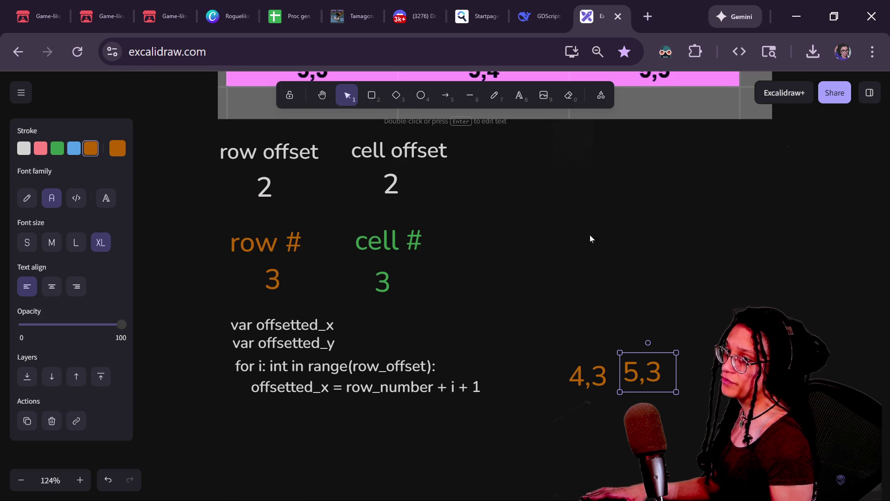
pyautogui.hscroll(3, 500, 221)
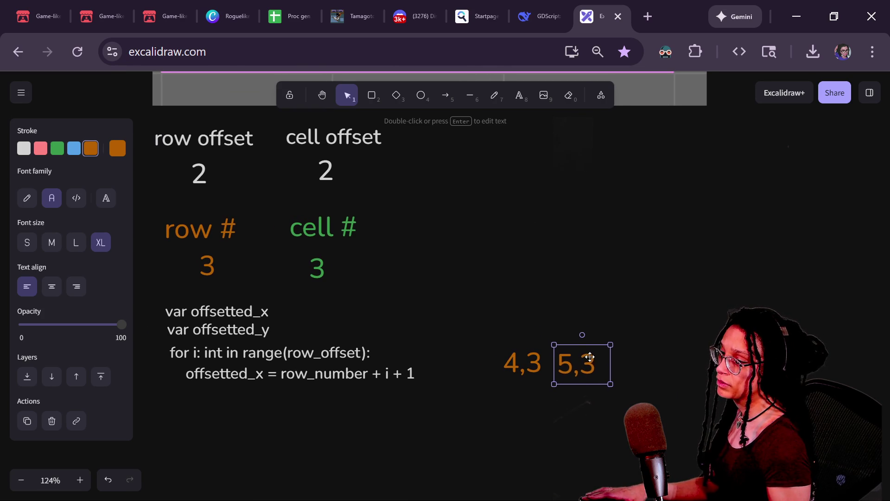
pyautogui.scroll(-2, 554, 244)
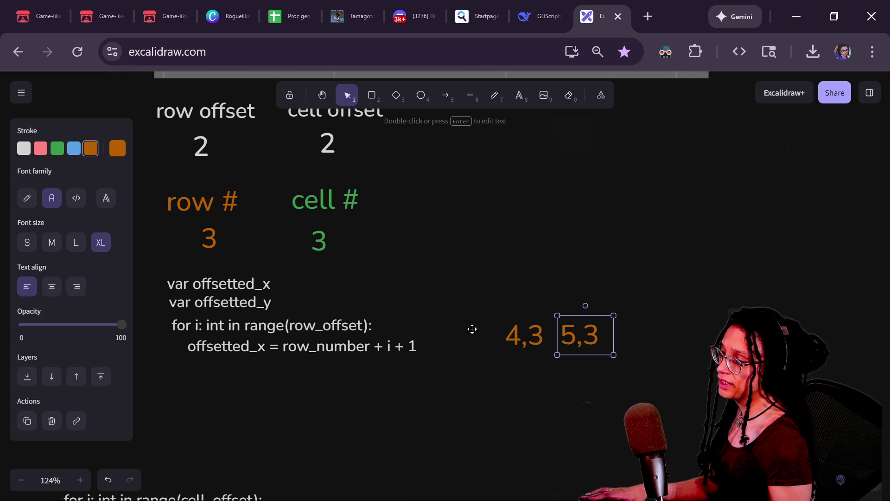
pyautogui.scroll(-1, 371, 332)
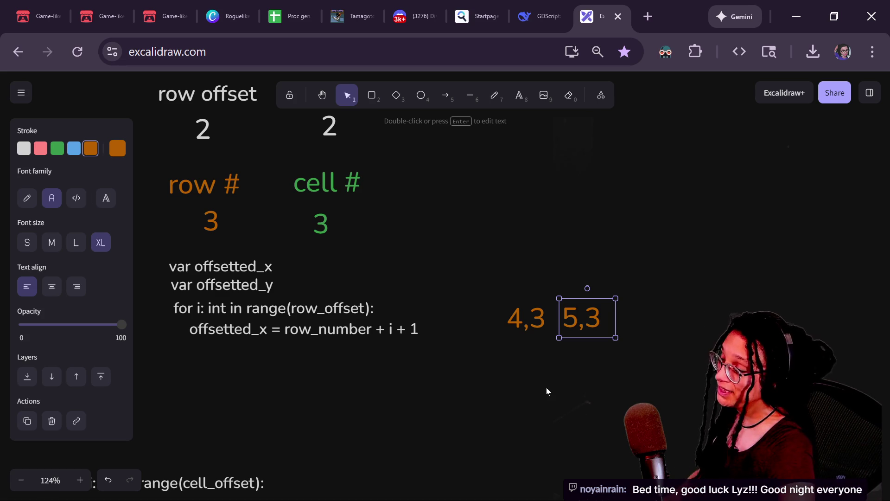
pyautogui.click(530, 315)
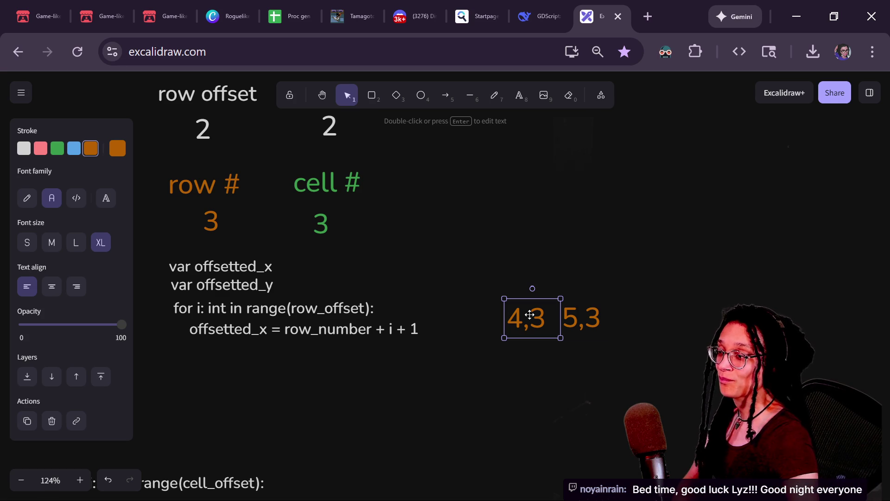
pyautogui.click(597, 331)
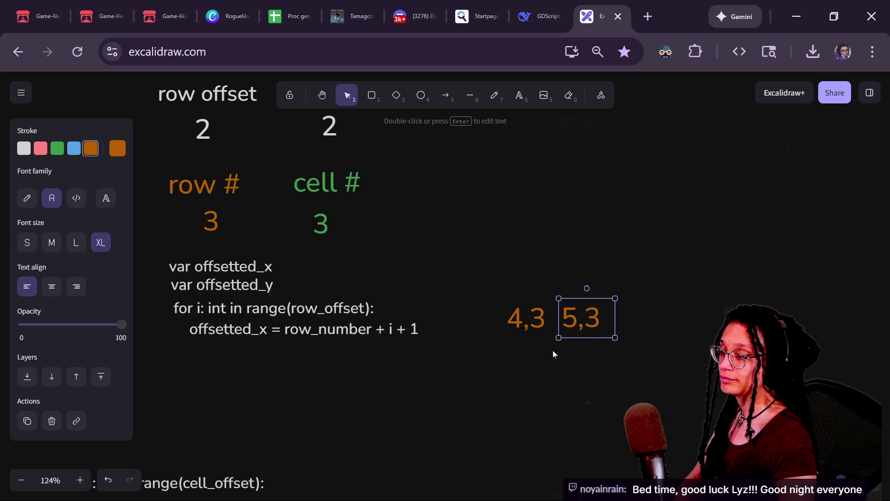
pyautogui.click(536, 323)
pyautogui.click(566, 326)
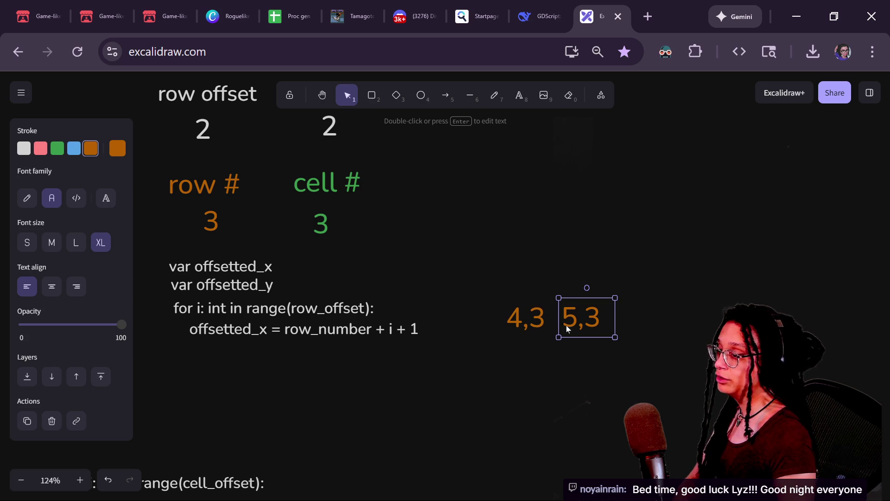
pyautogui.click(545, 312)
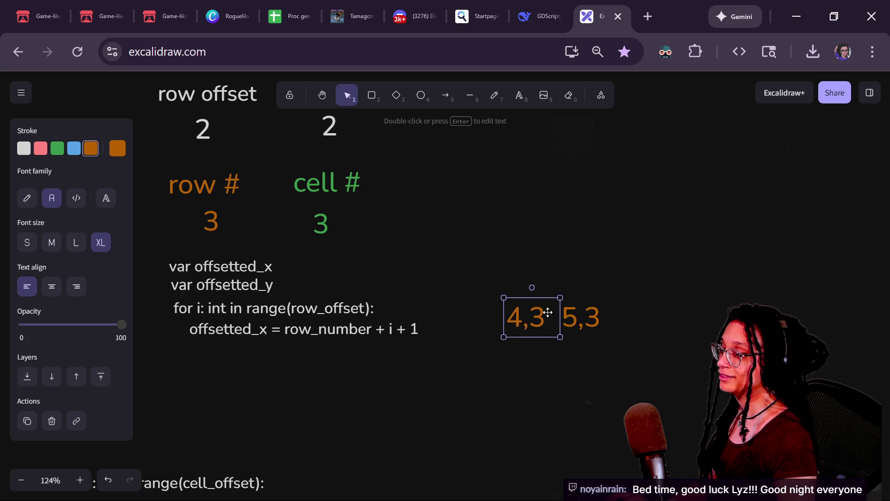
pyautogui.hotkey('ctrl', 'd')
pyautogui.moveTo(547, 322); pyautogui.dragTo(545, 353)
pyautogui.press('Delete')
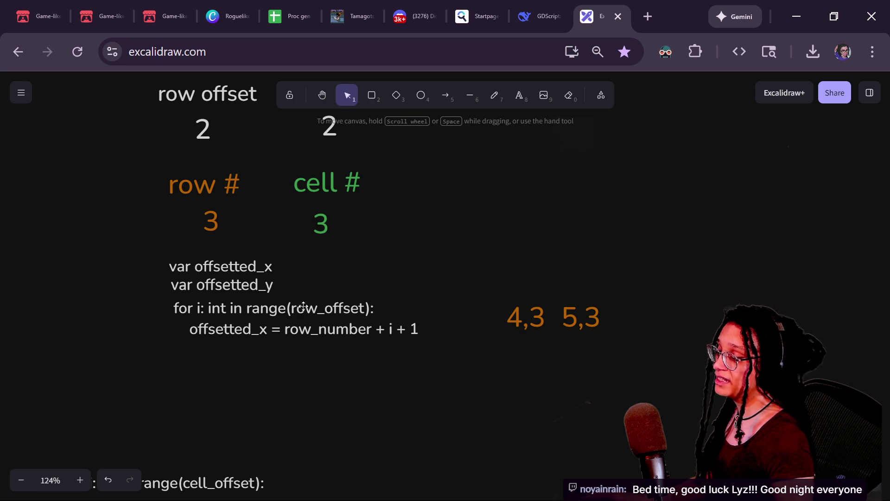
pyautogui.scroll(-1, 506, 332)
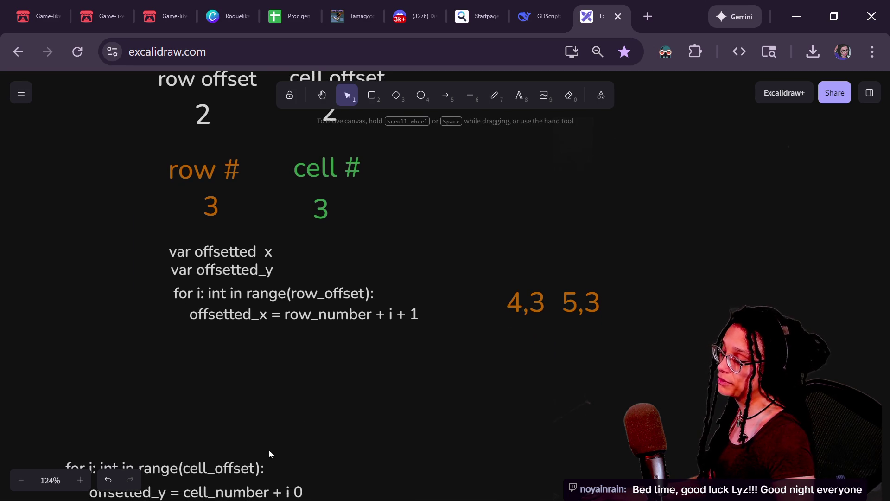
# - Move the two cell_offset loop lines up under the row_offset loop
pyautogui.moveTo(235, 468); pyautogui.dragTo(332, 364)
pyautogui.hotkey('ctrl', 'z')
pyautogui.click(280, 487)
pyautogui.keyDown('shift'); pyautogui.click(254, 474); pyautogui.keyUp('shift')
pyautogui.moveTo(253, 474)
pyautogui.mouseDown()
pyautogui.moveTo(371, 368)
pyautogui.moveTo(353, 342)
pyautogui.mouseUp()
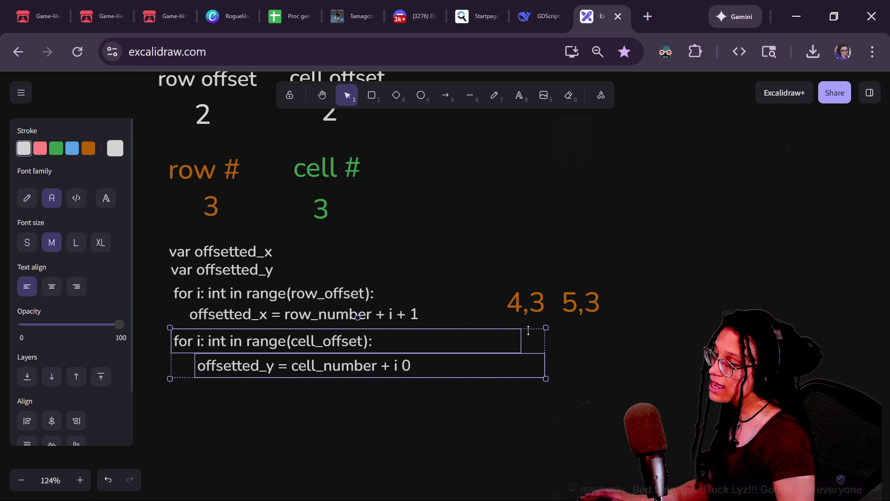
pyautogui.click(531, 312)
# - Copy the 4,3 and 5,3 pairs into a new row below them
pyautogui.click(602, 301)
pyautogui.keyDown('shift'); pyautogui.click(543, 301); pyautogui.keyUp('shift')
pyautogui.moveTo(542, 302); pyautogui.dragTo(535, 357)
pyautogui.scroll(-1, 509, 421)
# - Edit the offsetted_y line so it ends in cell_number + i + 1
pyautogui.doubleClick(350, 360)
pyautogui.press('End')
pyautogui.press('BackSpace')
pyautogui.press('BackSpace')
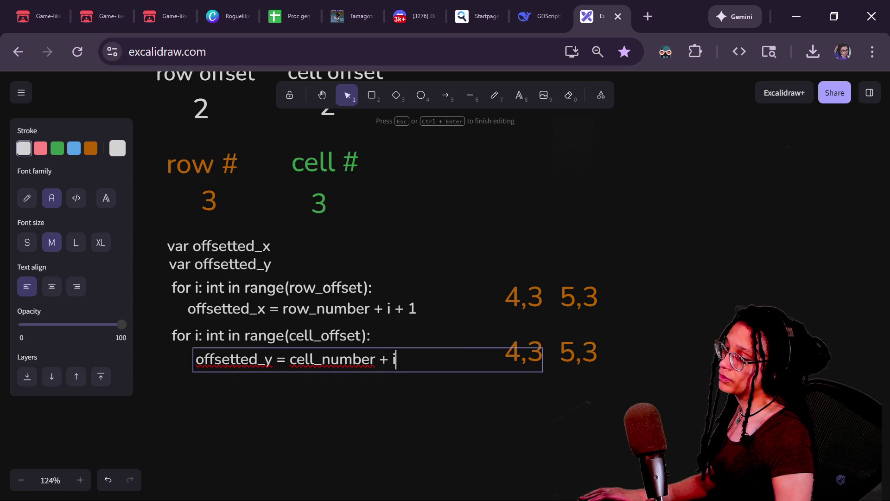
pyautogui.write('+ 1')
pyautogui.click(394, 443)
pyautogui.click(537, 359)
# - Retype the lower 4,3 copy as 3,4
pyautogui.doubleClick(538, 355)
pyautogui.press('Right')
pyautogui.press('BackSpace')
pyautogui.press('BackSpace')
pyautogui.press('BackSpace')
pyautogui.write('3,4')
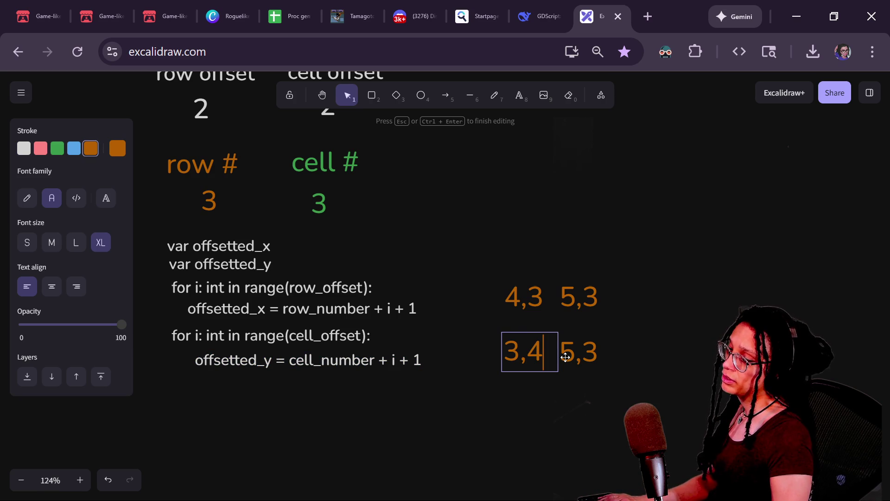
pyautogui.click(585, 407)
# - Retype the lower 5,3 copy as 3,5
pyautogui.doubleClick(582, 355)
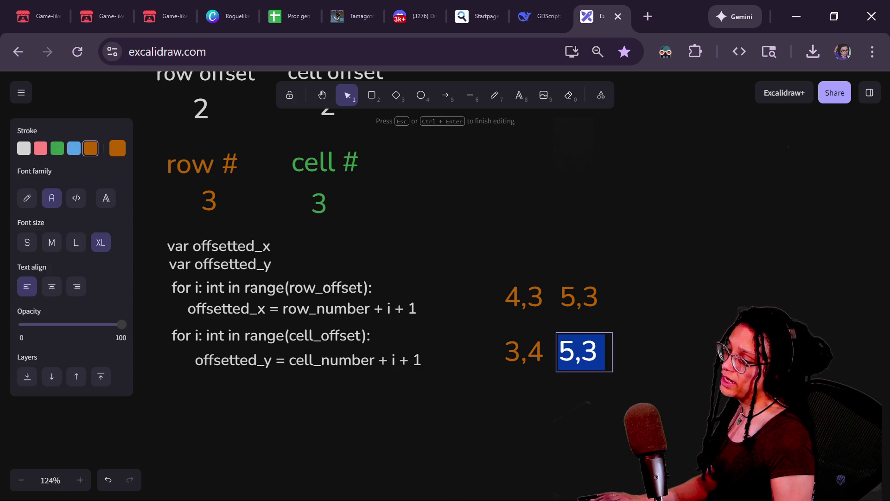
pyautogui.press('Right')
pyautogui.press('BackSpace')
pyautogui.press('BackSpace')
pyautogui.press('BackSpace')
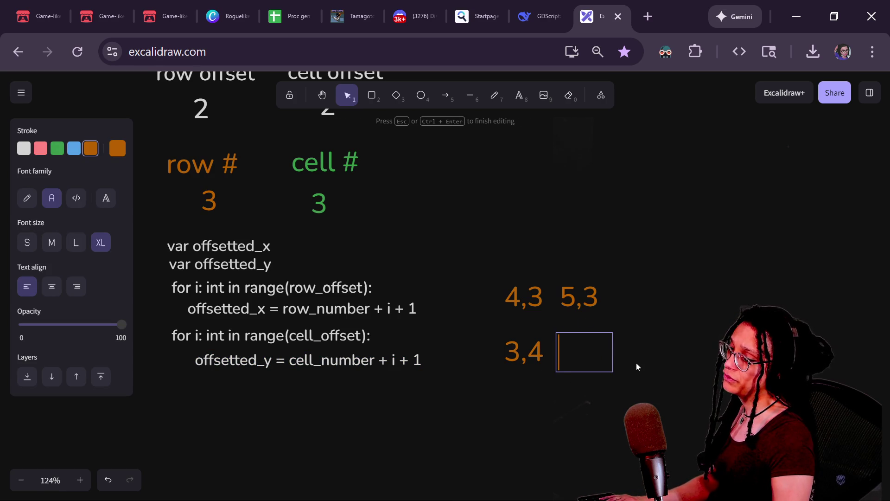
pyautogui.write('2')
pyautogui.press('BackSpace')
pyautogui.write('3')
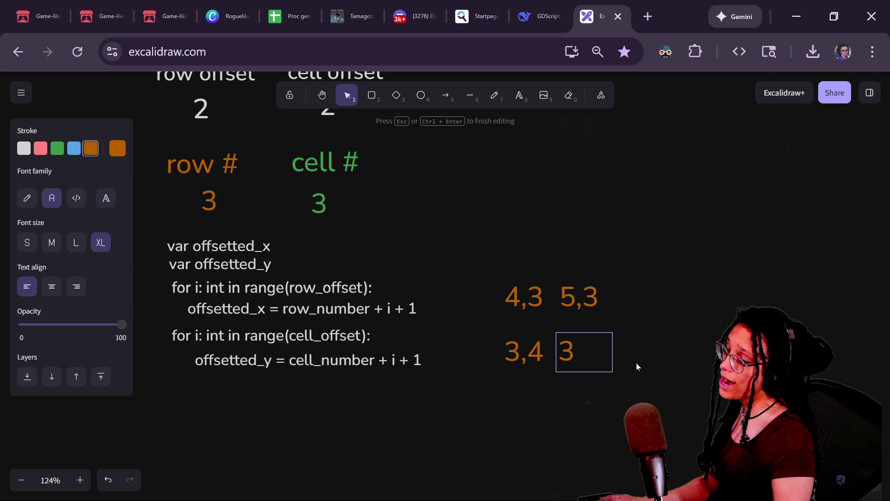
pyautogui.write(',5')
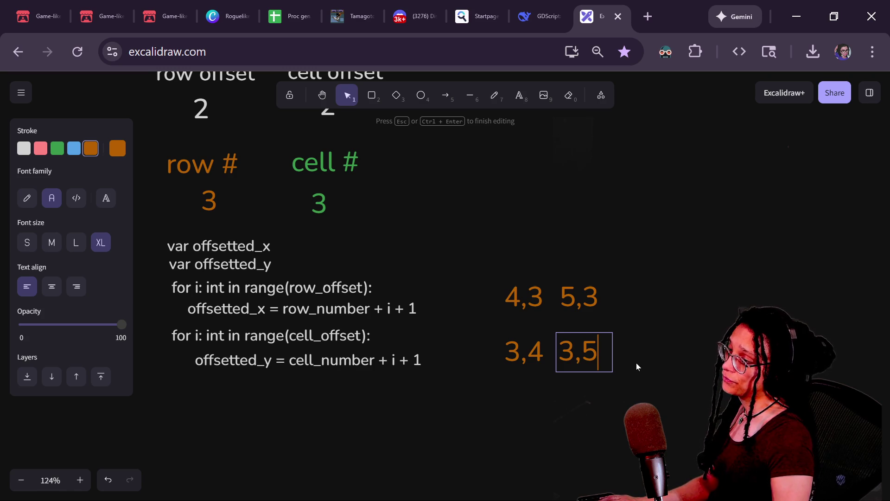
pyautogui.click(530, 475)
pyautogui.scroll(5, 536, 214)
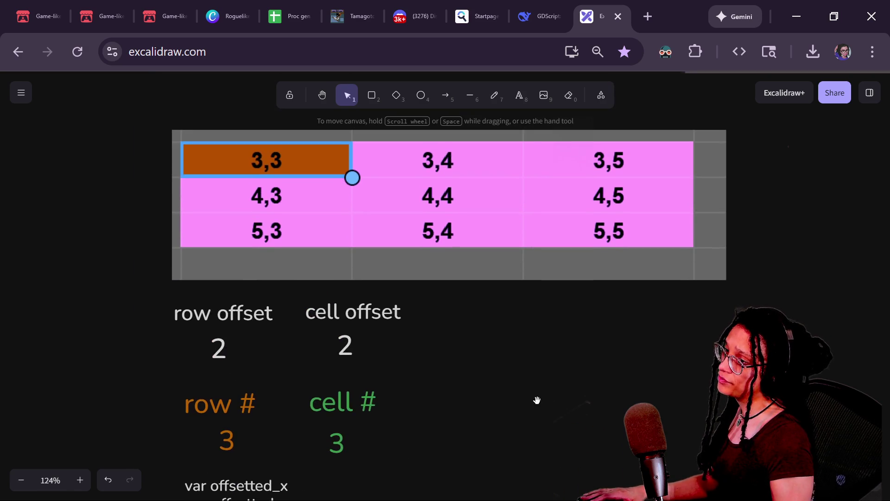
# - Rearrange several code and label elements while scrolling around the board
pyautogui.moveTo(538, 402); pyautogui.dragTo(398, 218)
pyautogui.scroll(-3, 398, 218)
pyautogui.moveTo(493, 284)
pyautogui.mouseDown()
pyautogui.moveTo(510, 256)
pyautogui.moveTo(555, 236)
pyautogui.mouseUp()
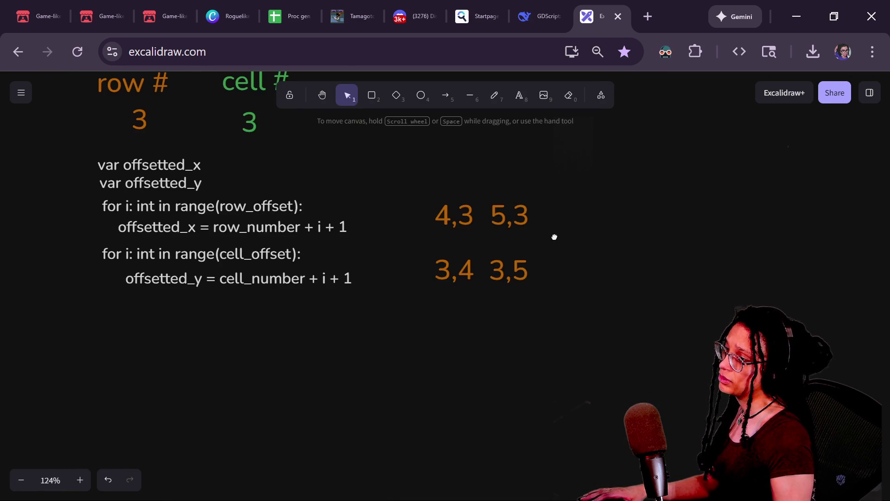
pyautogui.scroll(4, 460, 324)
pyautogui.scroll(3, 459, 324)
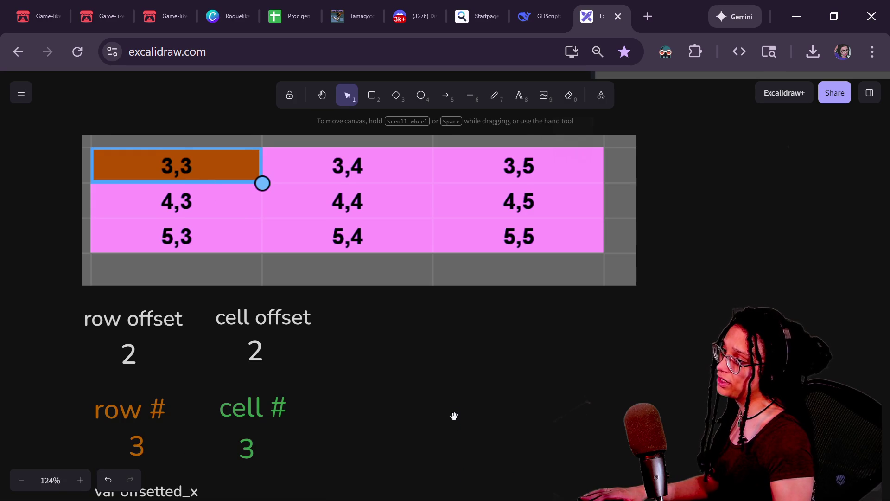
pyautogui.moveTo(455, 425); pyautogui.dragTo(449, 404)
pyautogui.scroll(1, 309, 241)
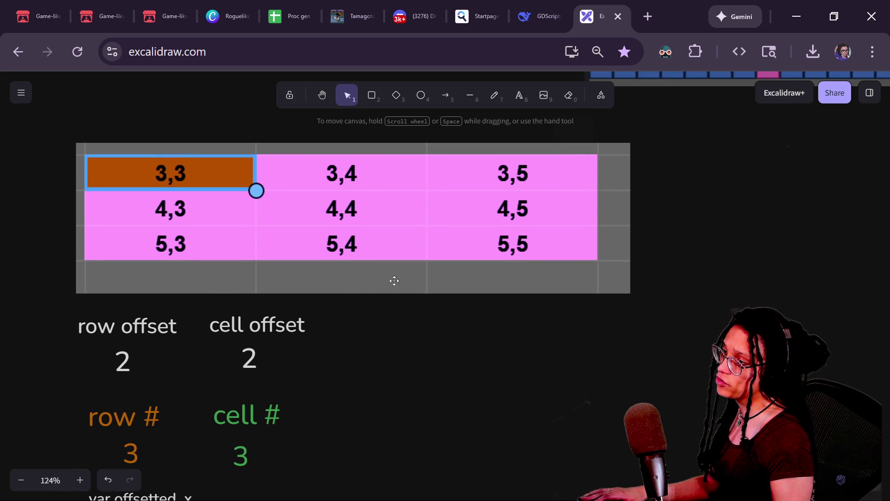
pyautogui.scroll(-8, 433, 277)
pyautogui.moveTo(462, 428); pyautogui.dragTo(448, 451)
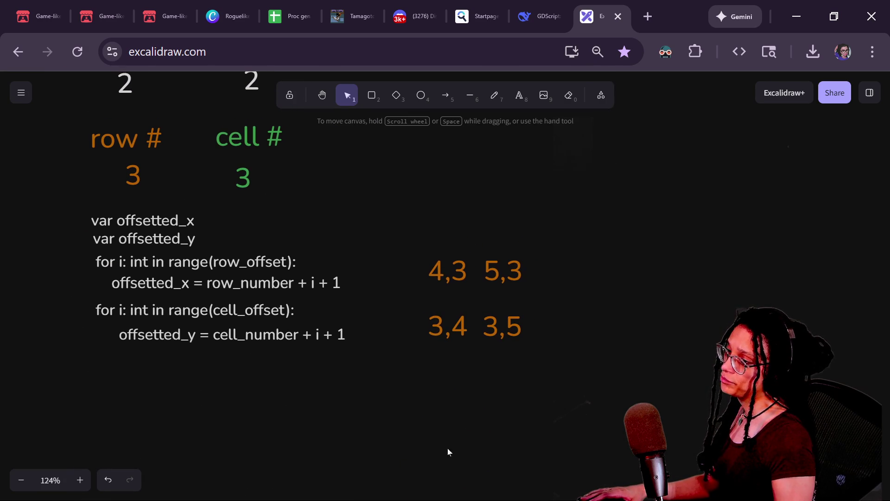
# - Try a new text label below the pairs, undoing an accidental loop-line move
pyautogui.click(436, 281)
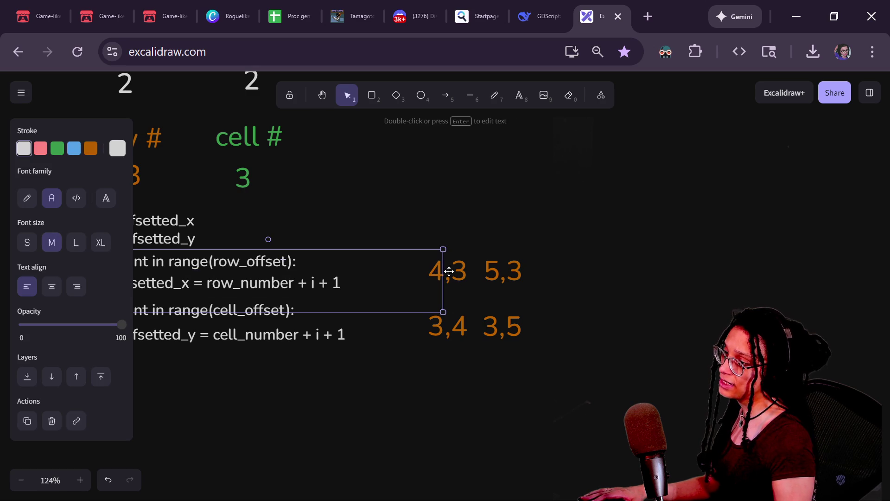
pyautogui.click(438, 395)
pyautogui.hscroll(-1, 446, 392)
pyautogui.doubleClick(448, 392)
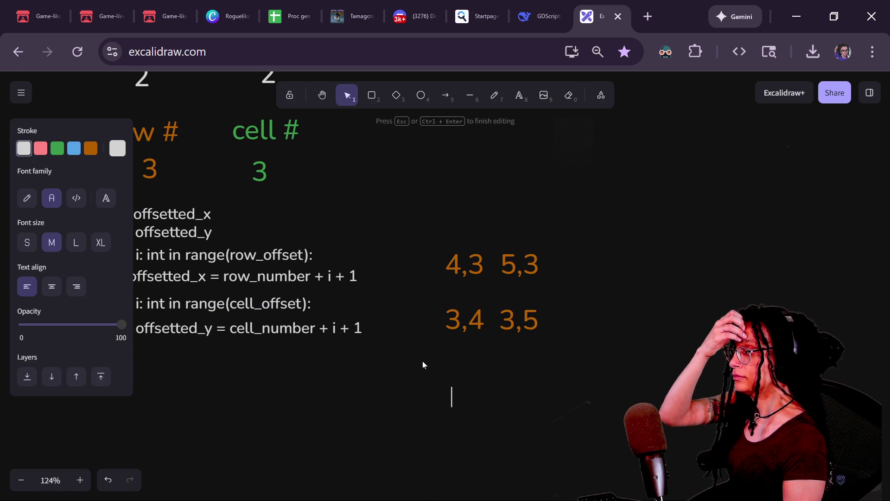
pyautogui.moveTo(340, 303); pyautogui.dragTo(403, 294)
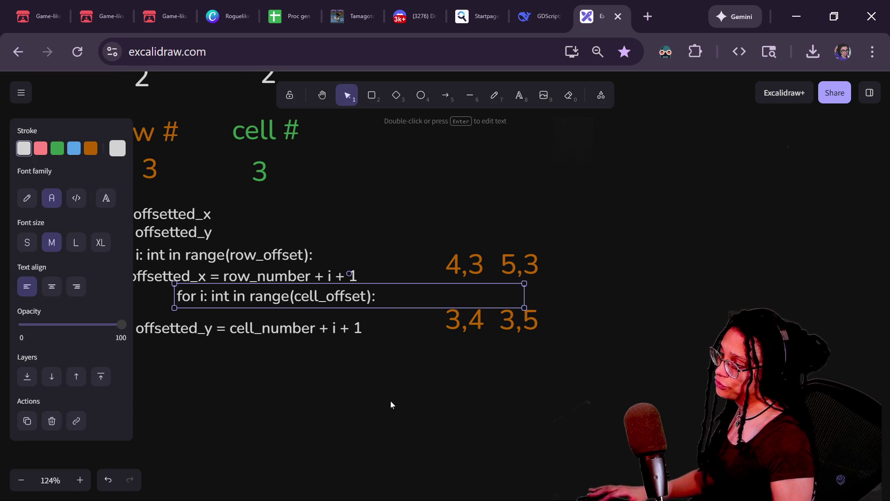
pyautogui.hotkey('ctrl', 'z')
pyautogui.moveTo(367, 435); pyautogui.dragTo(416, 430)
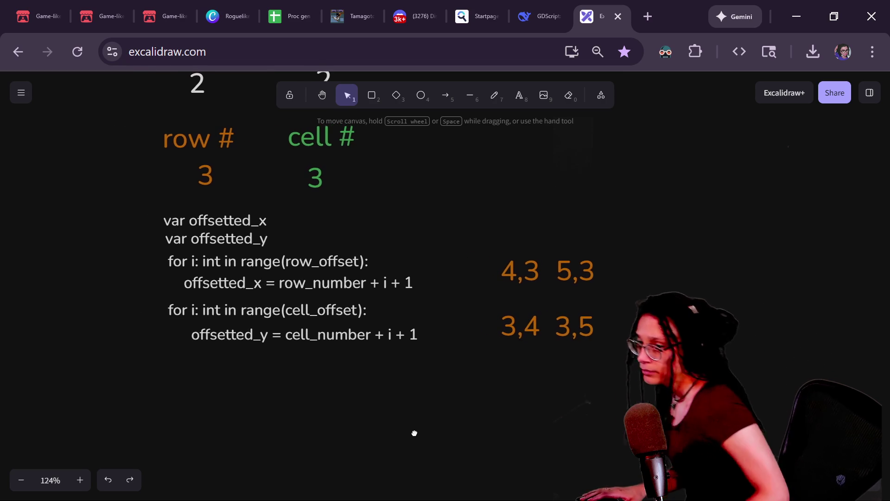
# - Trim the 4,3 and 5,3 pairs, then undo to restore both
pyautogui.click(530, 283)
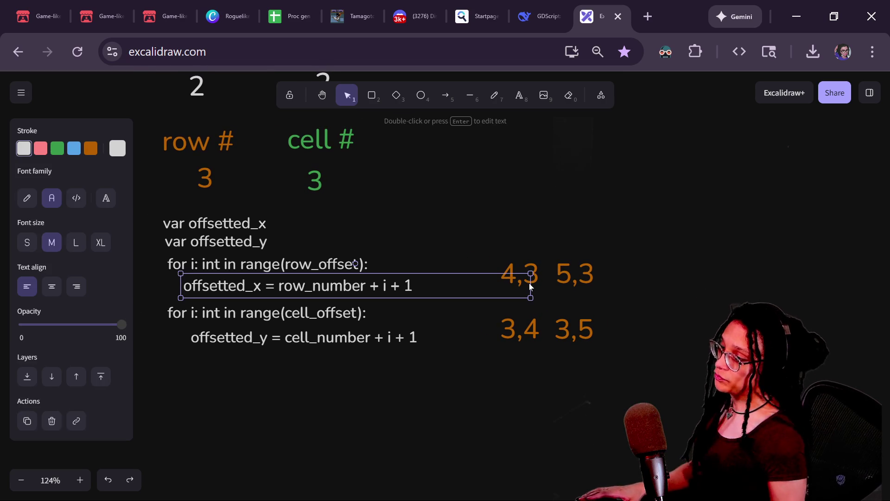
pyautogui.doubleClick(530, 282)
pyautogui.doubleClick(519, 274)
pyautogui.click(540, 275)
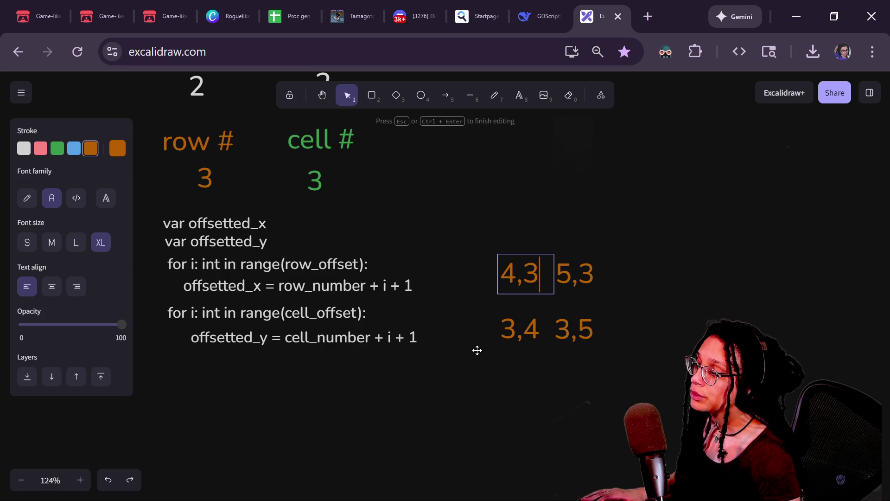
pyautogui.press('BackSpace')
pyautogui.press('BackSpace')
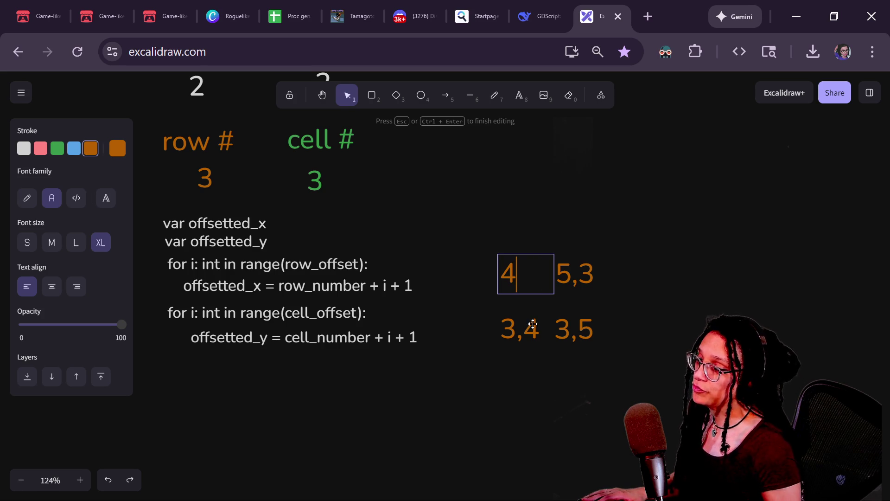
pyautogui.doubleClick(579, 276)
pyautogui.click(593, 275)
pyautogui.press('BackSpace')
pyautogui.press('BackSpace')
pyautogui.click(563, 392)
pyautogui.hotkey('ctrl', 'z')
pyautogui.hotkey('ctrl', 'z')
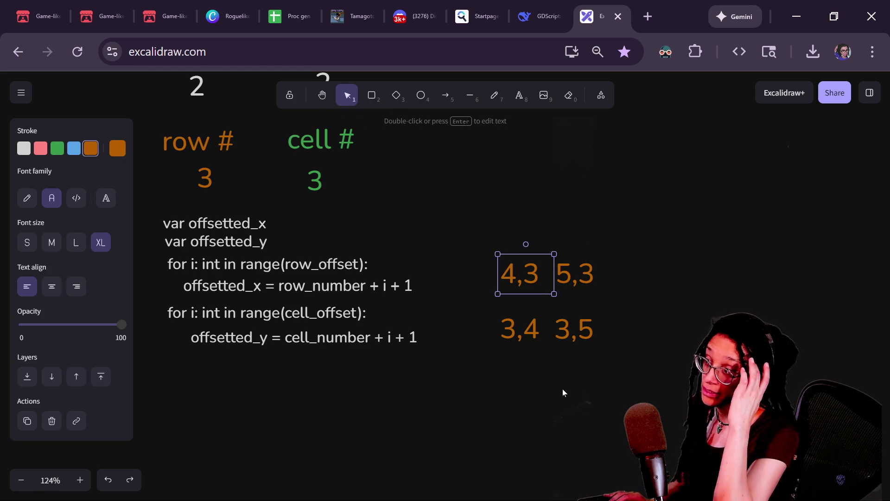
# - Drag the cell_offset loop lines and 3,4 / 3,5 pairs lower, then duplicate the offsetted_x line
pyautogui.click(273, 315)
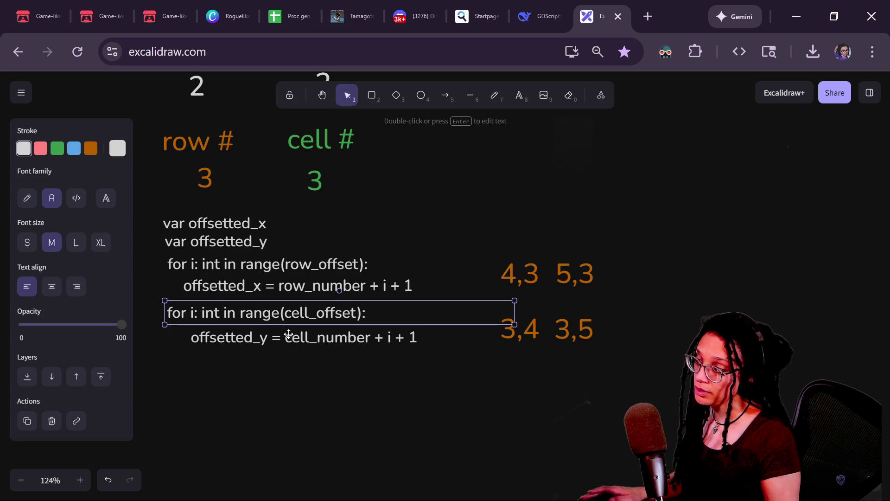
pyautogui.keyDown('shift'); pyautogui.click(288, 329); pyautogui.keyUp('shift')
pyautogui.moveTo(288, 329); pyautogui.dragTo(291, 366)
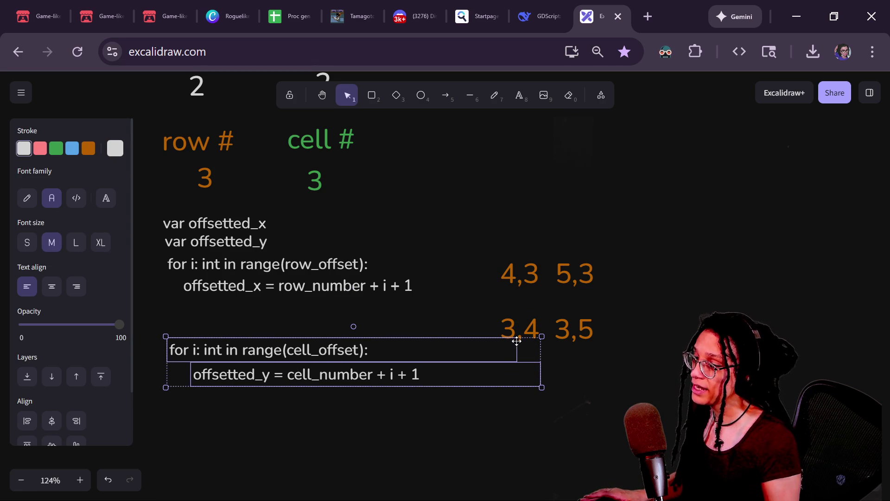
pyautogui.click(534, 323)
pyautogui.keyDown('shift'); pyautogui.click(572, 330); pyautogui.keyUp('shift')
pyautogui.moveTo(572, 330); pyautogui.dragTo(576, 369)
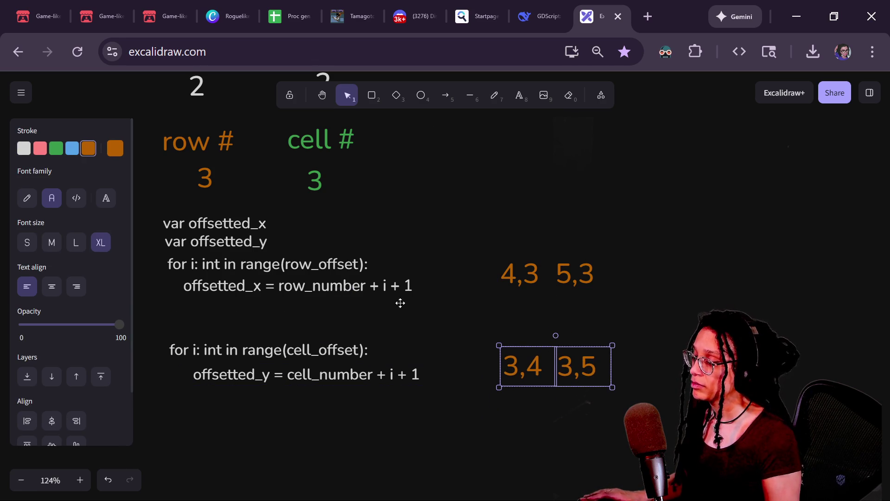
pyautogui.click(384, 286)
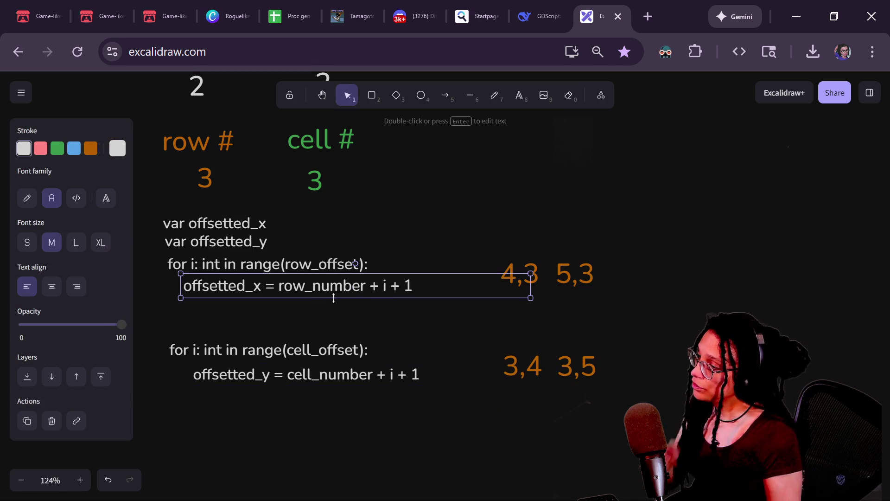
pyautogui.hotkey('ctrl', 'd')
# - Place the copied line below the original and rename its variable to offsetted_vector
pyautogui.hotkey('ctrl', 'shift', '.')
pyautogui.hotkey('ctrl', 'z')
pyautogui.moveTo(308, 299); pyautogui.dragTo(306, 307)
pyautogui.doubleClick(306, 308)
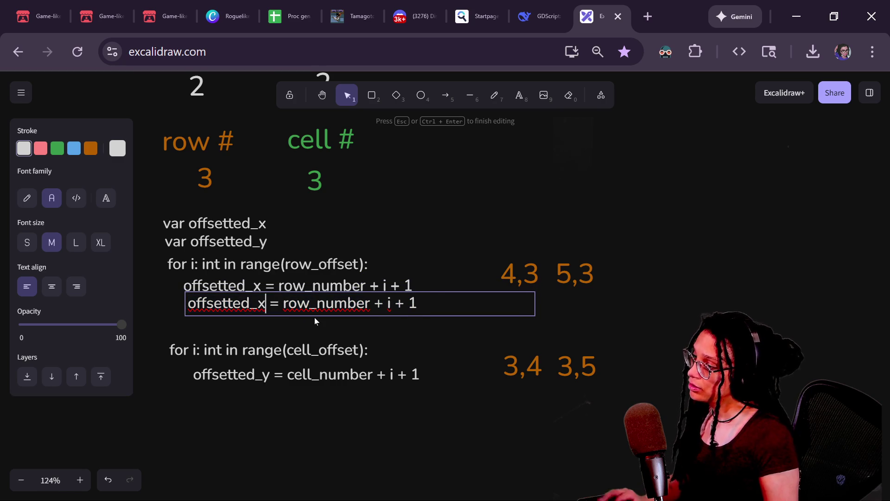
pyautogui.press('BackSpace')
pyautogui.write('vector')
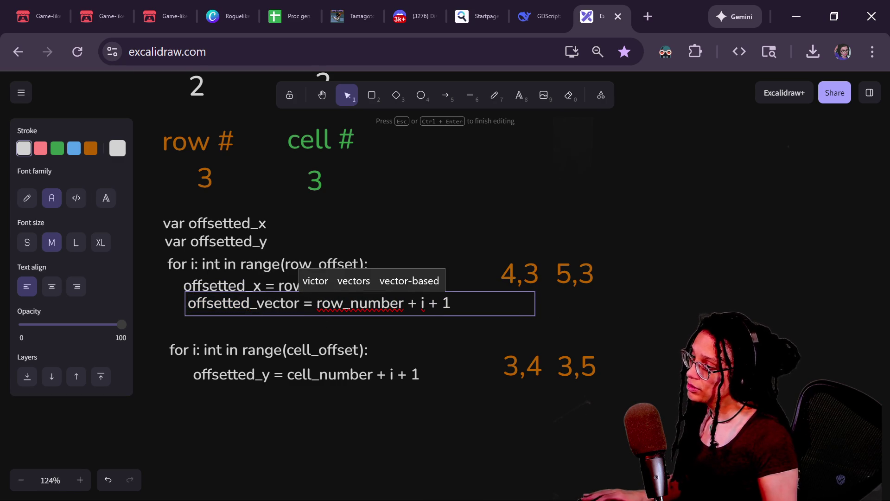
# - Make the copy read offsetted_vector = Vector2(offsetted_x,3)
pyautogui.press('Right')
pyautogui.press('Right')
pyautogui.press('BackSpace')
pyautogui.press('BackSpace')
pyautogui.write(': Vecto')
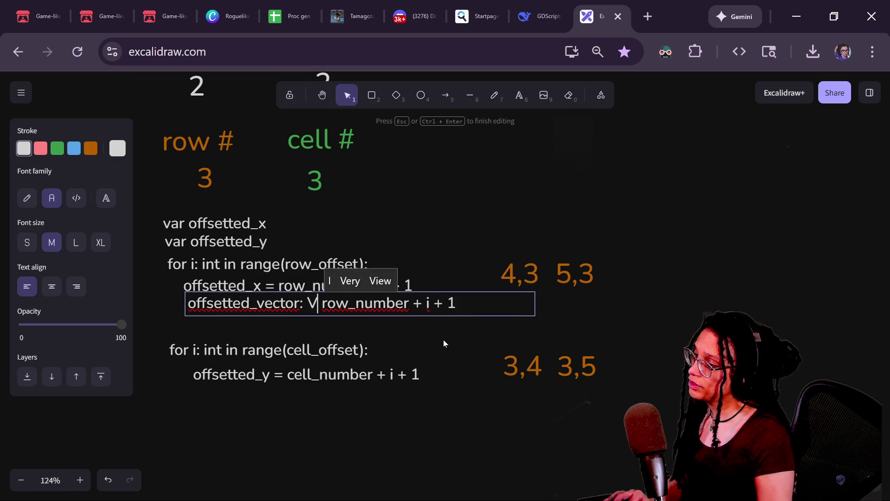
pyautogui.write('r2 = V')
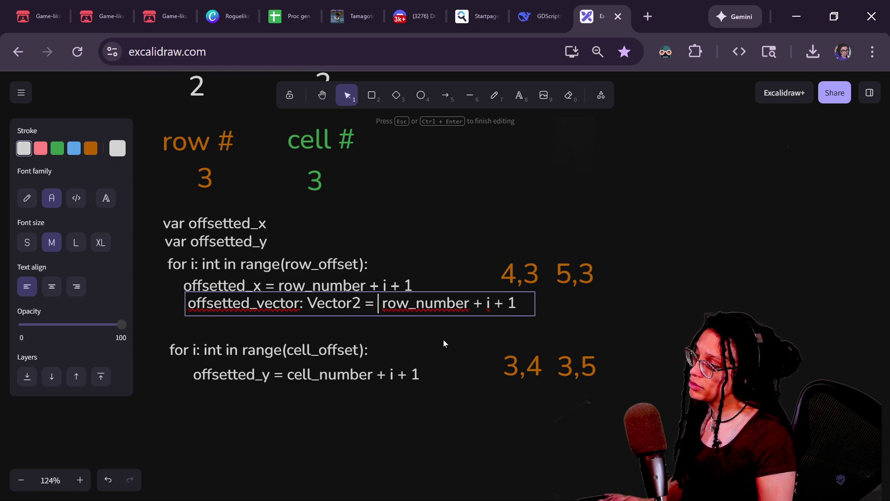
pyautogui.write('ect')
pyautogui.press('BackSpace')
pyautogui.press('BackSpace')
pyautogui.press('BackSpace')
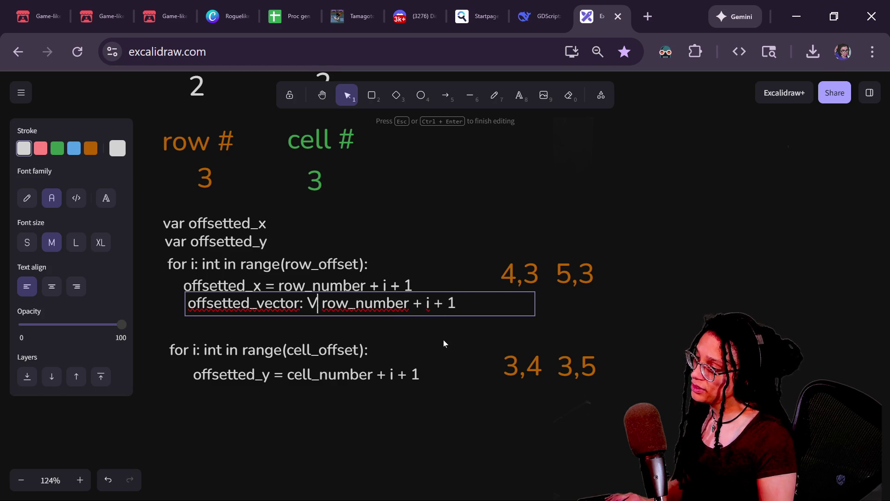
pyautogui.write('= Vector')
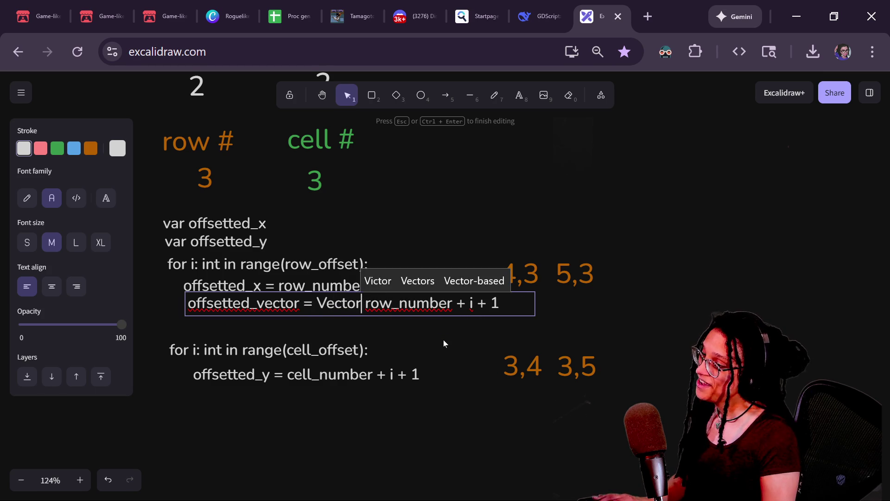
pyautogui.write('2(')
pyautogui.press('Delete')
pyautogui.press('Delete')
pyautogui.press('Delete')
pyautogui.press('Delete')
pyautogui.press('Delete')
pyautogui.press('Delete')
pyautogui.press('Delete')
pyautogui.press('Delete')
pyautogui.write('4')
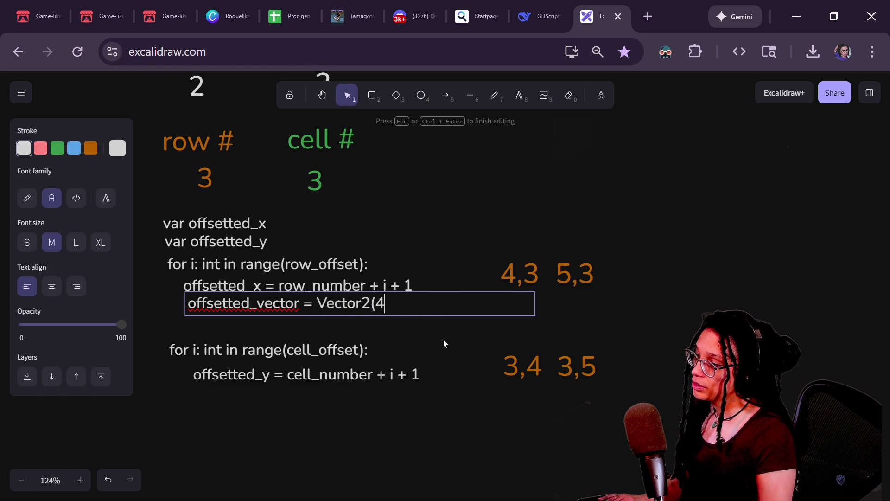
pyautogui.write(',3)')
pyautogui.click(375, 304)
pyautogui.press('BackSpace')
pyautogui.write('offsetted_')
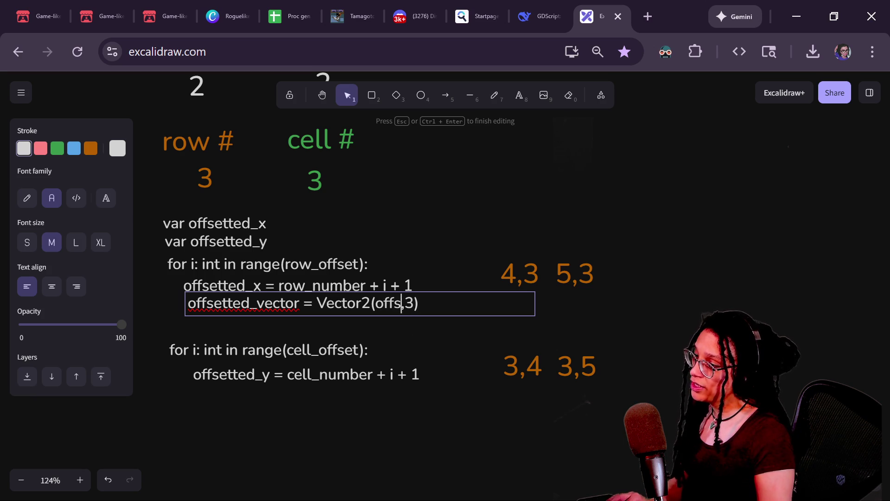
pyautogui.write('x')
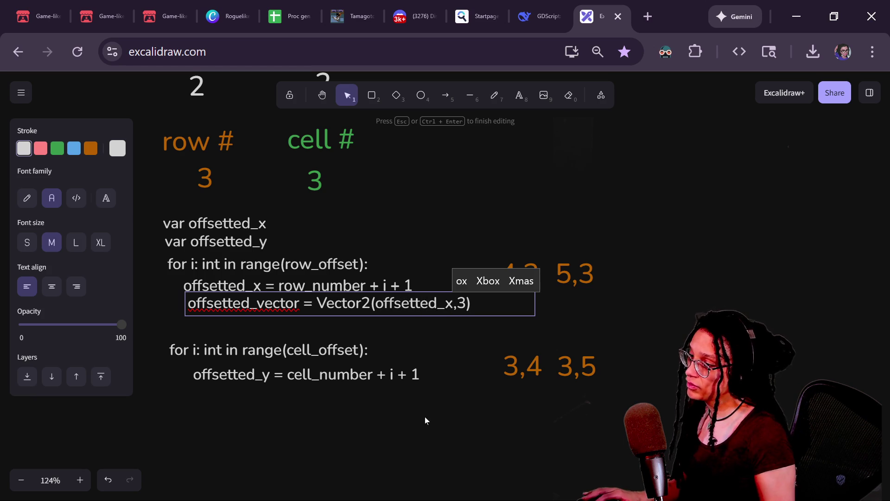
pyautogui.click(452, 165)
# - Duplicate the Vector2 line just below it, then drag all code and numbers down
pyautogui.click(446, 309)
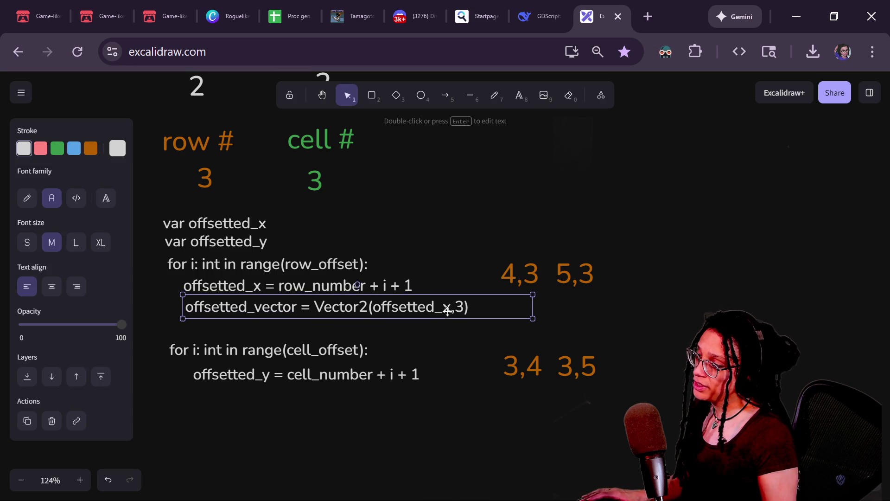
pyautogui.keyDown('alt'); pyautogui.moveTo(446, 310); pyautogui.dragTo(439, 327); pyautogui.keyUp('alt')
pyautogui.doubleClick(440, 332)
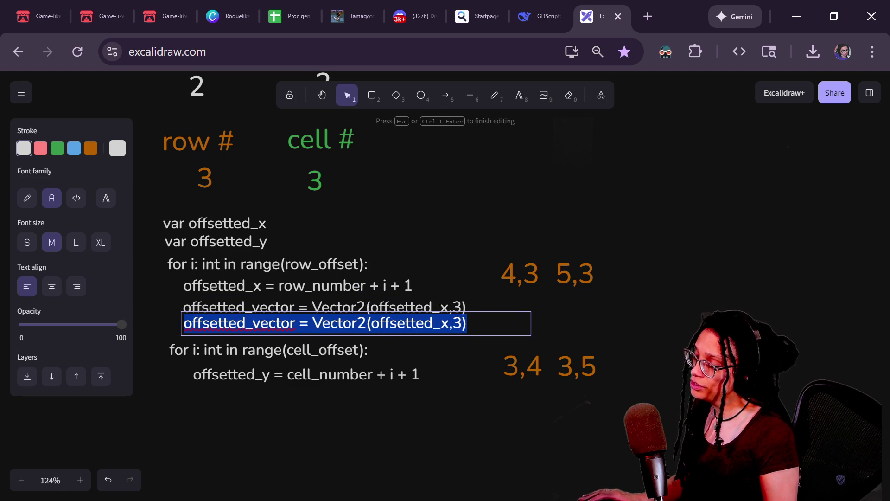
pyautogui.click(467, 323)
pyautogui.keyDown('shift'); pyautogui.click(313, 323); pyautogui.keyUp('shift')
pyautogui.press('Escape')
pyautogui.moveTo(638, 436)
pyautogui.mouseDown()
pyautogui.moveTo(159, 212)
pyautogui.moveTo(150, 197)
pyautogui.mouseUp()
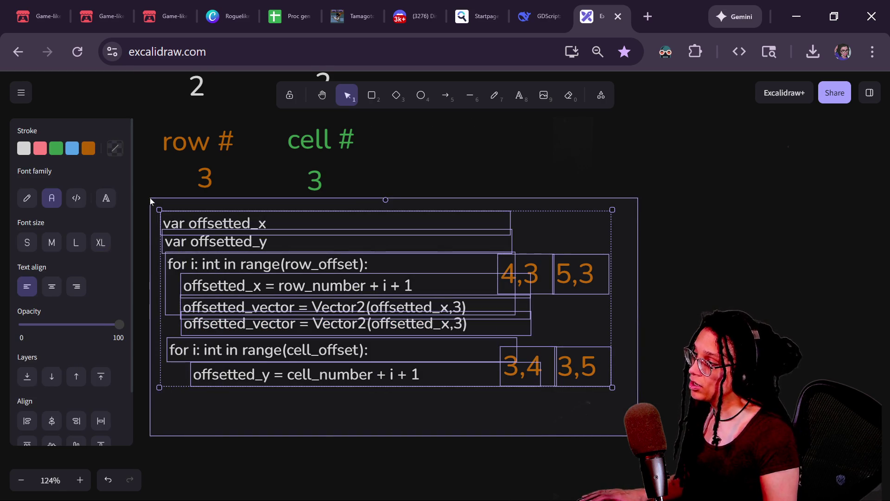
pyautogui.moveTo(210, 207); pyautogui.dragTo(207, 248)
# - Paste the var offsetted_x declaration as a new text line above the code
pyautogui.click(207, 247)
pyautogui.doubleClick(209, 249)
pyautogui.hotkey('ctrl', 'v')
pyautogui.hotkey('ctrl', 'a')
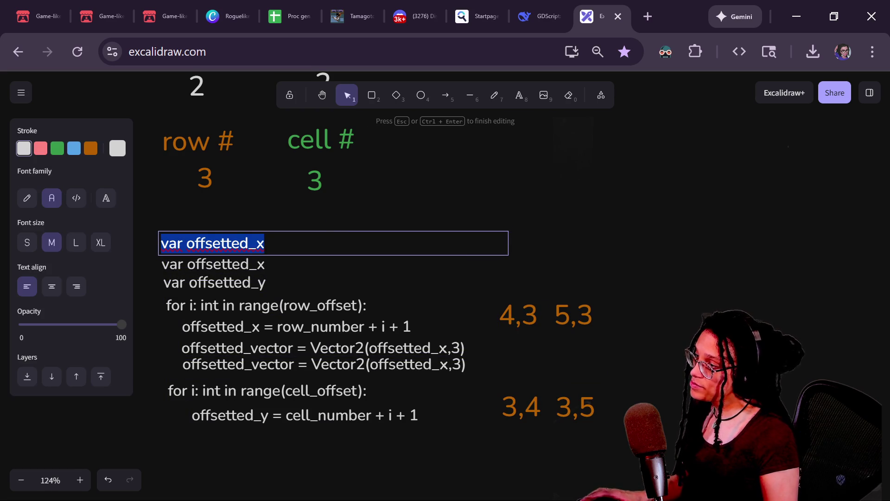
pyautogui.press('Right')
pyautogui.hotkey('shift', 'Left')
pyautogui.hotkey('shift', 'Left')
pyautogui.hotkey('shift', 'Left')
pyautogui.hotkey('shift', 'Right')
pyautogui.hotkey('shift', 'Right')
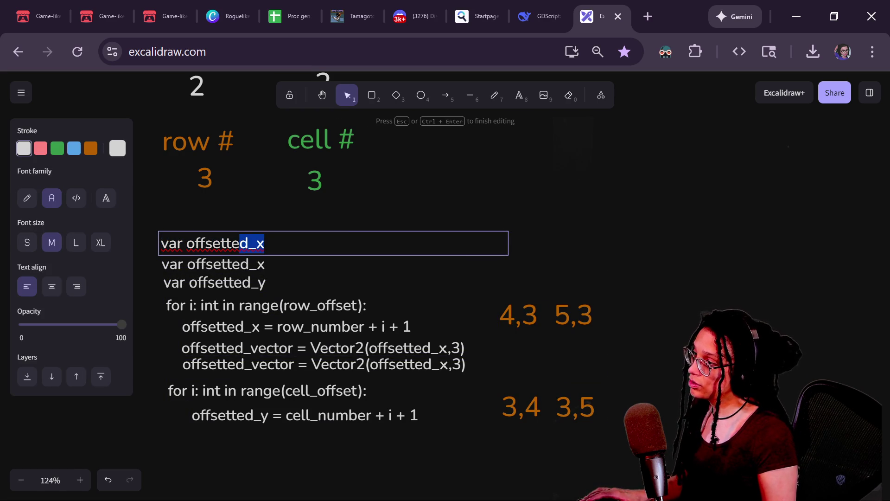
# - Rewrite the pasted line to begin var assignment_array: Array[Vector2
pyautogui.press('BackSpace')
pyautogui.press('BackSpace')
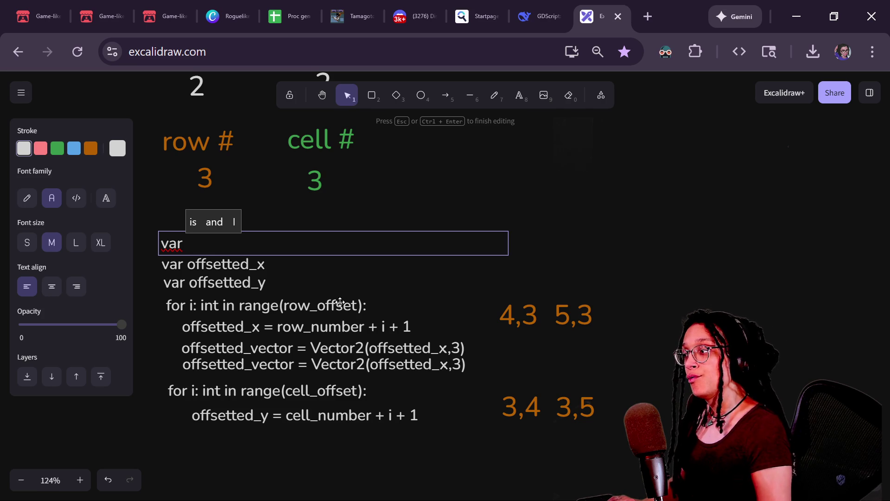
pyautogui.write('ass')
pyautogui.press('BackSpace')
pyautogui.press('BackSpace')
pyautogui.press('BackSpace')
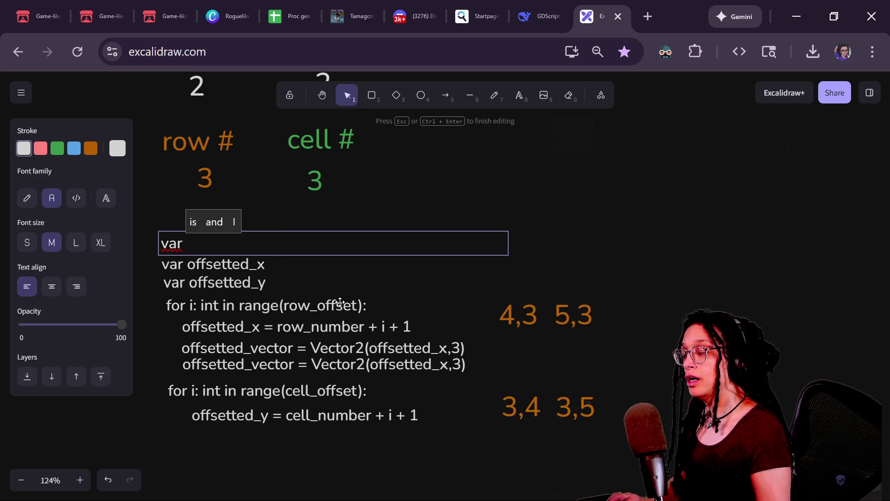
pyautogui.write('cel')
pyautogui.write('ass')
pyautogui.write('y: ')
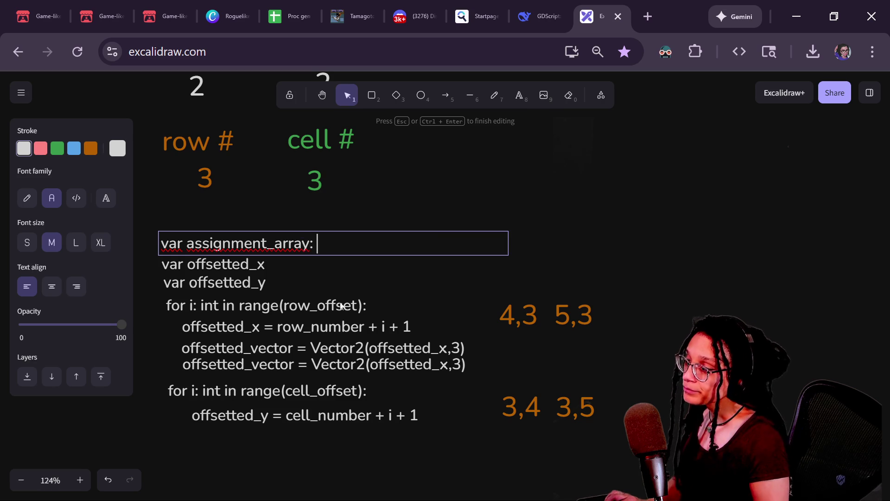
pyautogui.write('rray[')
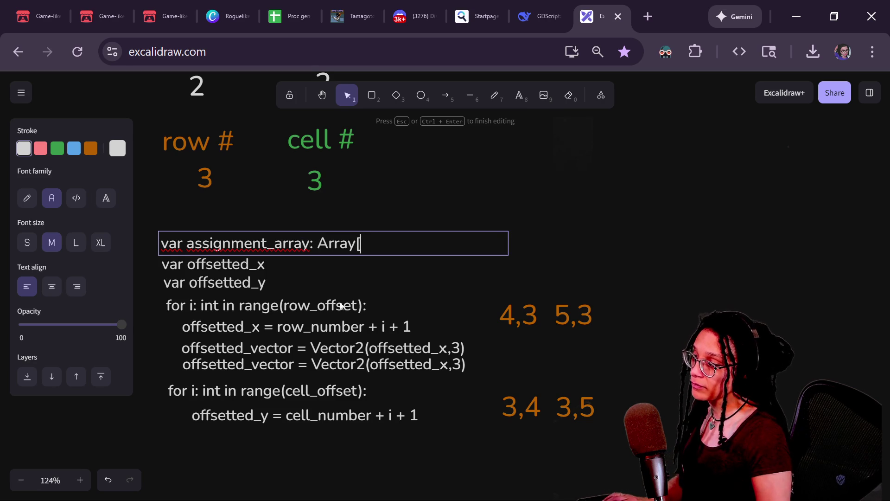
pyautogui.write('ect')
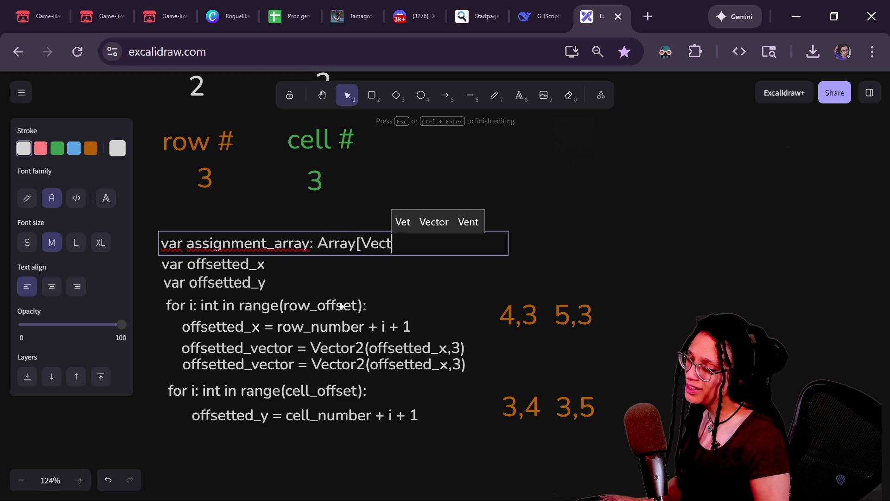
pyautogui.press('BackSpace')
pyautogui.press('BackSpace')
pyautogui.press('BackSpace')
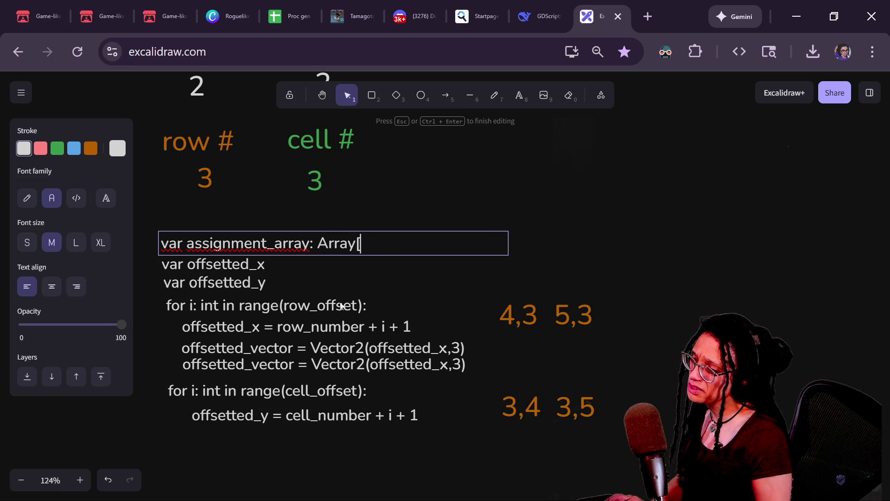
pyautogui.write('Vc')
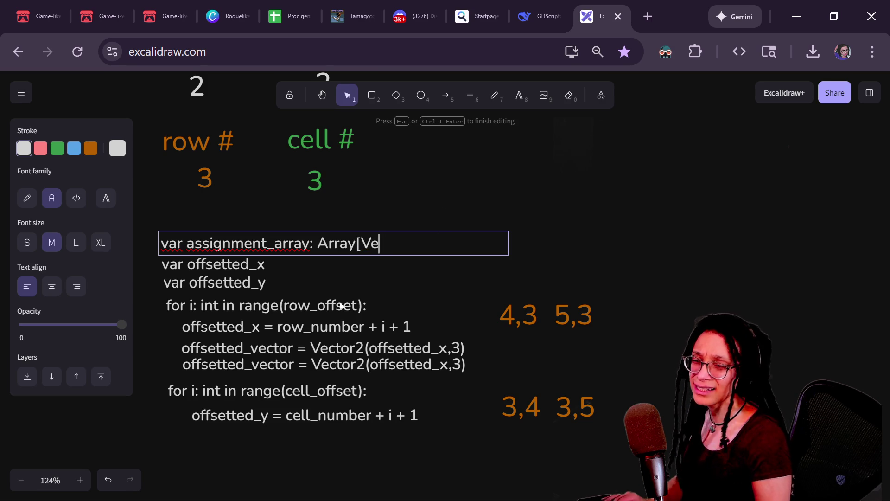
pyautogui.write('ector2')
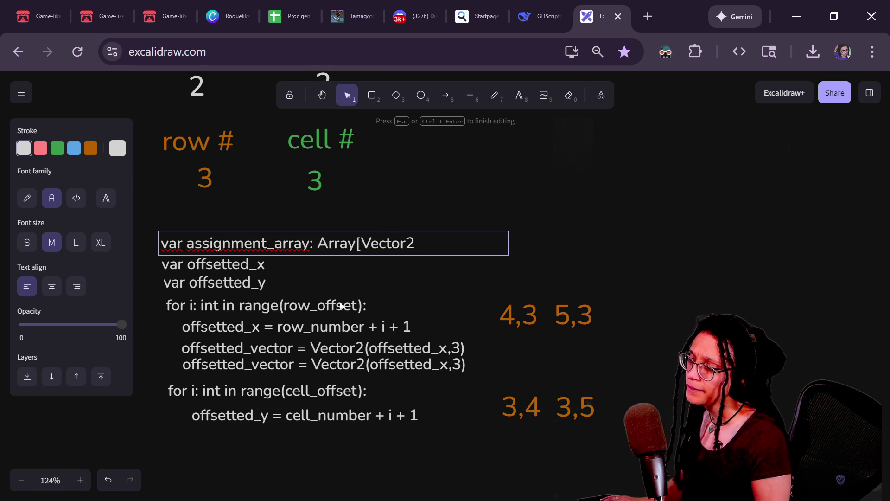
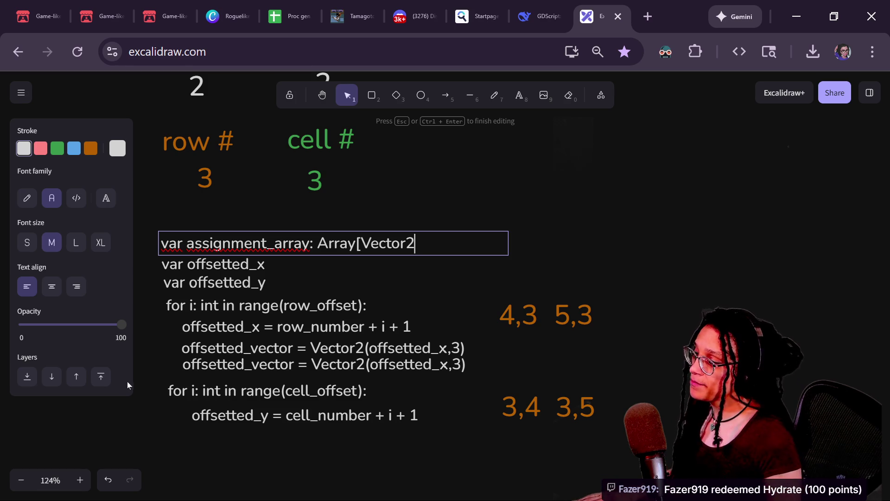
# - Duplicate the var assignment_array line and place the copy below the offset loops
pyautogui.press('Escape')
pyautogui.moveTo(288, 243); pyautogui.dragTo(295, 438)
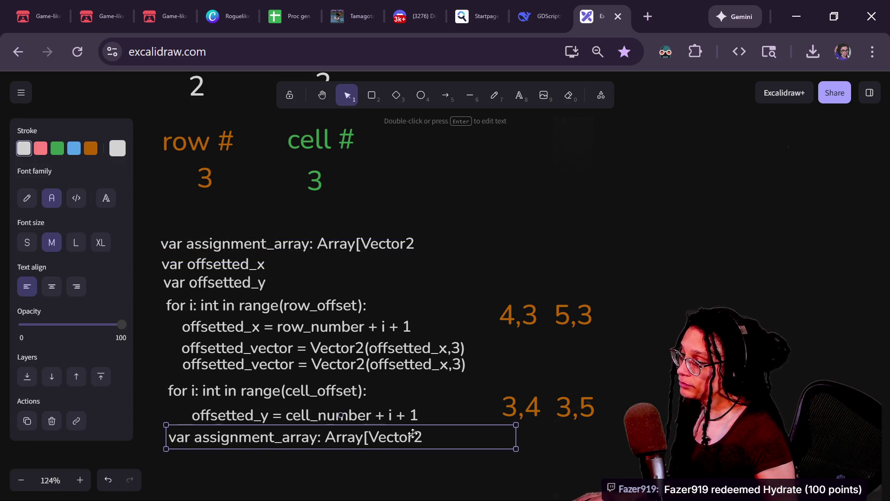
pyautogui.moveTo(484, 236); pyautogui.dragTo(523, 106)
pyautogui.moveTo(402, 328); pyautogui.dragTo(403, 383)
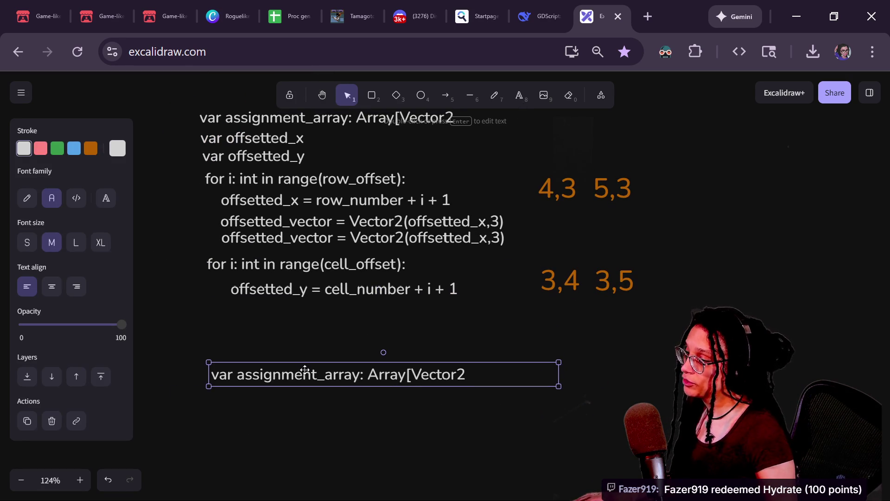
pyautogui.hotkey('ctrl', 'z')
pyautogui.hotkey('ctrl', 'z')
pyautogui.hotkey('ctrl', 'z')
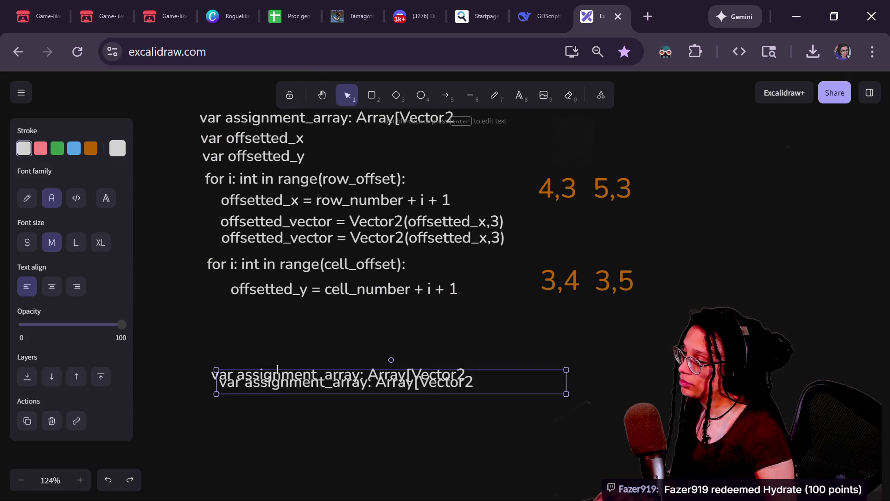
pyautogui.moveTo(275, 352); pyautogui.dragTo(270, 339)
# - Enlarge the copy and retype it as func assign_cells_in_level_data:
pyautogui.hotkey('ctrl', 'shift', '.')
pyautogui.hotkey('ctrl', 'shift', '.')
pyautogui.hotkey('ctrl', 'shift', '.')
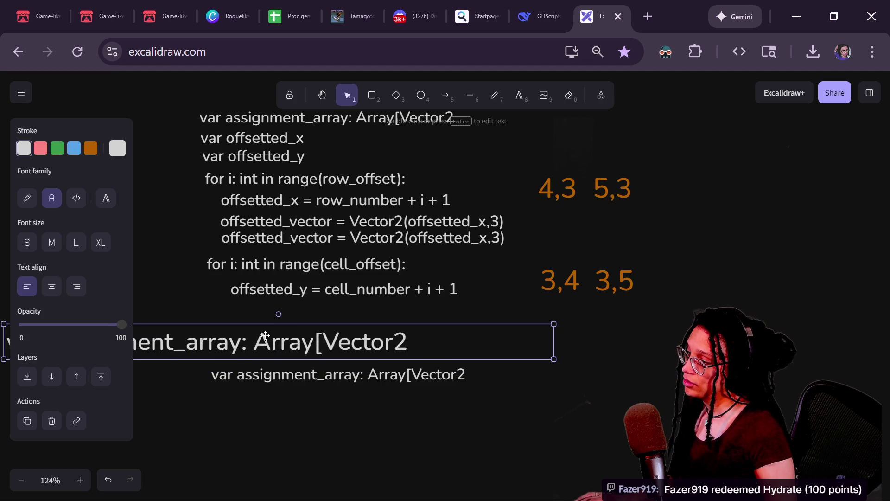
pyautogui.press('Return')
pyautogui.press('BackSpace')
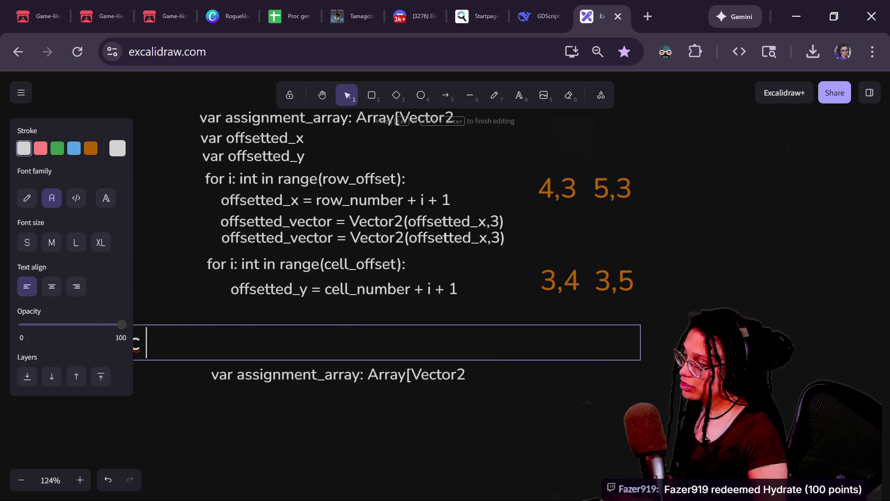
pyautogui.write('assign')
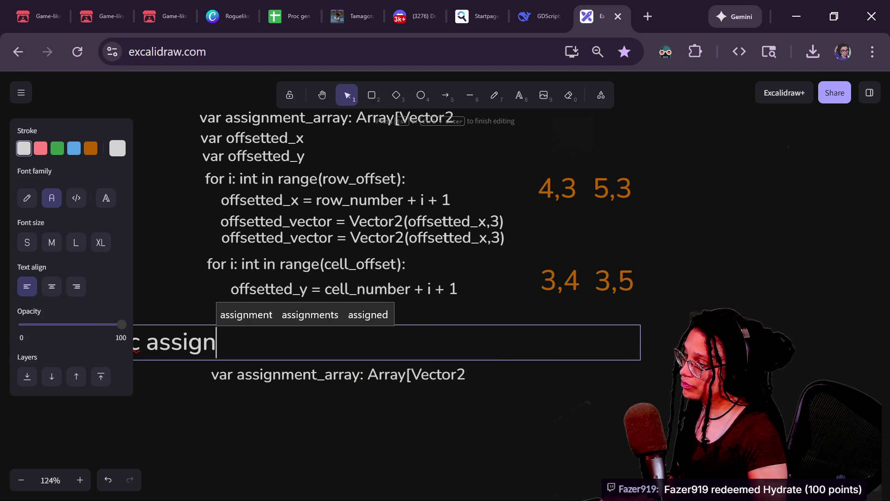
pyautogui.write('_v')
pyautogui.press('BackSpace')
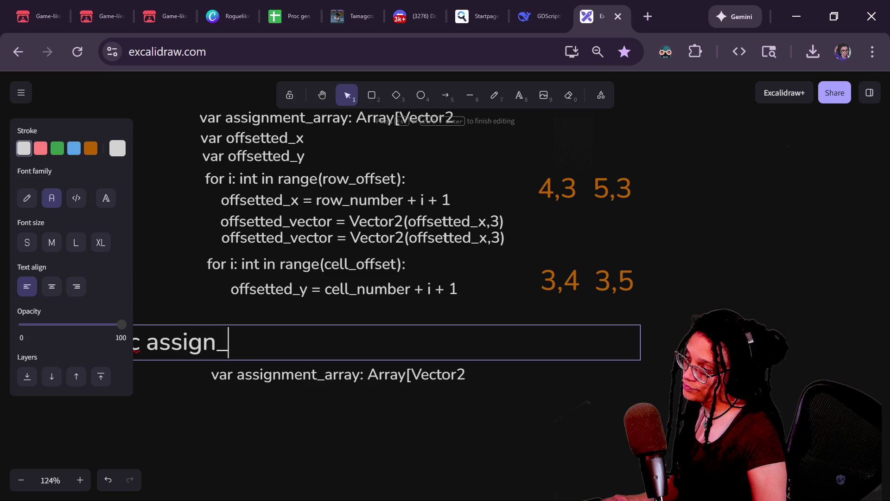
pyautogui.write('cells')
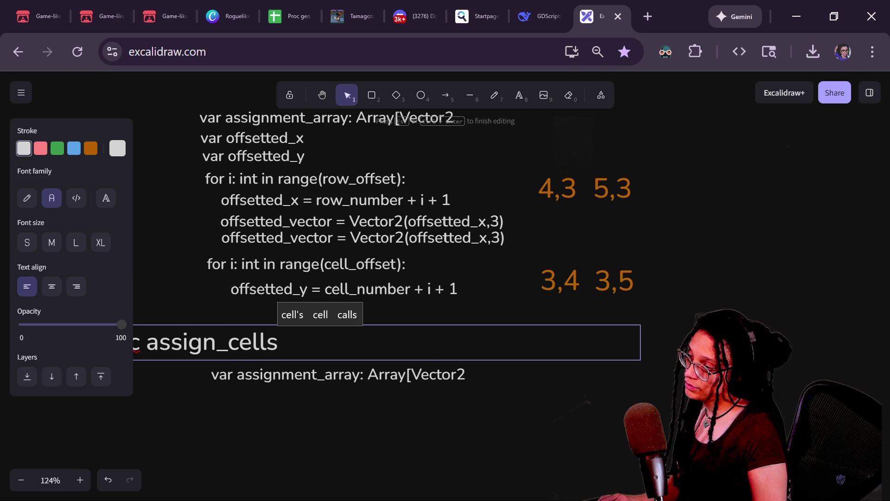
pyautogui.write('_')
pyautogui.write('in_level_d')
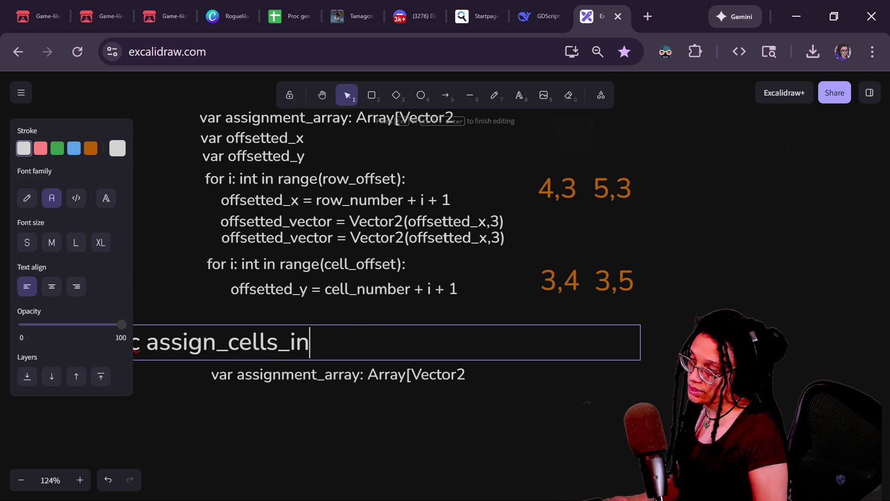
pyautogui.write('ata')
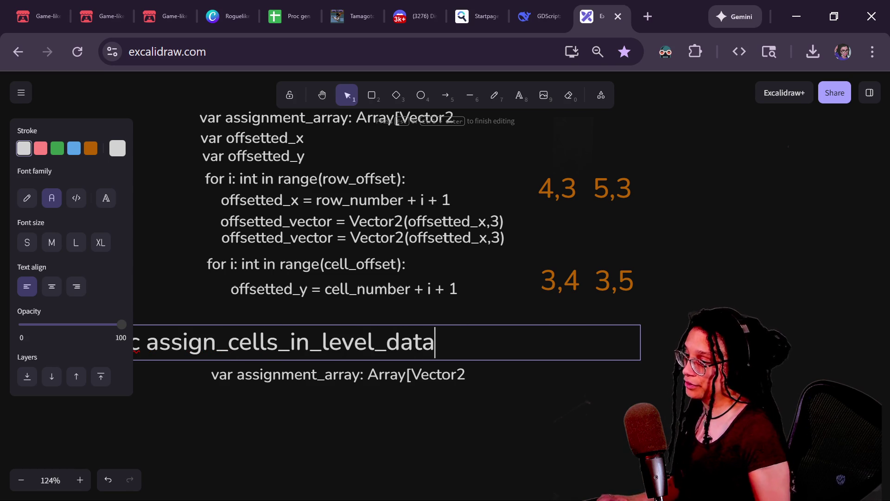
pyautogui.write(':')
pyautogui.click(419, 400)
# - Shift the header rightward and open the assignment_array copy beneath it for editing
pyautogui.moveTo(279, 340)
pyautogui.mouseDown()
pyautogui.moveTo(355, 335)
pyautogui.moveTo(347, 338)
pyautogui.mouseUp()
pyautogui.doubleClick(348, 338)
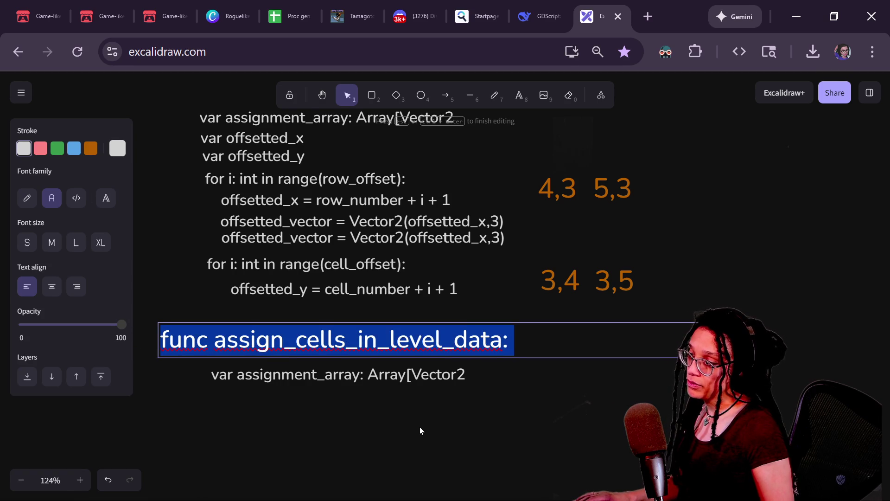
pyautogui.click(420, 428)
pyautogui.doubleClick(412, 374)
pyautogui.click(390, 374)
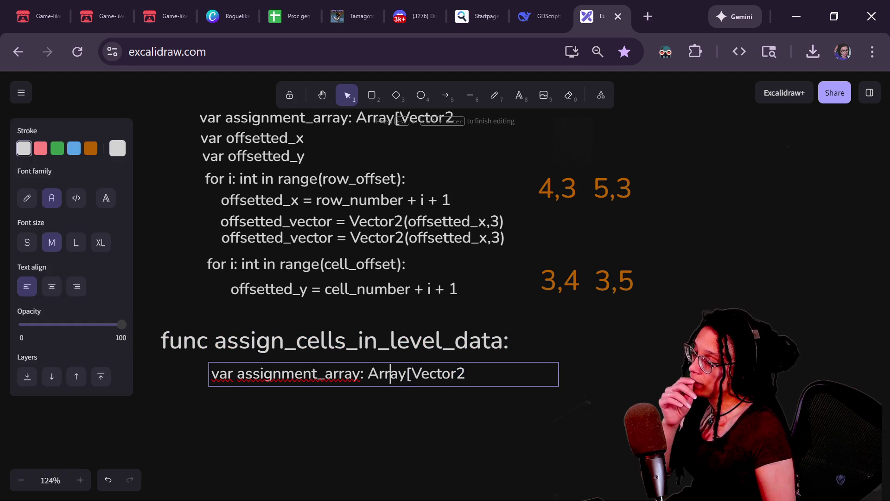
# - Replace the copied line with _level_data[row_number][cell_number] = MAKE_ROOM
pyautogui.moveTo(369, 374); pyautogui.dragTo(272, 373)
pyautogui.moveTo(332, 373)
pyautogui.mouseDown()
pyautogui.moveTo(466, 374)
pyautogui.moveTo(218, 374)
pyautogui.mouseUp()
pyautogui.press('BackSpace')
pyautogui.press('BackSpace')
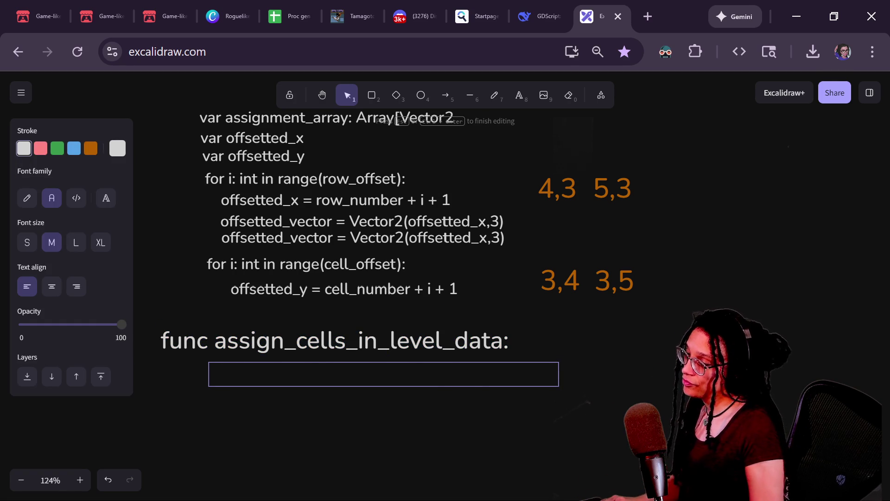
pyautogui.write('vel')
pyautogui.write('ata[')
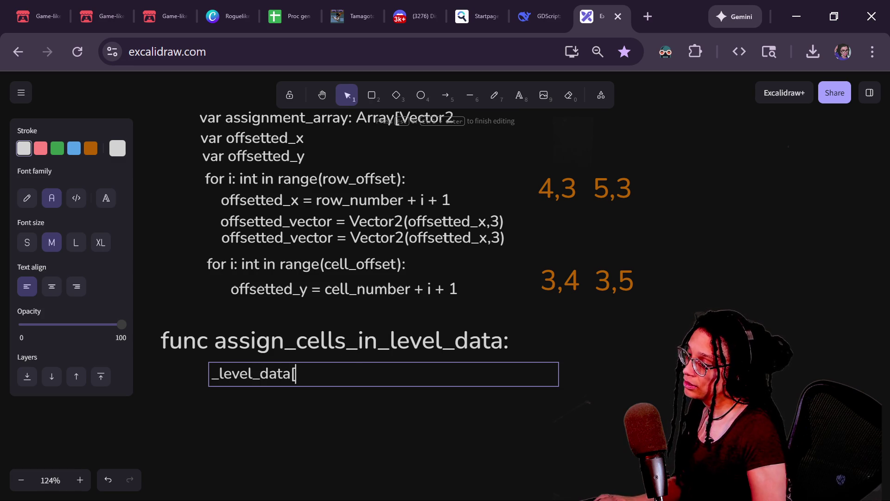
pyautogui.write('umber,')
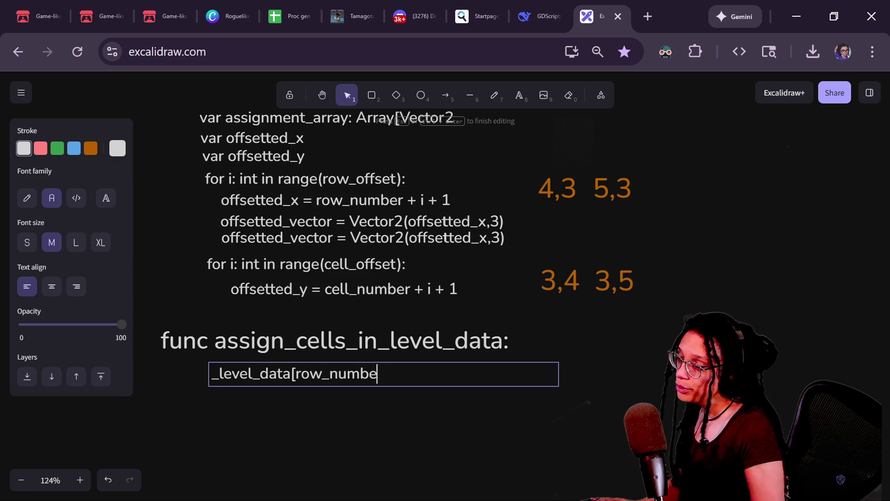
pyautogui.write('l_numb')
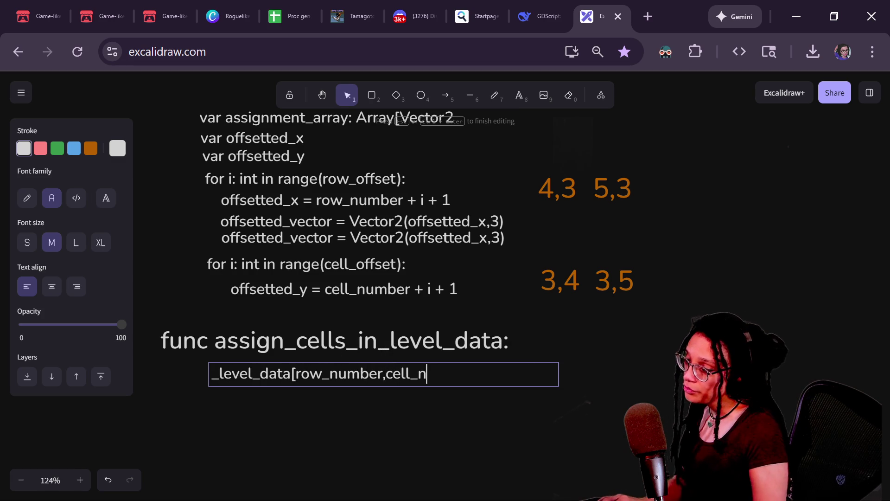
pyautogui.press('BackSpace')
pyautogui.press('BackSpace')
pyautogui.press('BackSpace')
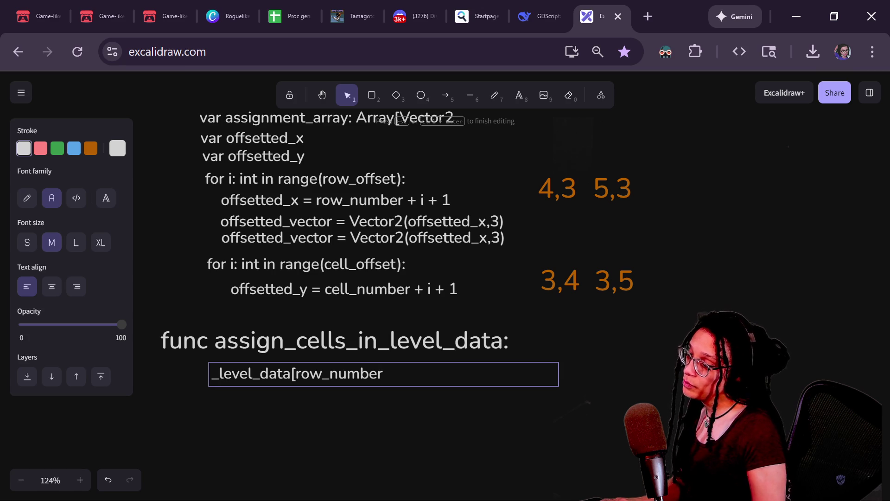
pyautogui.press('BackSpace')
pyautogui.press('BackSpace')
pyautogui.press('BackSpace')
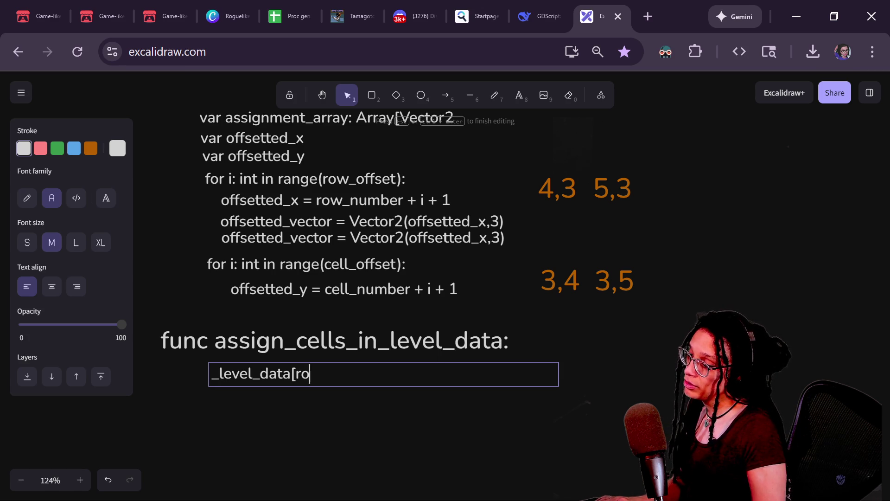
pyautogui.write('ow_number')
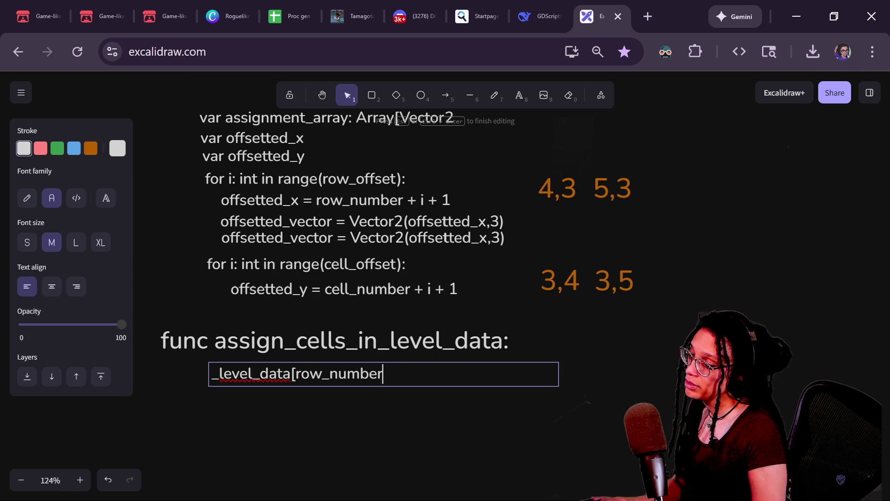
pyautogui.write('pc')
pyautogui.press('BackSpace')
pyautogui.press('BackSpace')
pyautogui.write('[cell')
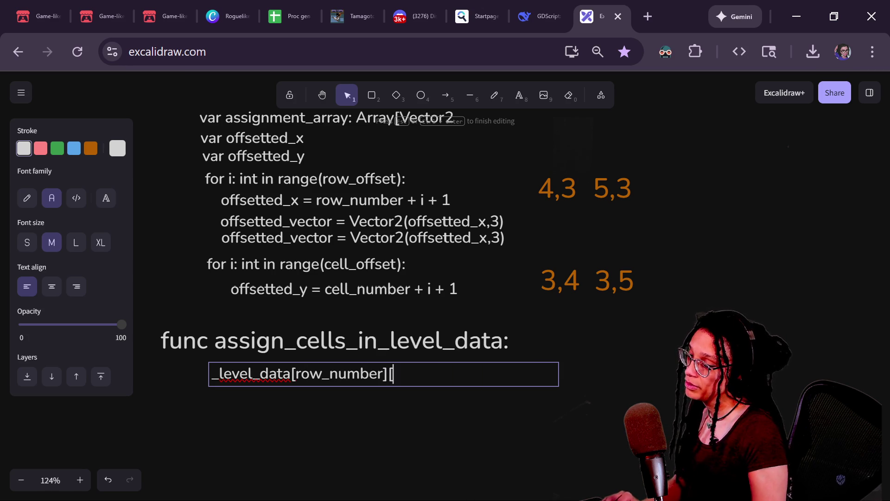
pyautogui.write('_numb')
pyautogui.write(' = ')
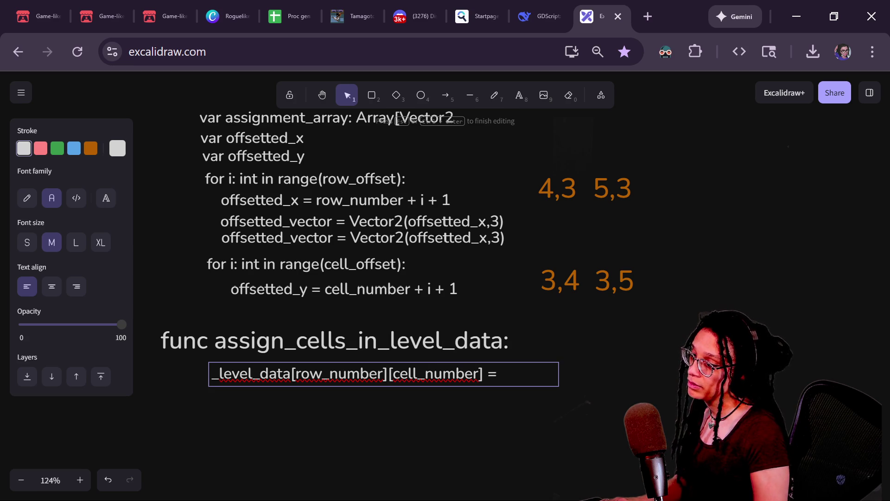
pyautogui.write('AKE_ROOM')
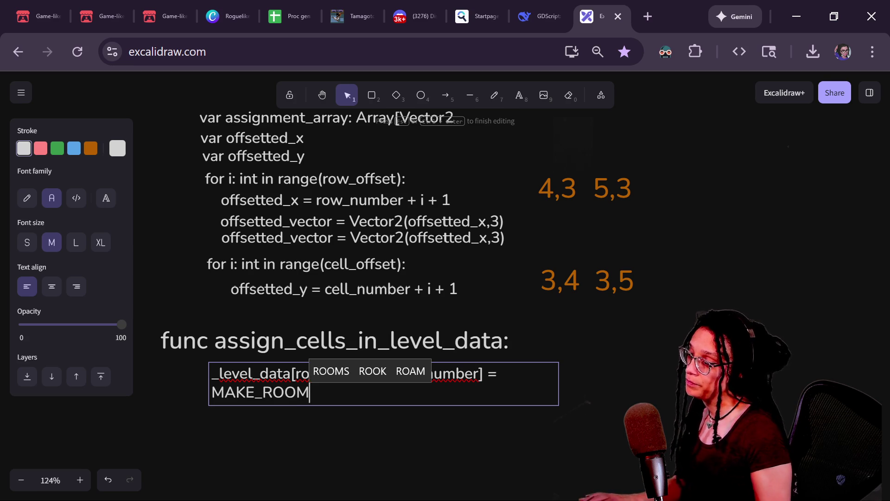
# - Widen the MAKE_ROOM statement so it fits on one line
pyautogui.click(412, 420)
pyautogui.click(541, 380)
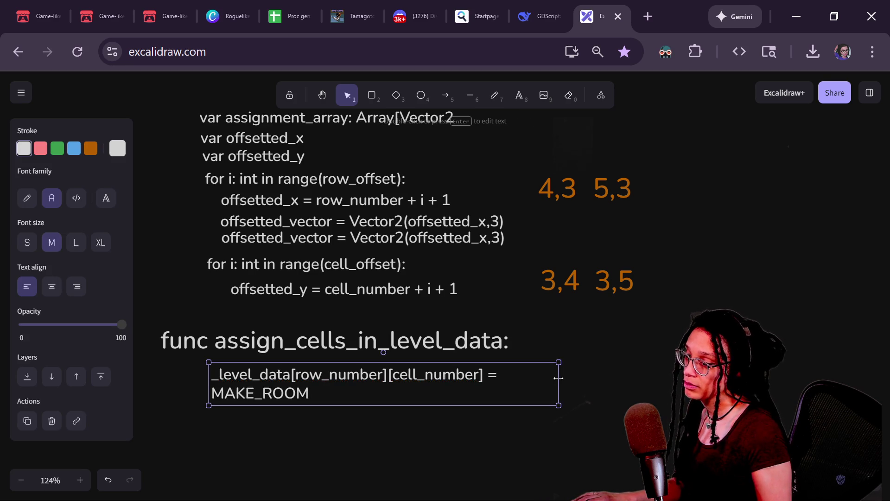
pyautogui.moveTo(558, 378); pyautogui.dragTo(645, 378)
pyautogui.click(375, 340)
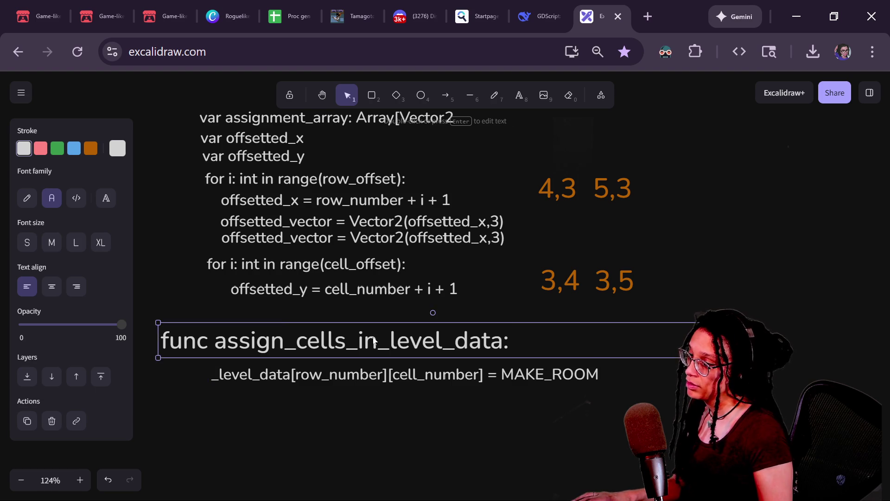
# - Add (row_number, cell_number) parameters to the function header and widen it onto one line
pyautogui.press('Return')
pyautogui.press('End')
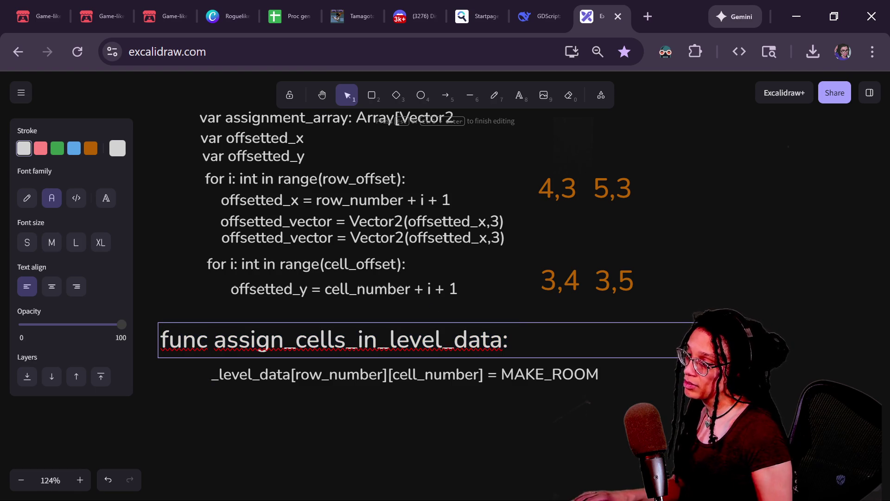
pyautogui.press('Left')
pyautogui.write('(row_number, cell_')
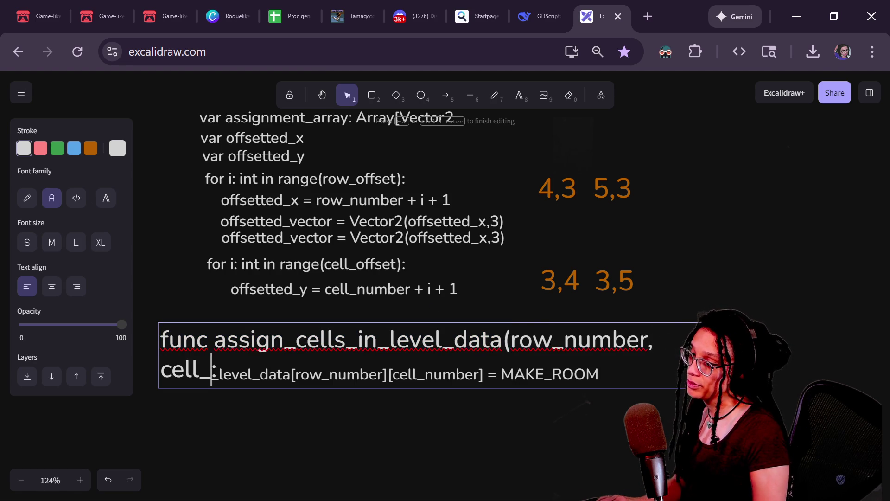
pyautogui.write('number)')
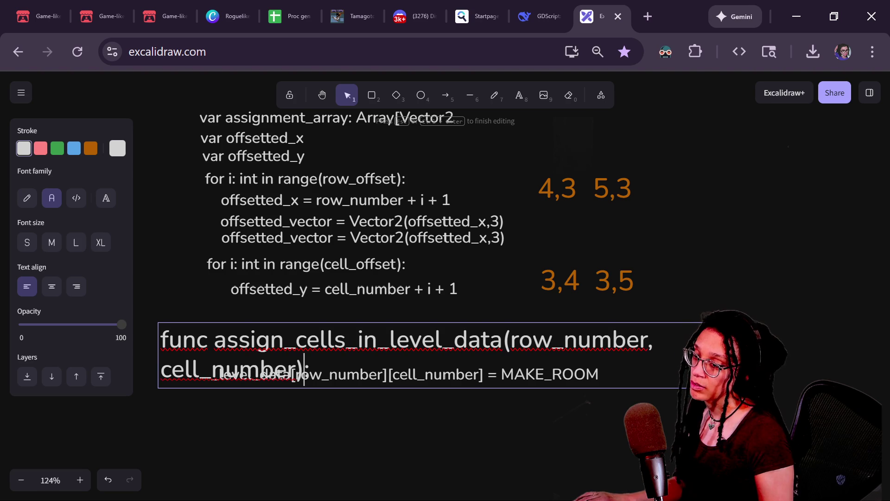
pyautogui.press('Escape')
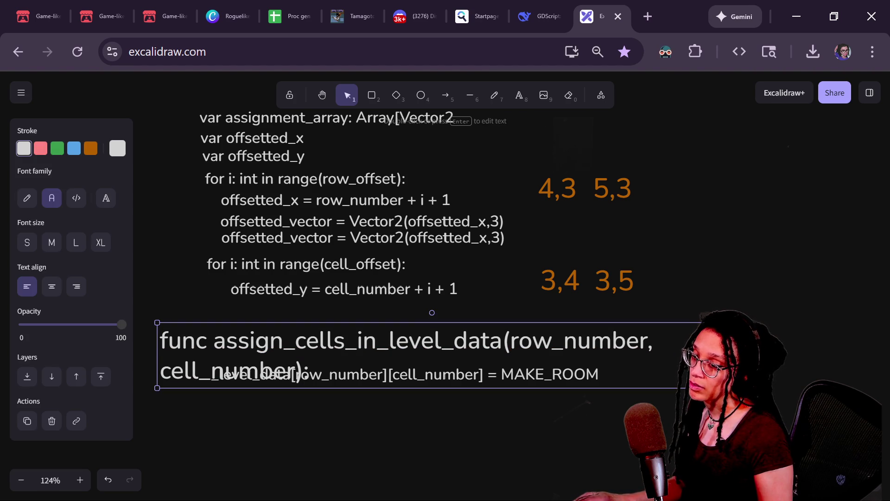
pyautogui.moveTo(701, 355); pyautogui.dragTo(871, 355)
pyautogui.press('Delete')
pyautogui.hotkey('ctrl', 'z')
pyautogui.click(647, 397)
pyautogui.moveTo(647, 397)
pyautogui.mouseDown()
pyautogui.moveTo(547, 426)
pyautogui.moveTo(567, 430)
pyautogui.moveTo(570, 419)
pyautogui.moveTo(540, 421)
pyautogui.moveTo(512, 371)
pyautogui.moveTo(508, 391)
pyautogui.mouseUp()
pyautogui.moveTo(627, 266); pyautogui.dragTo(643, 220)
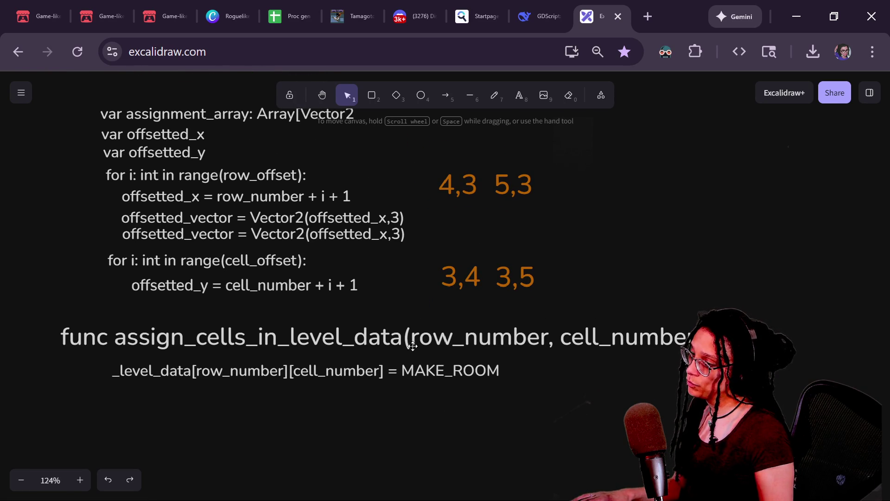
# - Rename the first parameter to row_numbers, shrink the header slightly and colour it blue
pyautogui.doubleClick(411, 347)
pyautogui.click(411, 347)
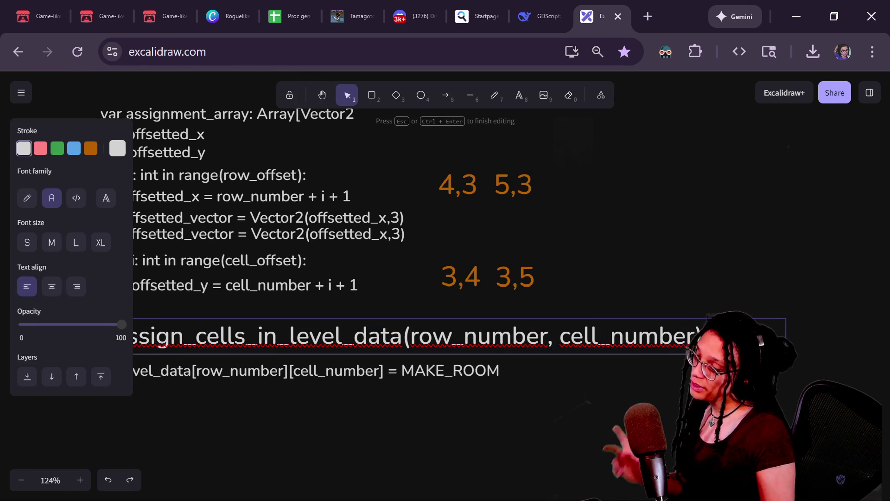
pyautogui.click(540, 336)
pyautogui.write('s')
pyautogui.press('BackSpace')
pyautogui.write('s')
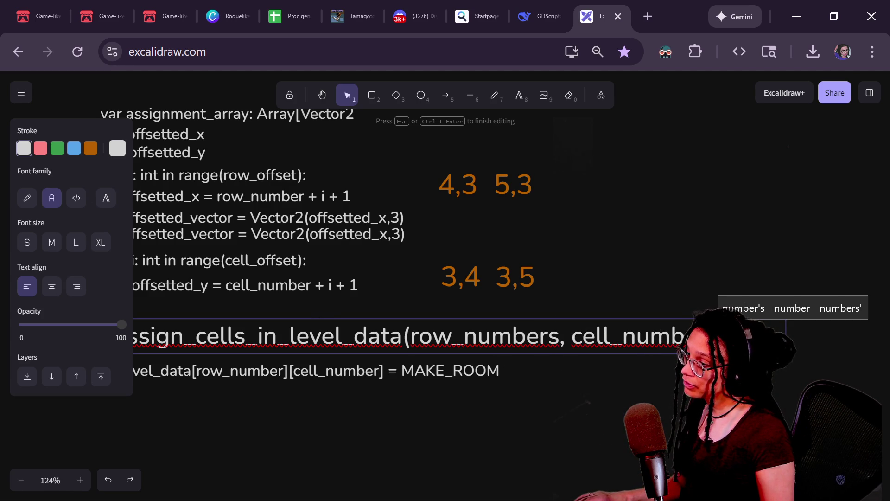
pyautogui.click(330, 313)
pyautogui.click(333, 328)
pyautogui.moveTo(326, 318); pyautogui.dragTo(142, 341)
pyautogui.click(73, 150)
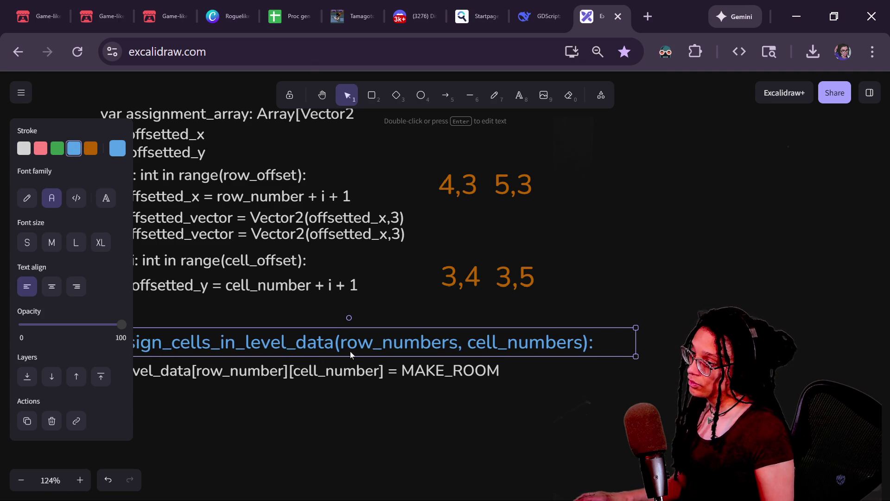
# - Type the first parameter as row_number: Array[int]
pyautogui.doubleClick(461, 342)
pyautogui.write('[Array[')
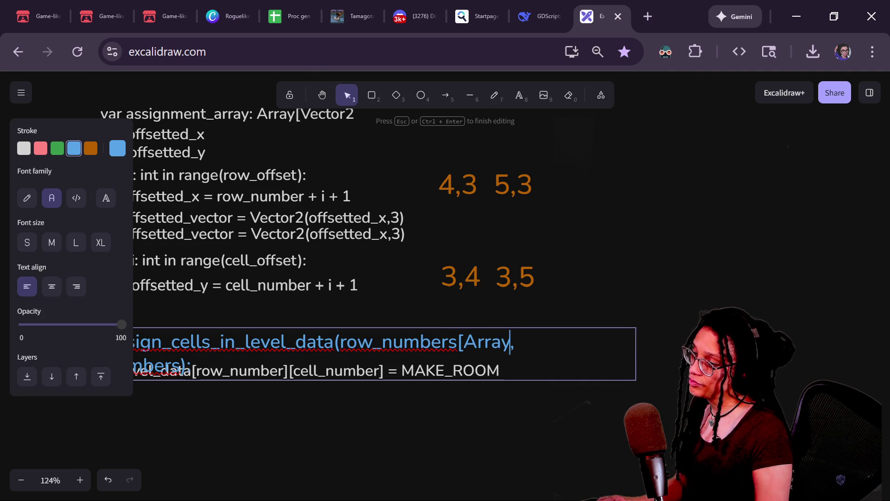
pyautogui.press('BackSpace')
pyautogui.press('BackSpace')
pyautogui.press('BackSpace')
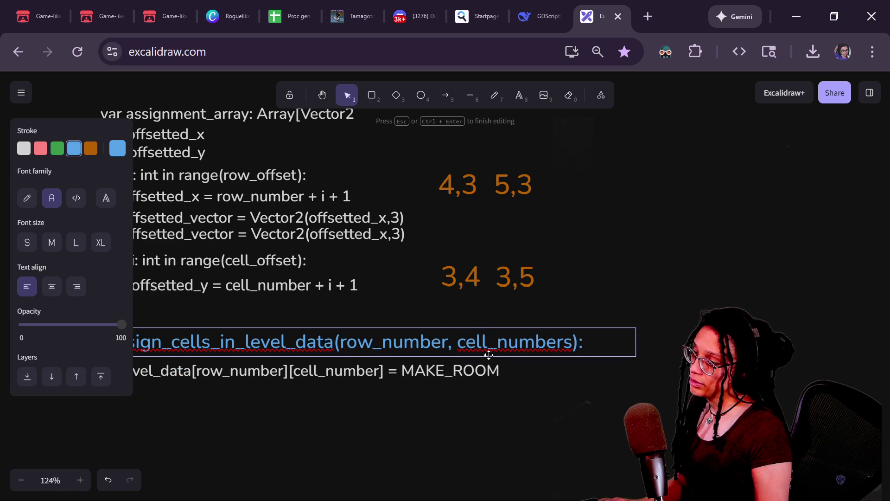
pyautogui.write(': A')
pyautogui.write('t[l')
pyautogui.press('BackSpace')
pyautogui.press('BackSpace')
pyautogui.press('BackSpace')
pyautogui.write('y[l')
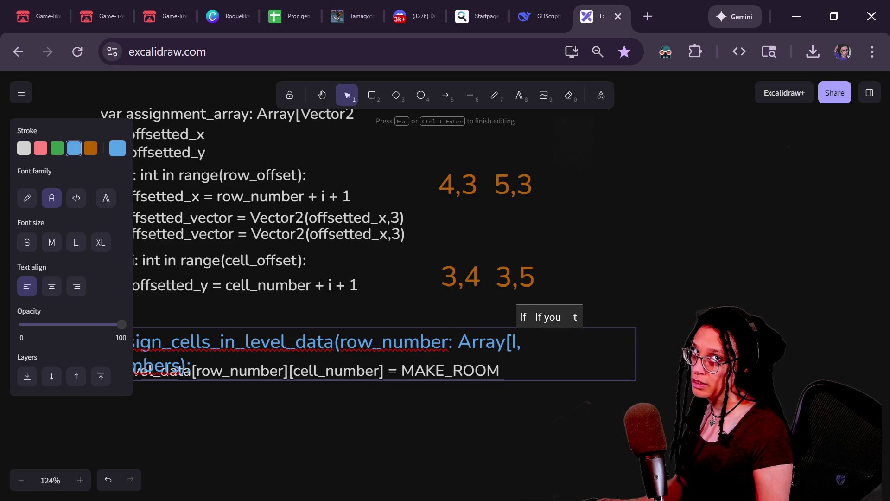
pyautogui.press('BackSpace')
pyautogui.write('int]')
pyautogui.press('Escape')
# - Resize and reposition the signature so it fits on one line
pyautogui.moveTo(635, 339); pyautogui.dragTo(685, 352)
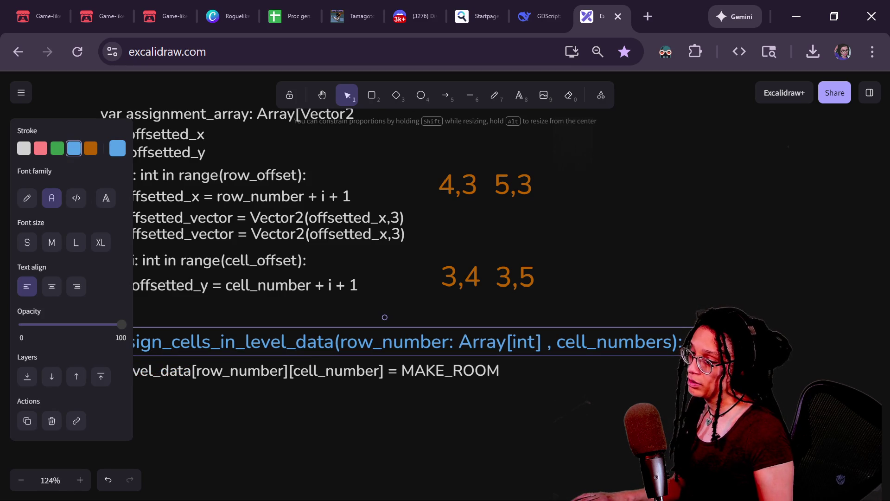
pyautogui.moveTo(605, 345); pyautogui.dragTo(311, 347)
pyautogui.hscroll(-5, 580, 396)
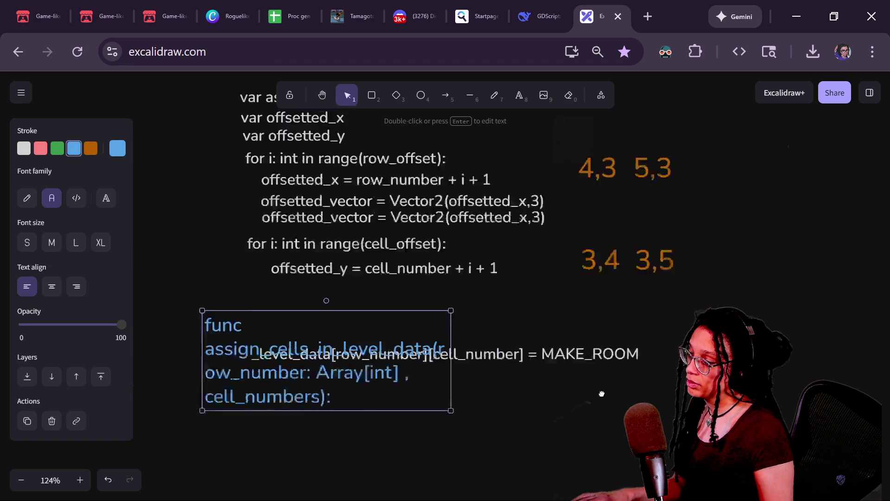
pyautogui.hotkey('ctrl', 'z')
pyautogui.hscroll(3, 630, 363)
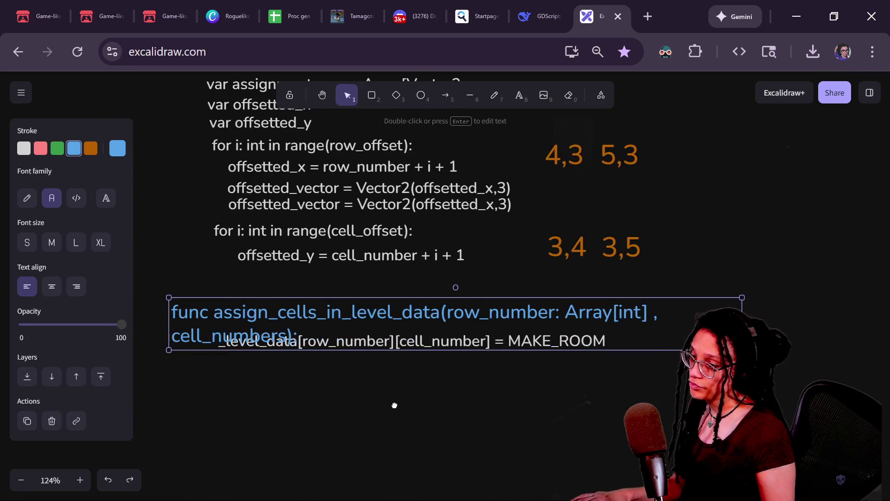
pyautogui.moveTo(527, 298)
pyautogui.mouseDown()
pyautogui.moveTo(519, 316)
pyautogui.moveTo(458, 295)
pyautogui.moveTo(422, 302)
pyautogui.mouseUp()
pyautogui.moveTo(641, 307); pyautogui.dragTo(758, 317)
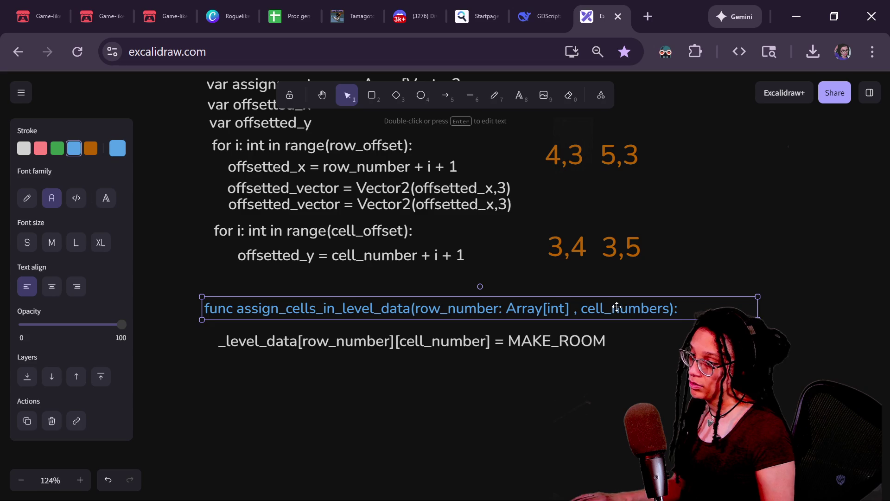
# - Type cell_numbers as Array[int] too and duplicate the signature
pyautogui.doubleClick(640, 307)
pyautogui.click(640, 308)
pyautogui.press('Right')
pyautogui.press('Right')
pyautogui.press('Right')
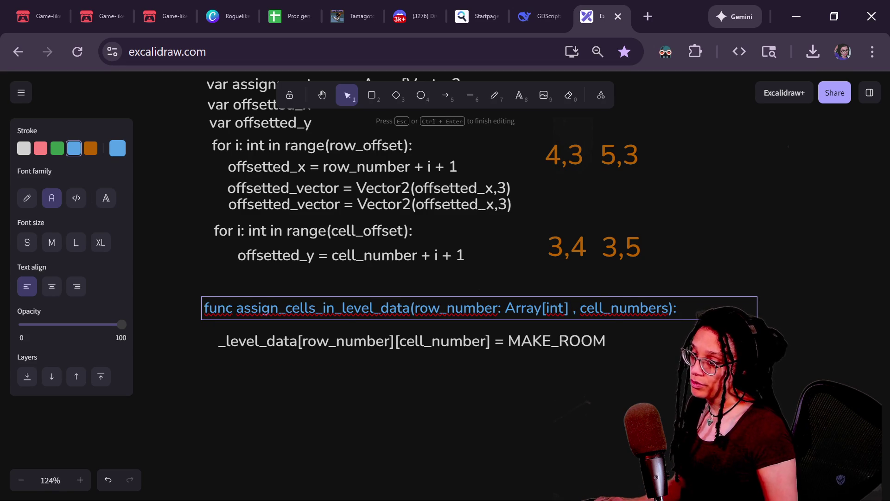
pyautogui.write(': Arrat]')
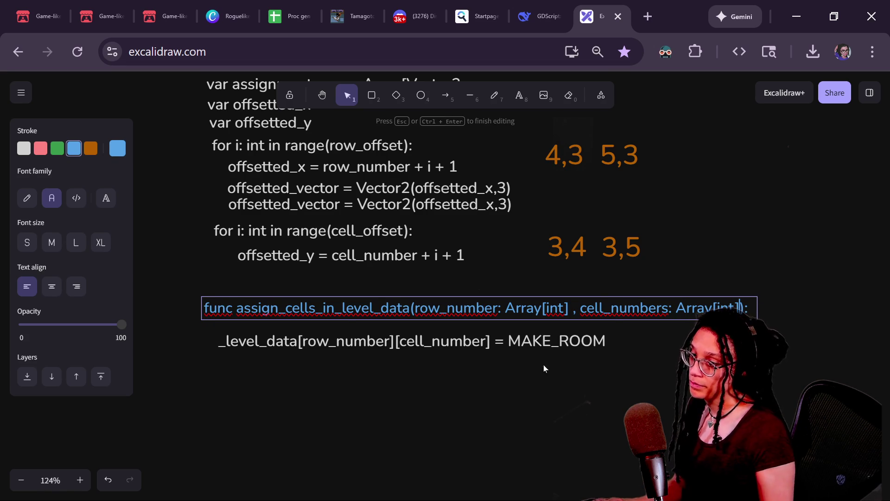
pyautogui.click(574, 379)
pyautogui.click(497, 312)
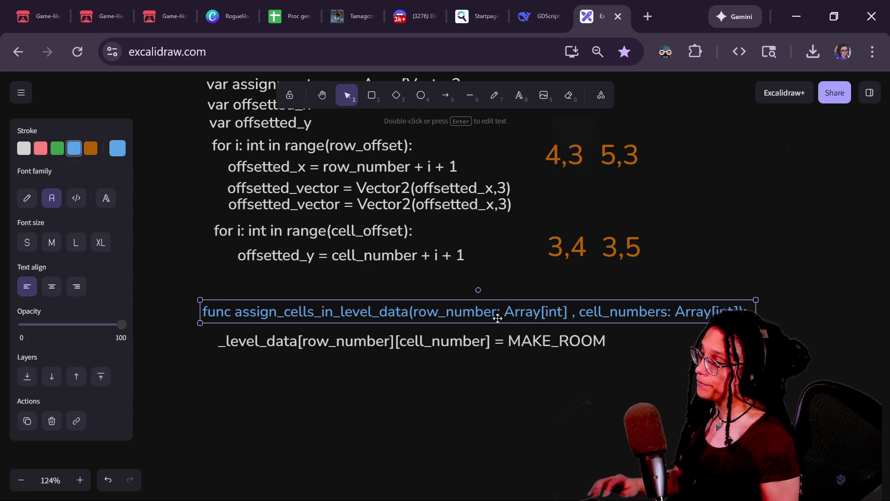
pyautogui.scroll(3, 313, 463)
pyautogui.hotkey('ctrl', 'd')
# - Place the signature copy above the var block and rename it find_offsets
pyautogui.moveTo(301, 399); pyautogui.dragTo(274, 149)
pyautogui.scroll(1, 211, 219)
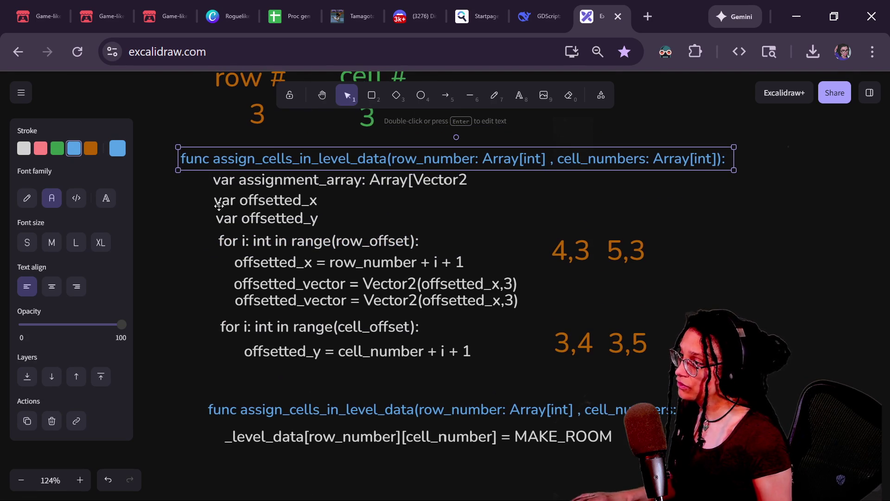
pyautogui.doubleClick(250, 161)
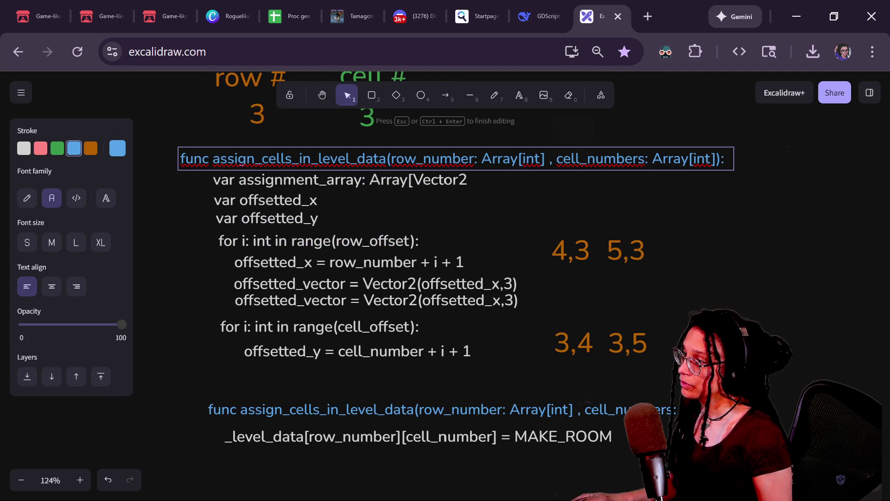
pyautogui.hotkey('shift', 'Right')
pyautogui.hotkey('shift', 'Right')
pyautogui.hotkey('shift', 'Right')
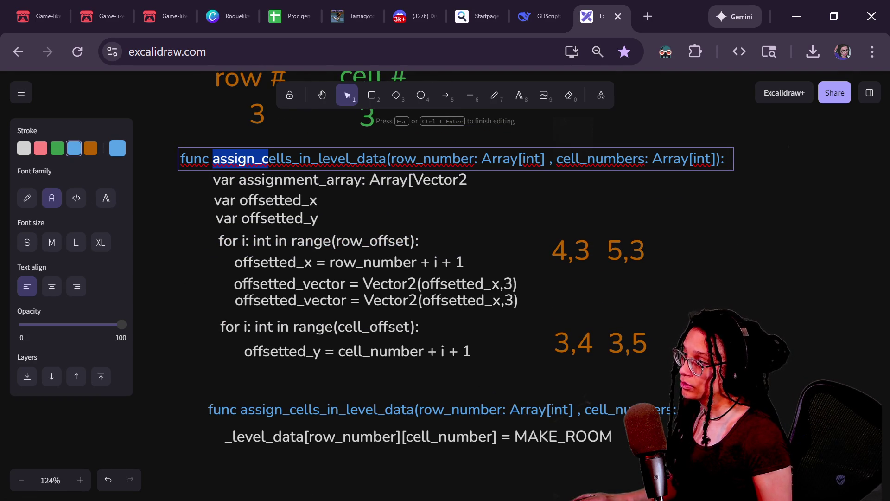
pyautogui.press('Left')
pyautogui.press('Left')
pyautogui.hotkey('shift', 'Right')
pyautogui.hotkey('shift', 'Right')
pyautogui.hotkey('shift', 'Right')
pyautogui.hotkey('shift', 'Left')
pyautogui.hotkey('shift', 'Left')
pyautogui.hotkey('shift', 'Left')
pyautogui.hotkey('shift', 'Right')
pyautogui.hotkey('shift', 'Right')
pyautogui.hotkey('shift', 'Right')
pyautogui.write('find')
pyautogui.press('BackSpace')
pyautogui.write('d_offsets')
# - Replace the find_offsets parameters with row_offset,cell_offset
pyautogui.click(307, 159)
pyautogui.hotkey('shift', 'Right')
pyautogui.hotkey('shift', 'Right')
pyautogui.hotkey('shift', 'Right')
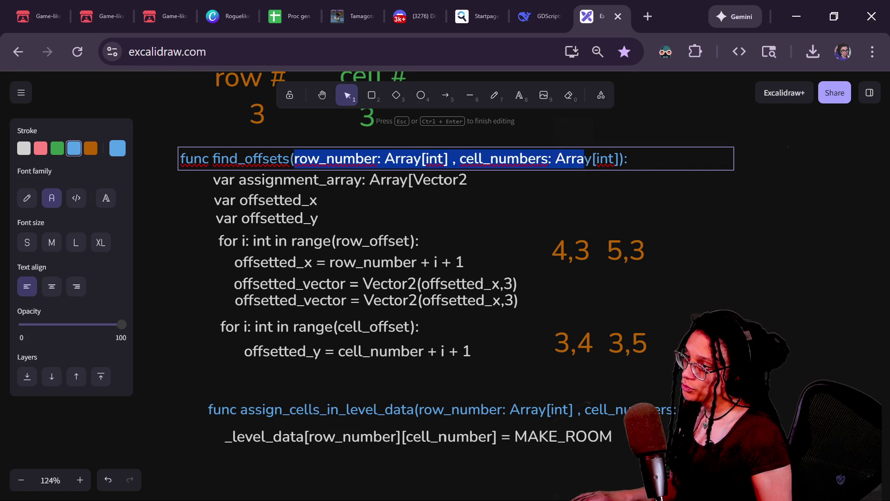
pyautogui.press('BackSpace')
pyautogui.write('offsets(offse')
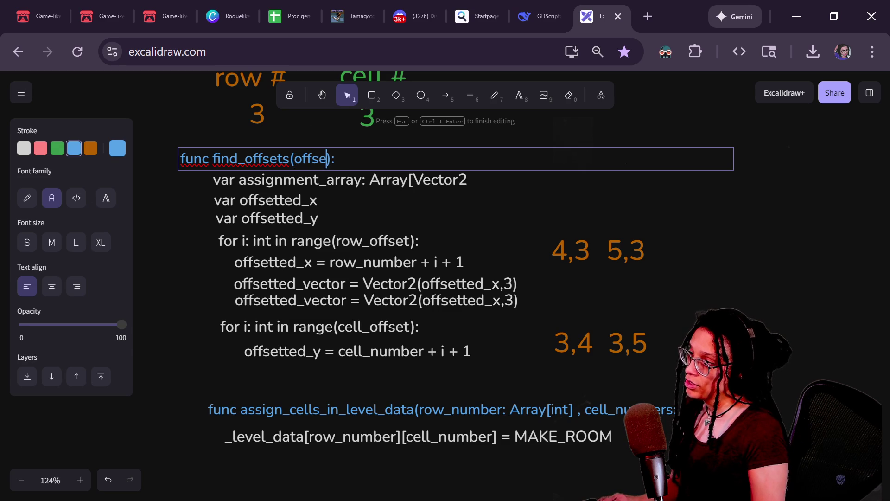
pyautogui.press('BackSpace')
pyautogui.press('BackSpace')
pyautogui.press('BackSpace')
pyautogui.press('BackSpace')
pyautogui.write('row_offset,cell_')
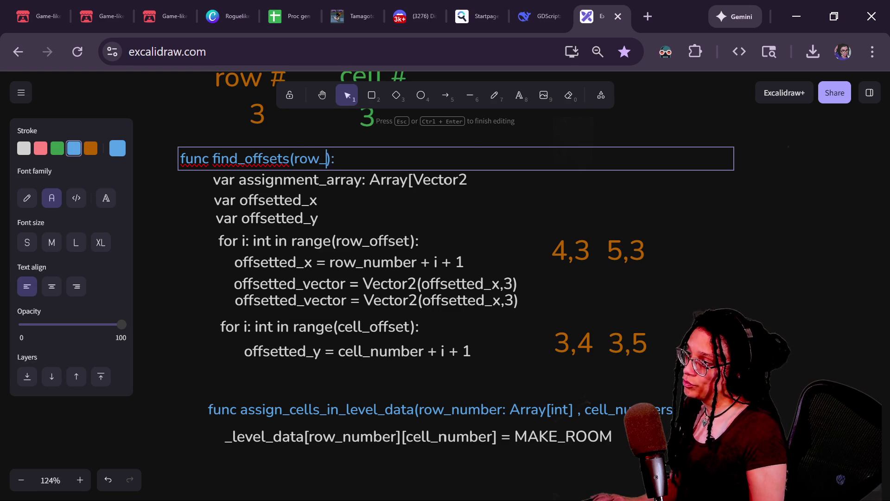
pyautogui.write('offset')
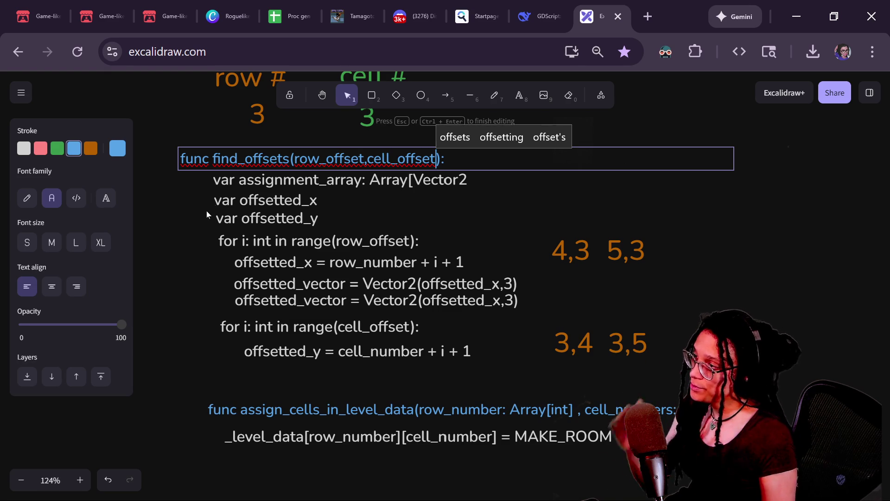
pyautogui.click(170, 216)
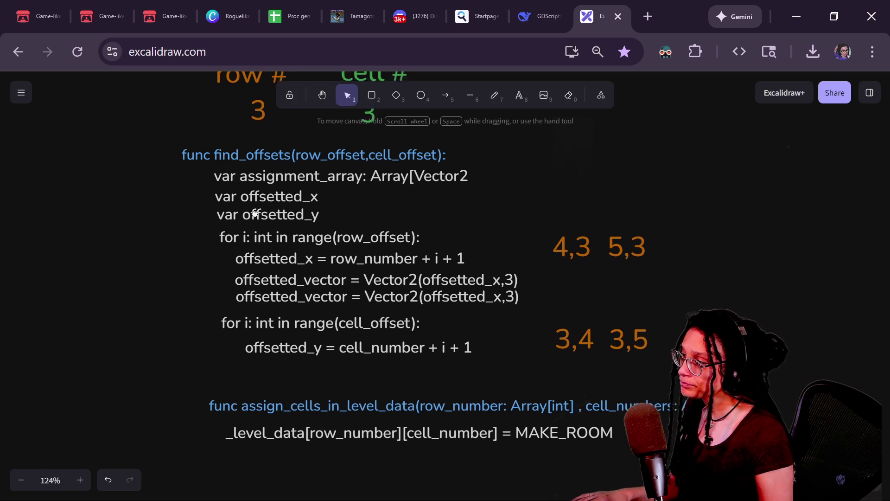
# - Duplicate the offsetted_y line just beneath itself
pyautogui.scroll(-1, 250, 211)
pyautogui.click(267, 328)
pyautogui.moveTo(267, 328)
pyautogui.mouseDown()
pyautogui.moveTo(269, 337)
pyautogui.moveTo(245, 348)
pyautogui.moveTo(260, 347)
pyautogui.mouseUp()
# - Start the call assign_cells_in_level_data(row_numbers and rename the signature's first parameter to row_numbers
pyautogui.doubleClick(260, 348)
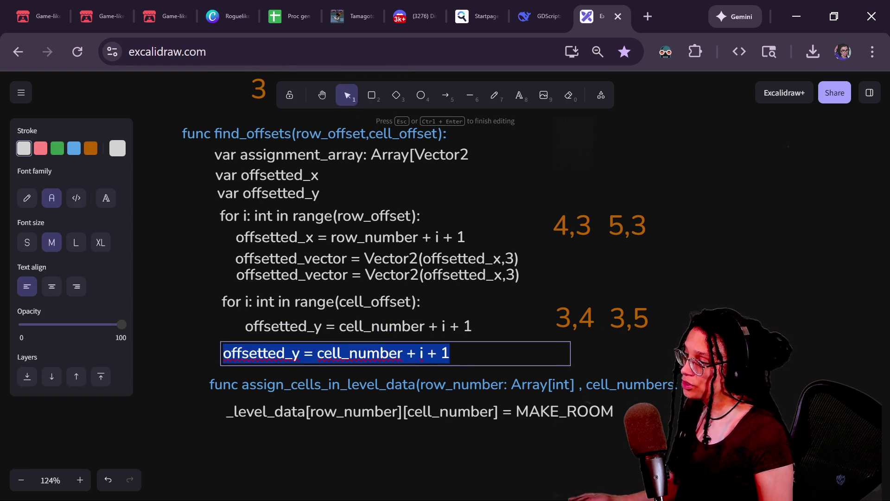
pyautogui.write('assign_cells_in_le')
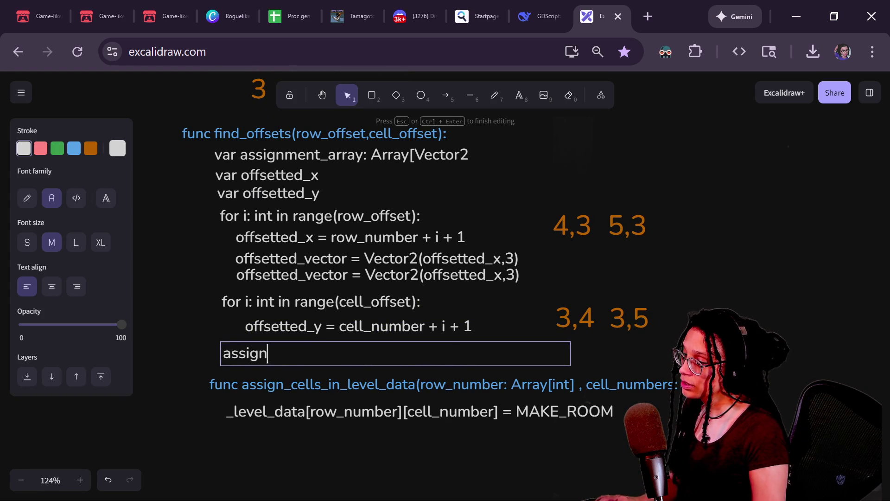
pyautogui.write('vel_data(r')
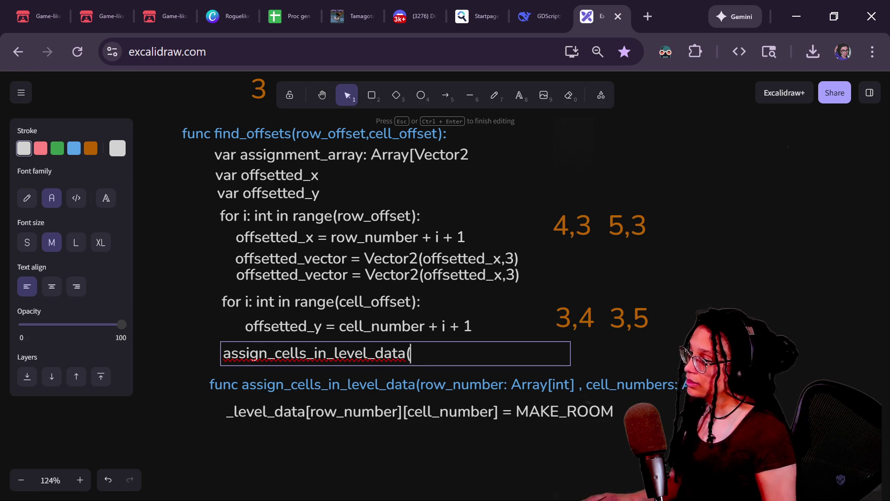
pyautogui.write('ow_numbers')
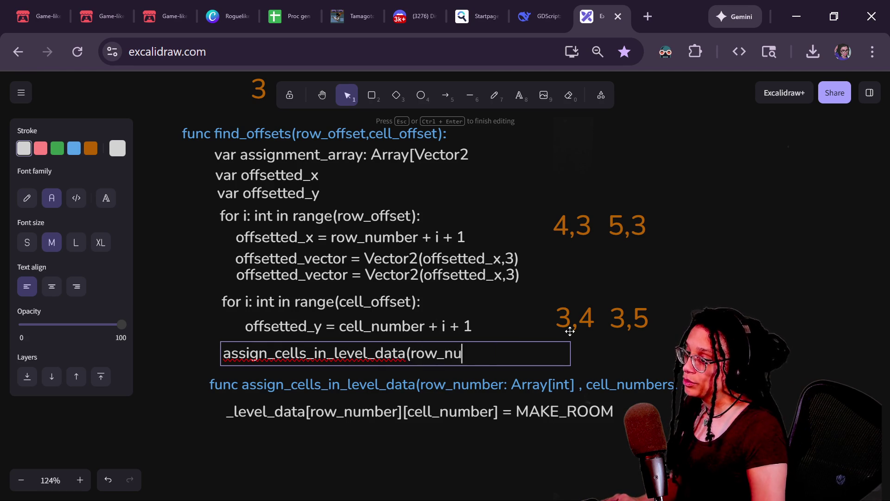
pyautogui.doubleClick(488, 397)
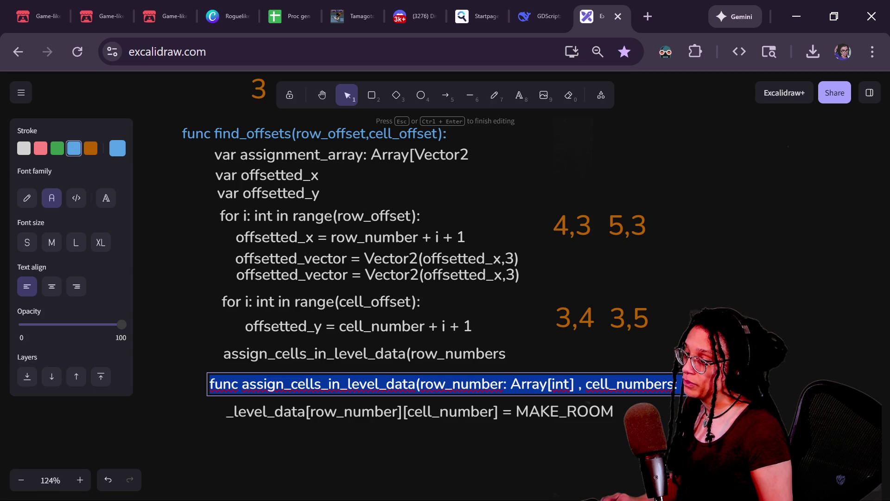
pyautogui.click(506, 383)
pyautogui.write('s')
pyautogui.press('BackSpace')
pyautogui.press('Right')
pyautogui.write(':')
# - Complete the call with cell_numbers) and widen it onto one line
pyautogui.doubleClick(507, 353)
pyautogui.click(506, 354)
pyautogui.write('cell_numb')
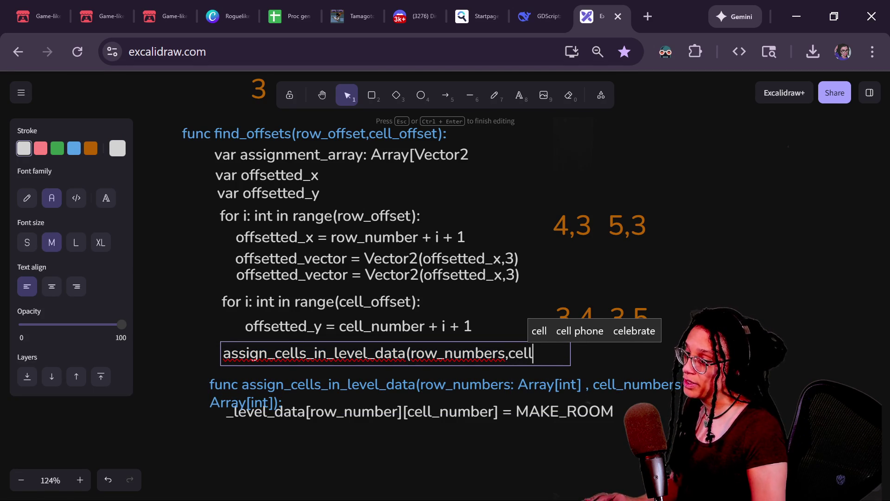
pyautogui.write('ers)')
pyautogui.press('Escape')
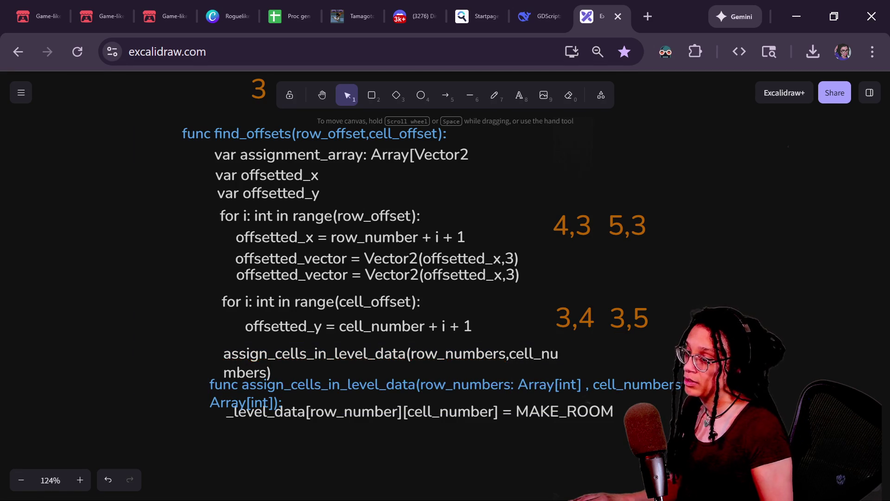
pyautogui.moveTo(570, 356); pyautogui.dragTo(650, 366)
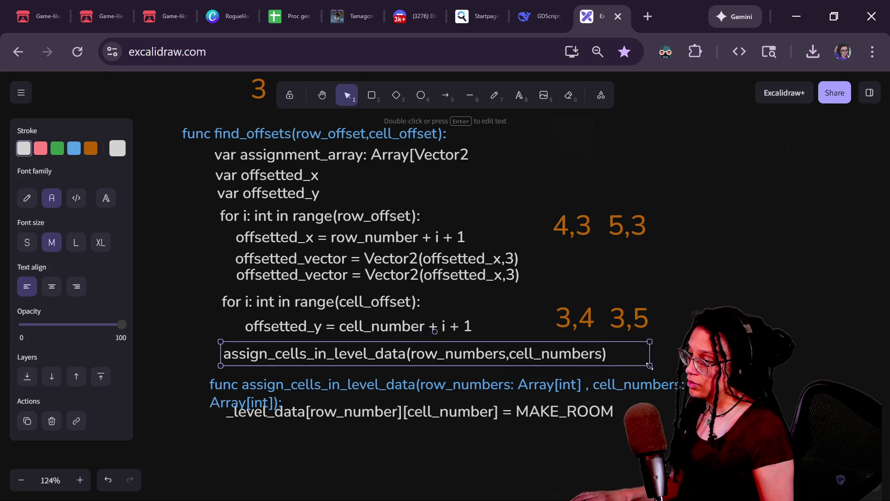
pyautogui.scroll(3, 297, 233)
pyautogui.click(275, 224)
pyautogui.press('Return')
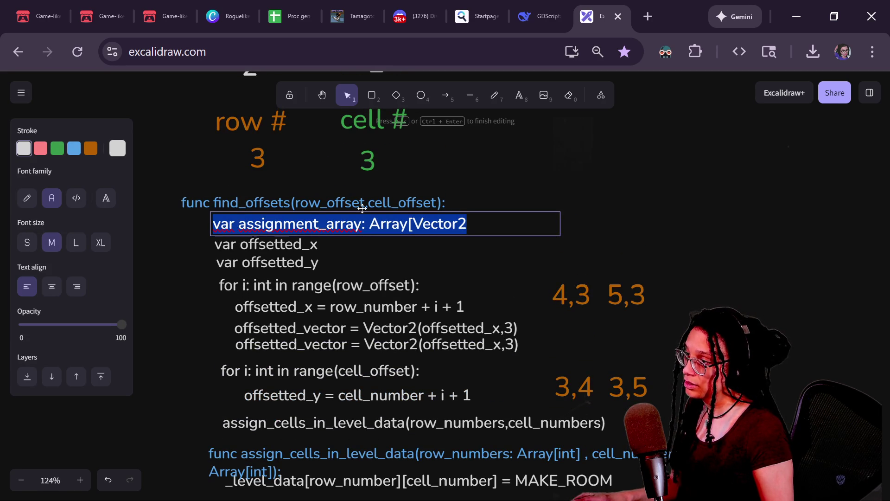
# - Edit the assignment_array declaration line to declare row_numbers
pyautogui.write('v aar row_numbers')
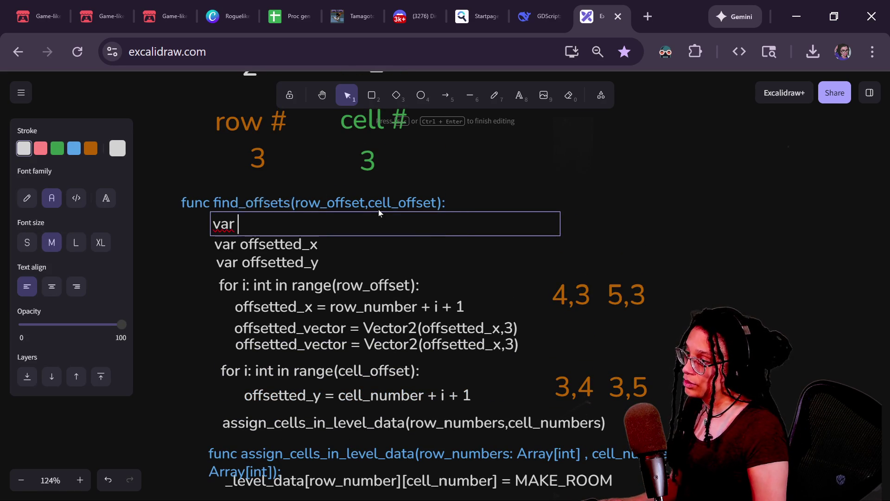
pyautogui.click(200, 421)
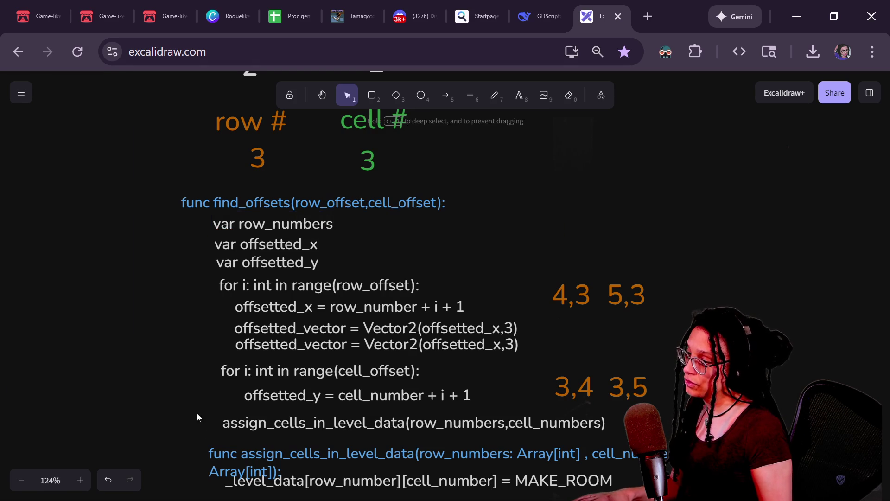
pyautogui.scroll(-2, 179, 317)
pyautogui.click(424, 401)
pyautogui.moveTo(424, 401); pyautogui.dragTo(425, 430)
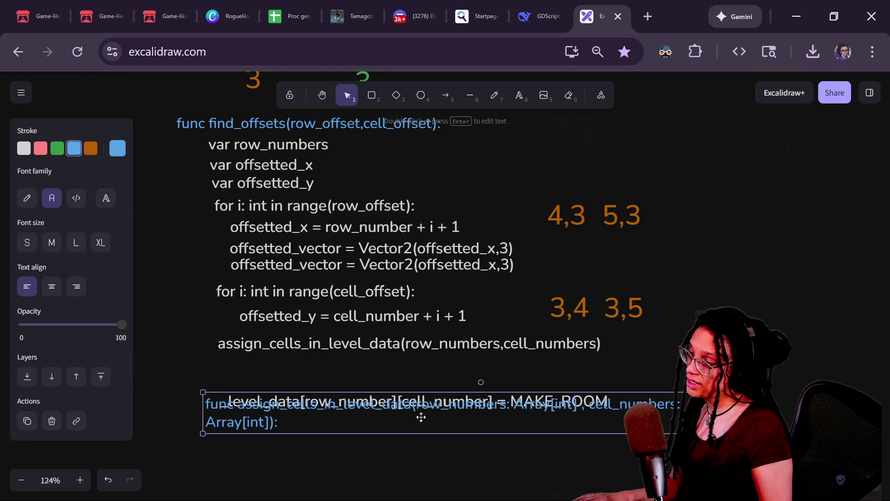
pyautogui.hotkey('ctrl', 'z')
pyautogui.click(490, 382)
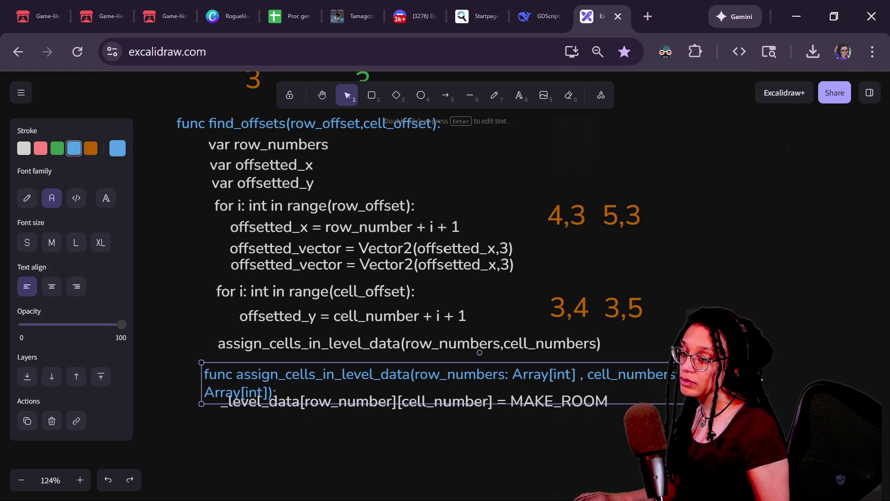
pyautogui.scroll(-3, 605, 329)
# - Duplicate the MAKE_ROOM line, save, and replace the upper copy's text with 'var for i in'
pyautogui.click(460, 266)
pyautogui.hotkey('ctrl', 'd')
pyautogui.moveTo(455, 278); pyautogui.dragTo(455, 302)
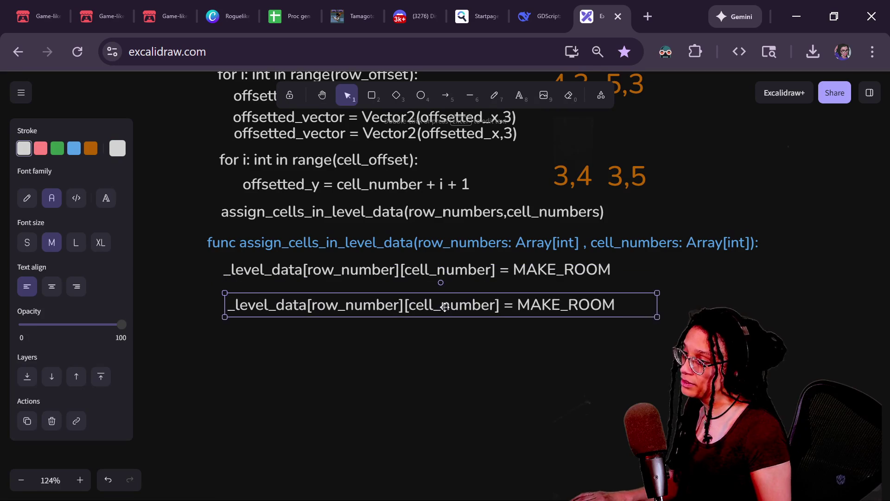
pyautogui.click(514, 272)
pyautogui.hotkey('ctrl', 's')
pyautogui.press('Escape')
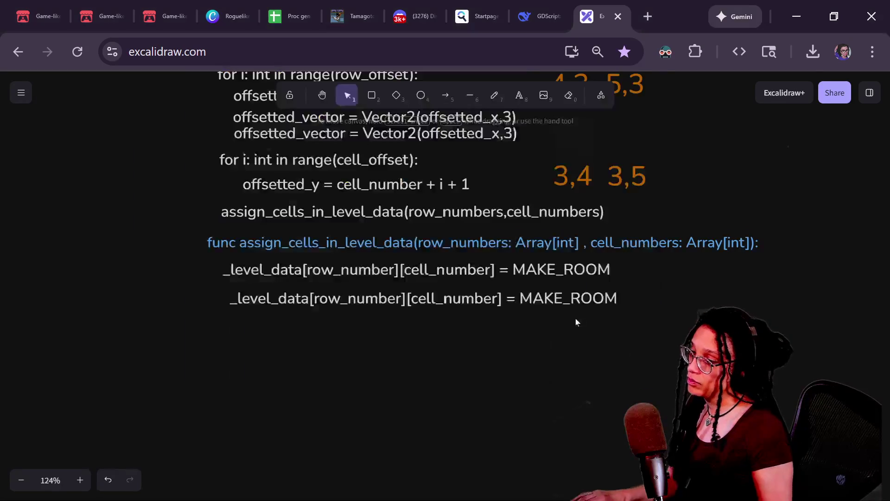
pyautogui.doubleClick(489, 273)
pyautogui.press('BackSpace')
pyautogui.write('var ')
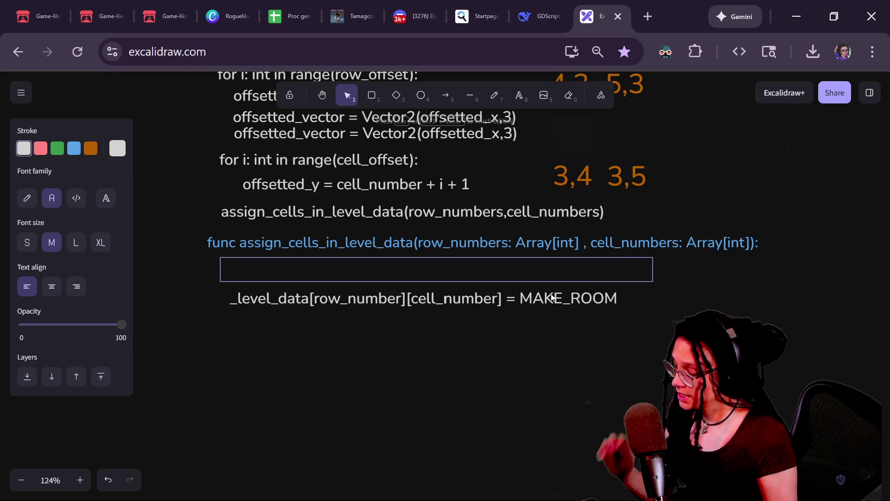
pyautogui.write('for i in')
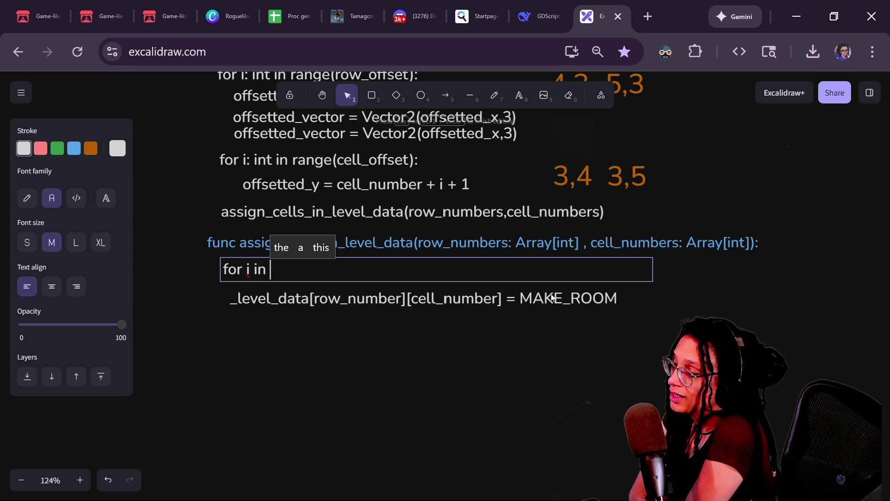
# - Complete the loop header as 'for i:int in range(row_numbers.size()):'
pyautogui.write('rpw')
pyautogui.press('BackSpace')
pyautogui.press('BackSpace')
pyautogui.write('ow')
pyautogui.press('BackSpace')
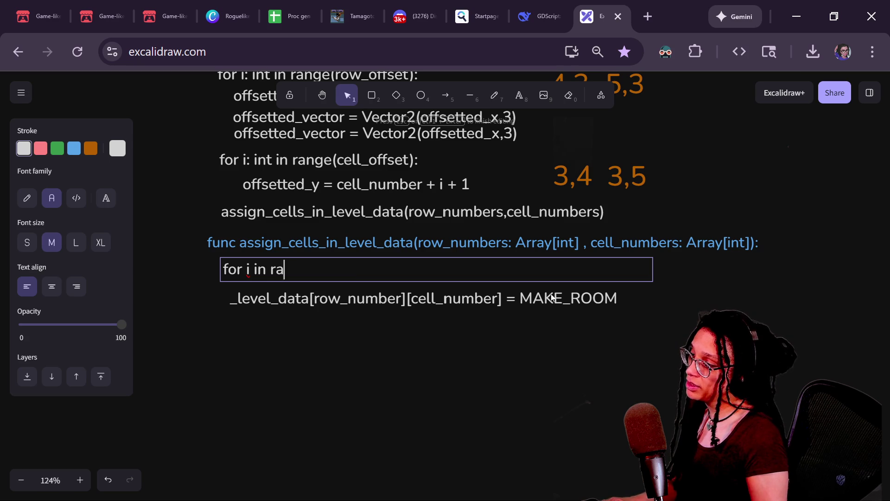
pyautogui.write('ange(row-numb')
pyautogui.press('BackSpace')
pyautogui.press('BackSpace')
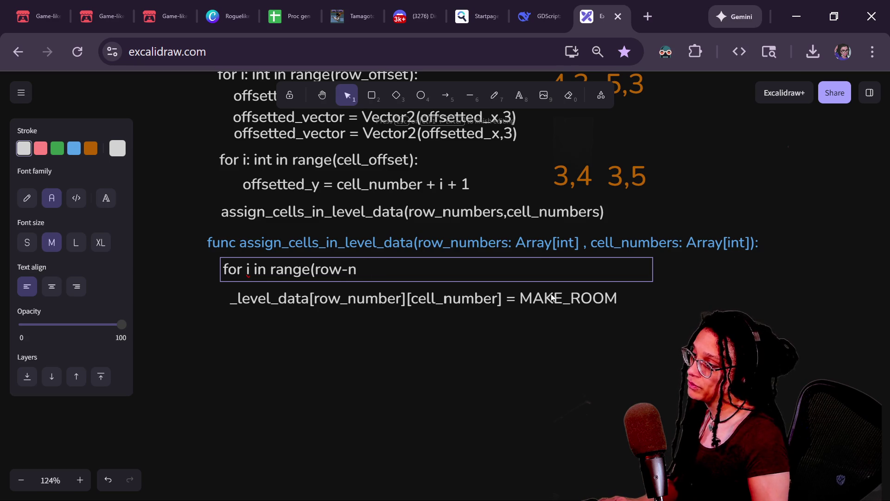
pyautogui.write('_numbers.si')
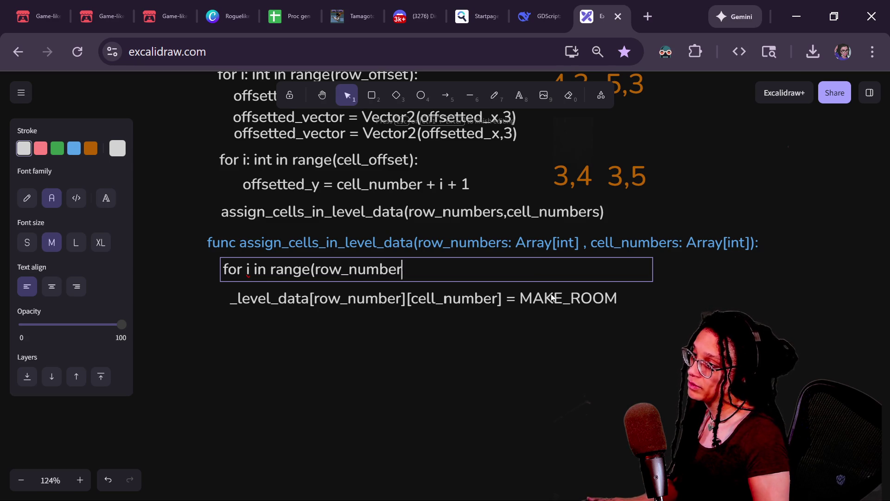
pyautogui.write('ze()):')
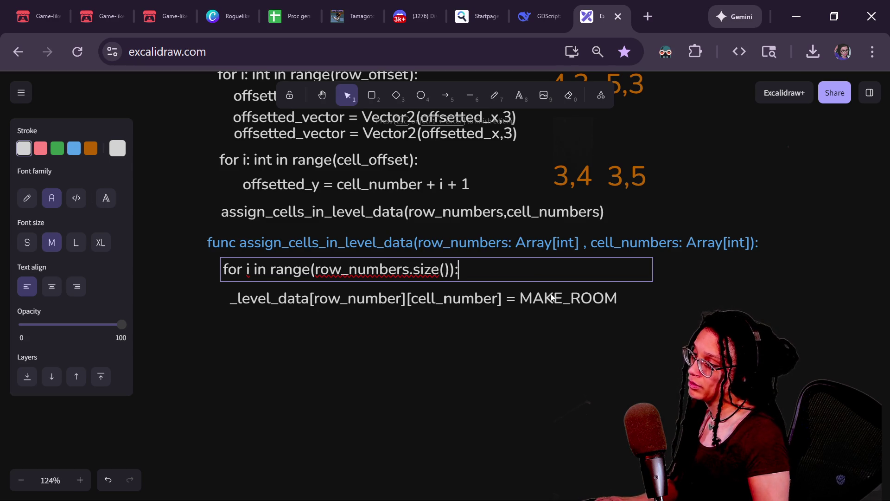
pyautogui.moveTo(273, 302); pyautogui.dragTo(286, 311)
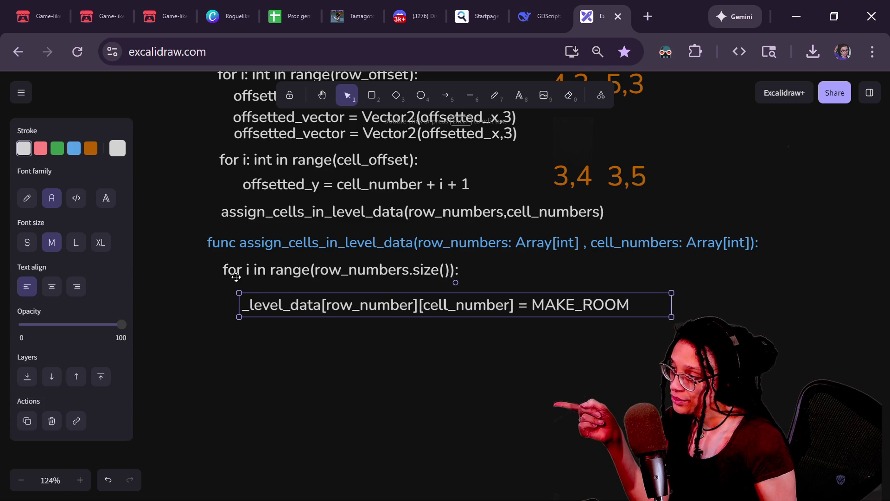
pyautogui.doubleClick(249, 270)
pyautogui.write(':')
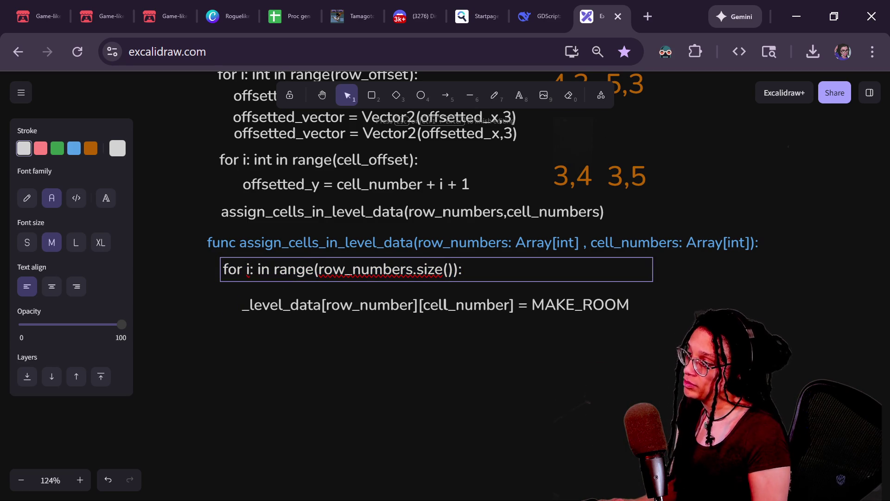
pyautogui.write('int')
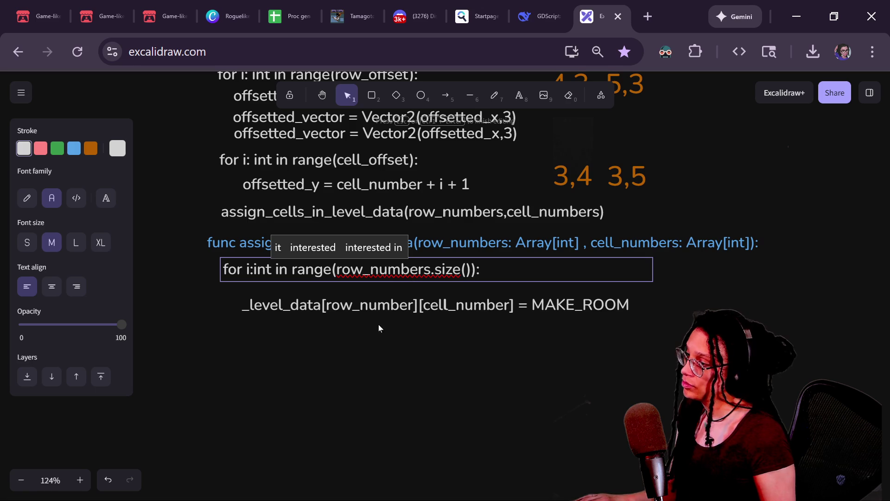
# - Make the body read _level_data[row_numbers[i]][cell_numbers[i]] = MAKE_ROOM, widened and indented under the loop
pyautogui.moveTo(375, 315); pyautogui.dragTo(374, 322)
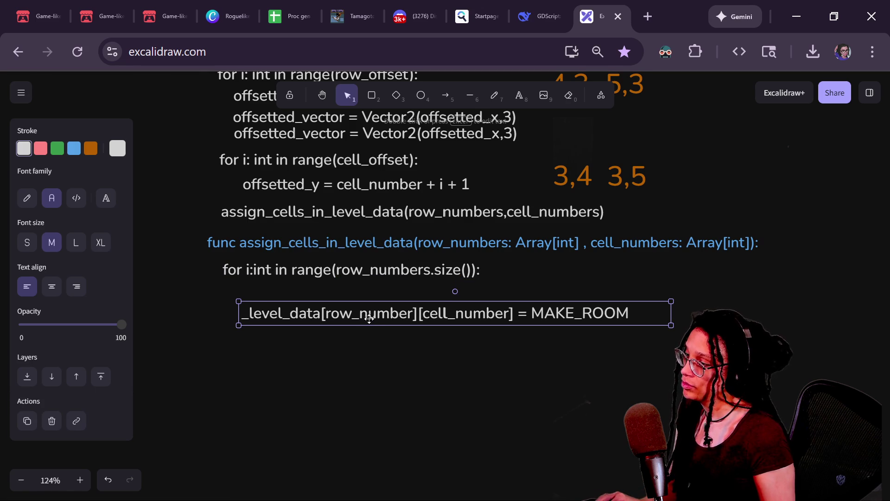
pyautogui.press('Return')
pyautogui.click(417, 312)
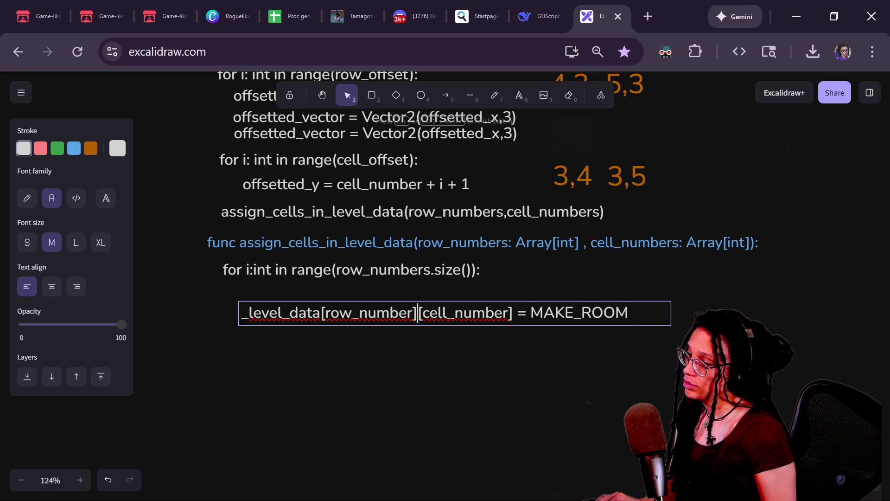
pyautogui.write('s[')
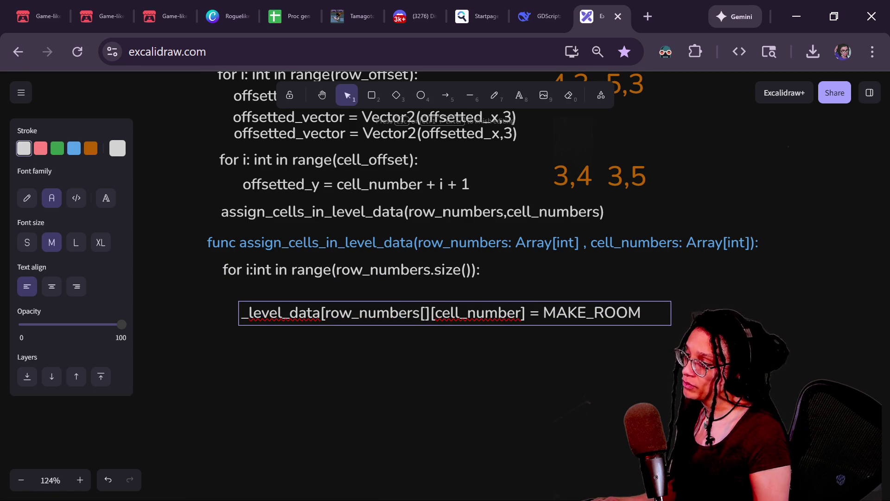
pyautogui.write('i')
pyautogui.click(529, 313)
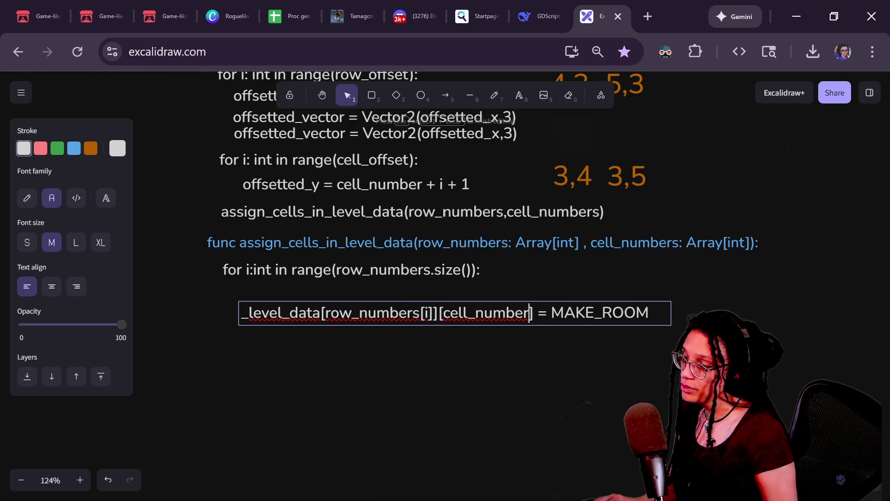
pyautogui.write('s[o')
pyautogui.press('BackSpace')
pyautogui.write('i]')
pyautogui.press('Escape')
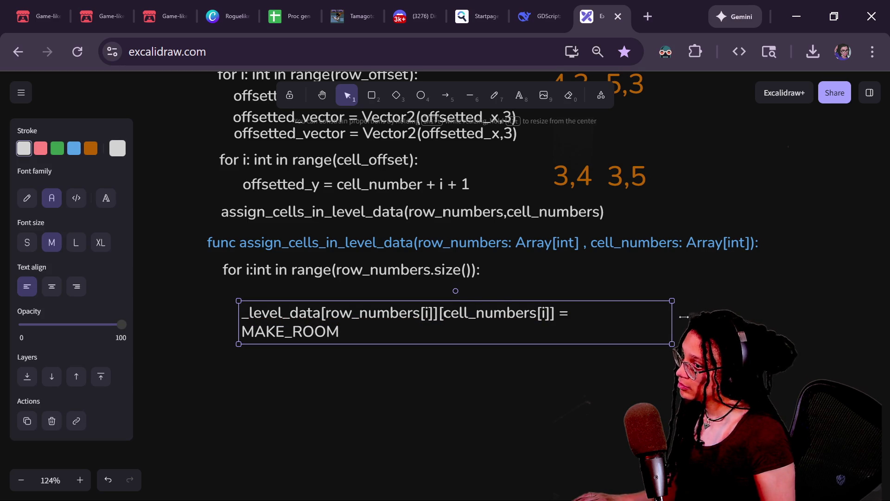
pyautogui.moveTo(671, 317); pyautogui.dragTo(697, 316)
pyautogui.moveTo(436, 308); pyautogui.dragTo(433, 289)
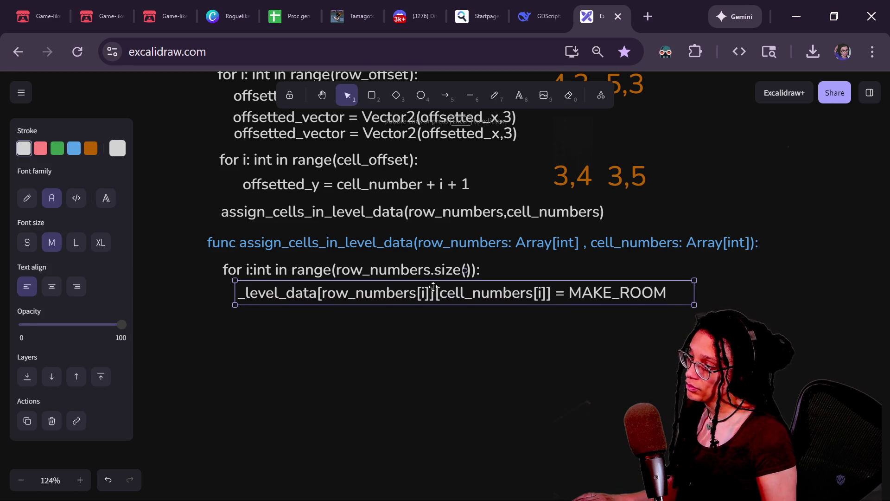
pyautogui.click(416, 380)
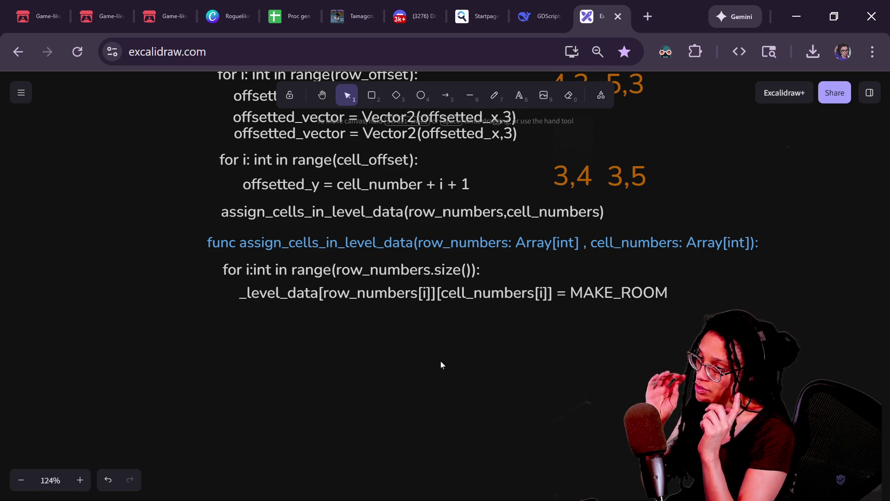
# - Delete the lower duplicate offsetted_vector = Vector2(offsetted_x,3) line, keeping the copy under offsetted_x
pyautogui.moveTo(440, 362)
pyautogui.mouseDown()
pyautogui.moveTo(443, 406)
pyautogui.moveTo(480, 365)
pyautogui.moveTo(414, 455)
pyautogui.moveTo(365, 471)
pyautogui.moveTo(377, 492)
pyautogui.moveTo(606, 280)
pyautogui.moveTo(662, 307)
pyautogui.mouseUp()
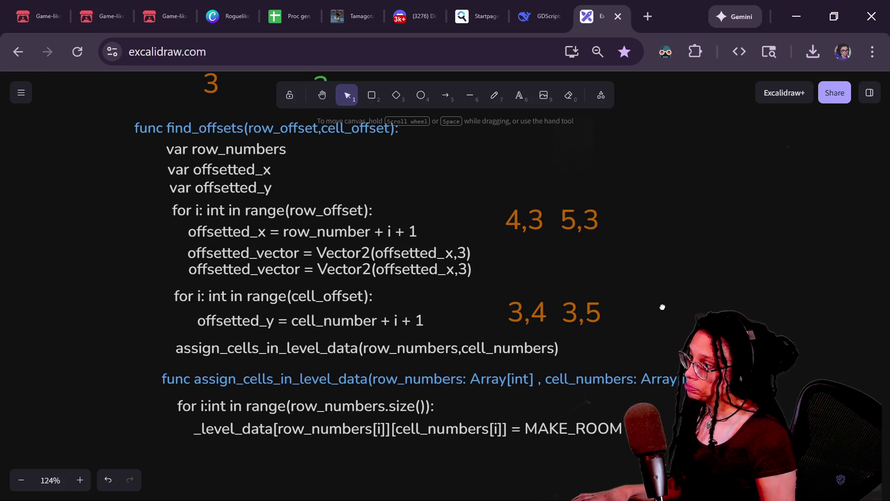
pyautogui.click(578, 217)
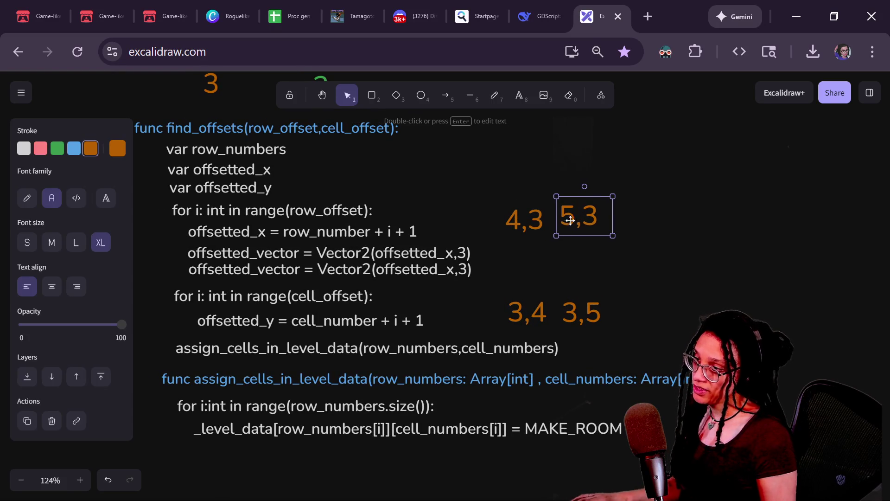
pyautogui.hotkey('ctrl', 'z')
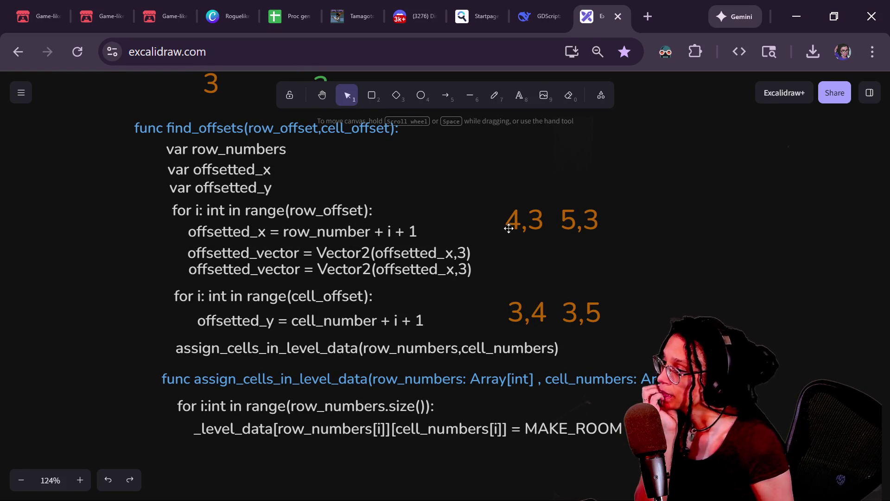
pyautogui.doubleClick(534, 220)
pyautogui.click(427, 272)
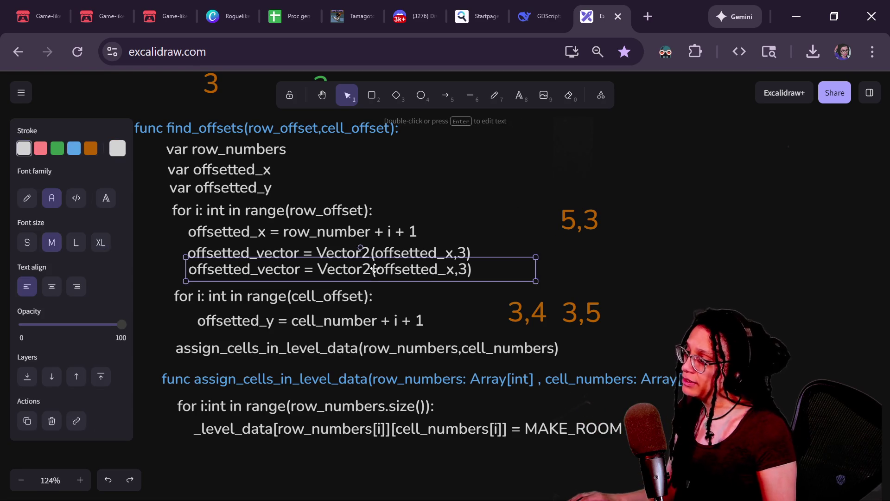
pyautogui.click(408, 252)
pyautogui.click(411, 271)
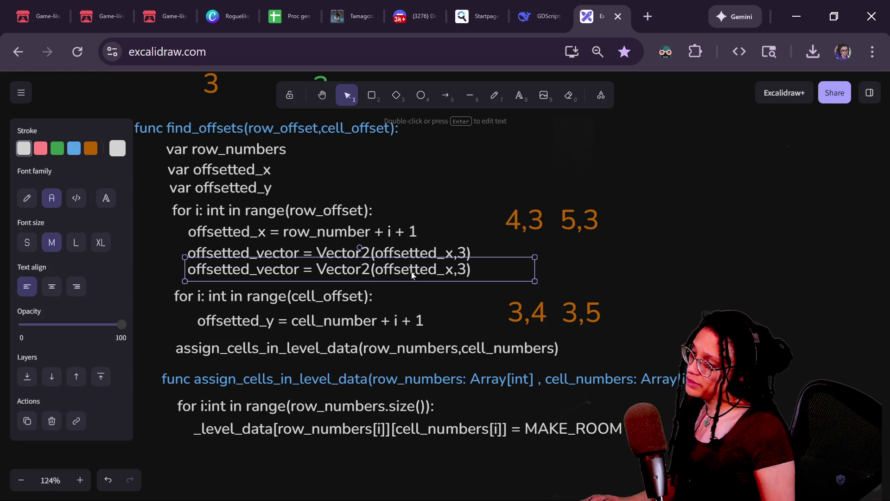
pyautogui.press('Delete')
pyautogui.click(409, 254)
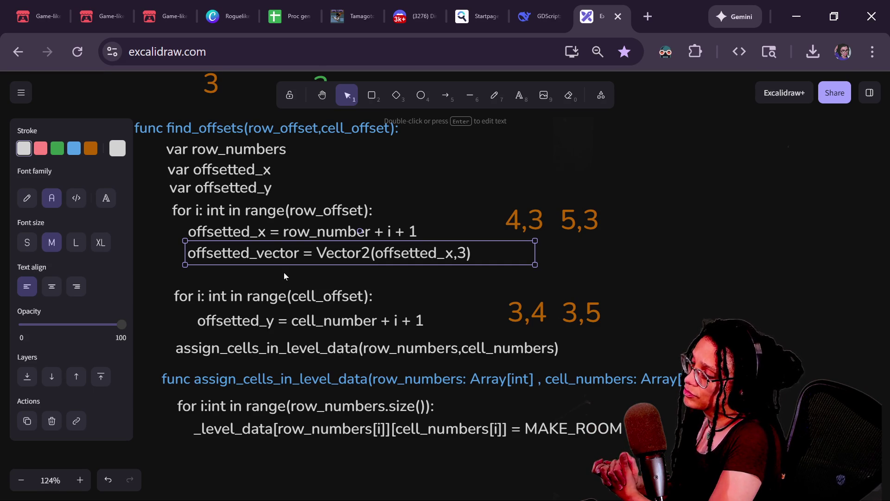
# - Change the orange labels 4,3 and 5,3 to 4,X and 5,X
pyautogui.doubleClick(524, 219)
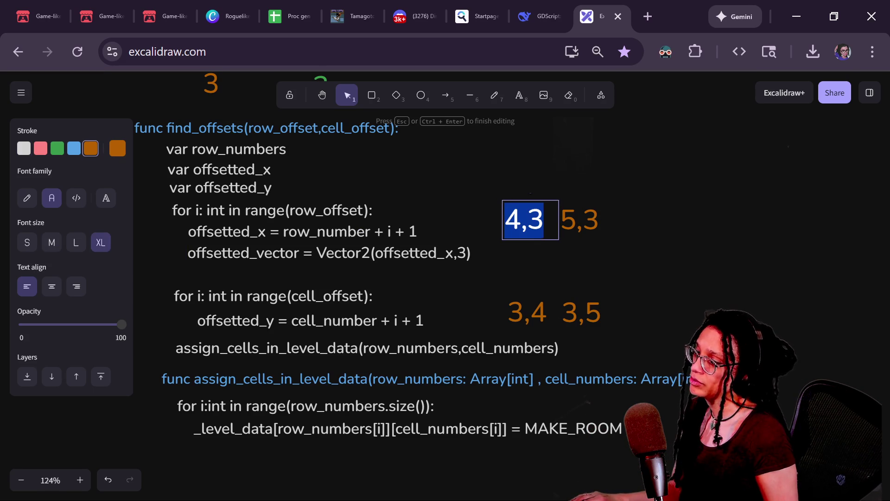
pyautogui.press('Right')
pyautogui.press('BackSpace')
pyautogui.write('X')
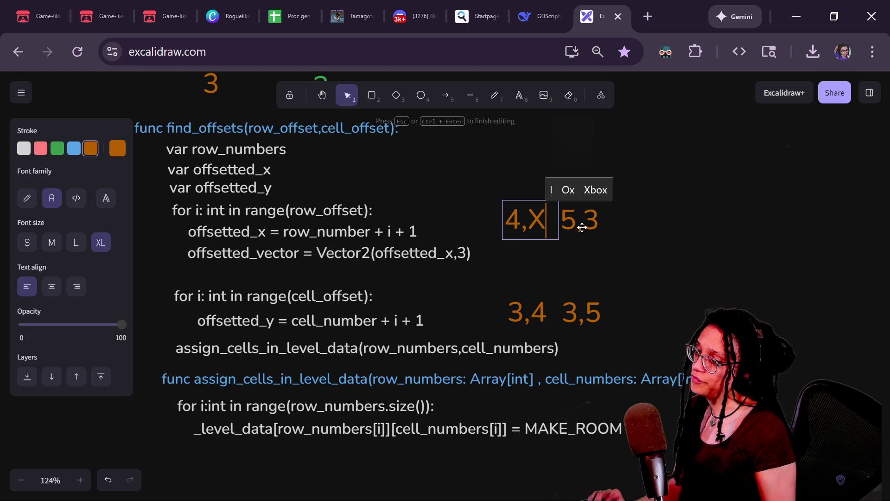
pyautogui.doubleClick(597, 220)
pyautogui.press('Return')
pyautogui.write('X')
pyautogui.press('BackSpace')
pyautogui.press('BackSpace')
pyautogui.press('BackSpace')
pyautogui.write('X')
pyautogui.click(536, 319)
# - Change the orange labels 3,4 and 3,5 to X,4 and X,5
pyautogui.click(536, 320)
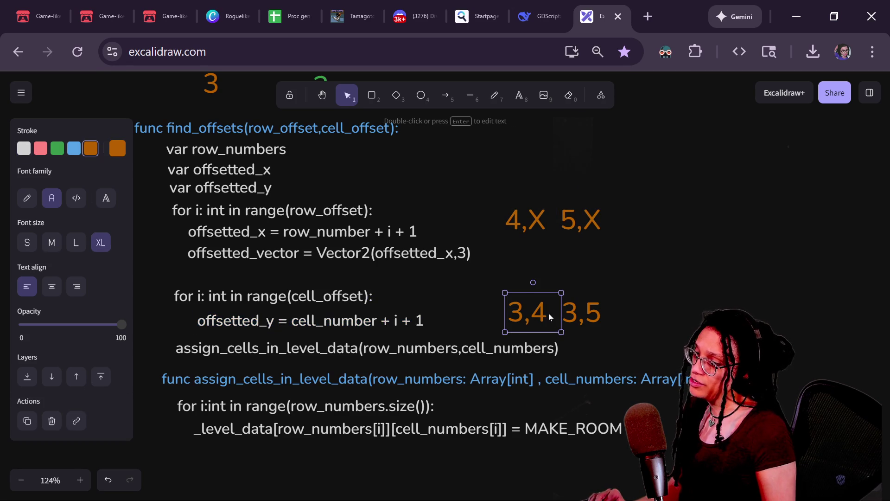
pyautogui.doubleClick(536, 320)
pyautogui.press('Left')
pyautogui.press('Delete')
pyautogui.write('X')
pyautogui.click(597, 308)
pyautogui.doubleClick(597, 308)
pyautogui.press('Left')
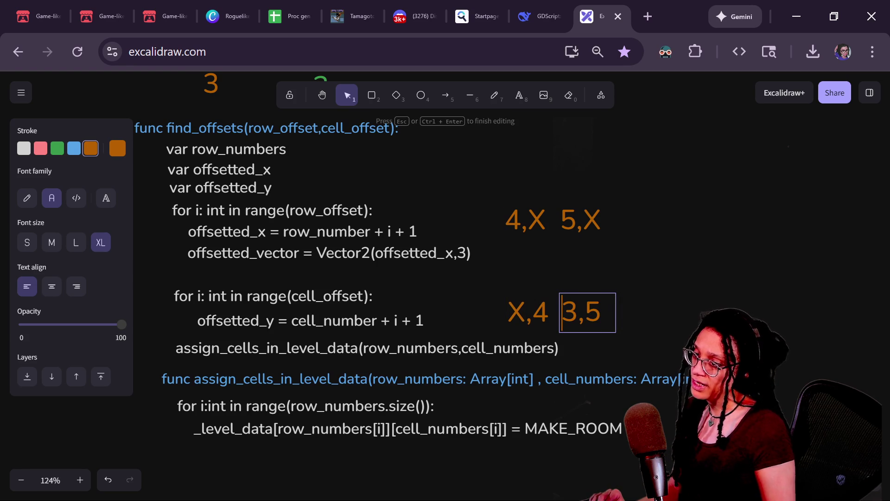
pyautogui.press('Delete')
pyautogui.write('X')
pyautogui.click(692, 278)
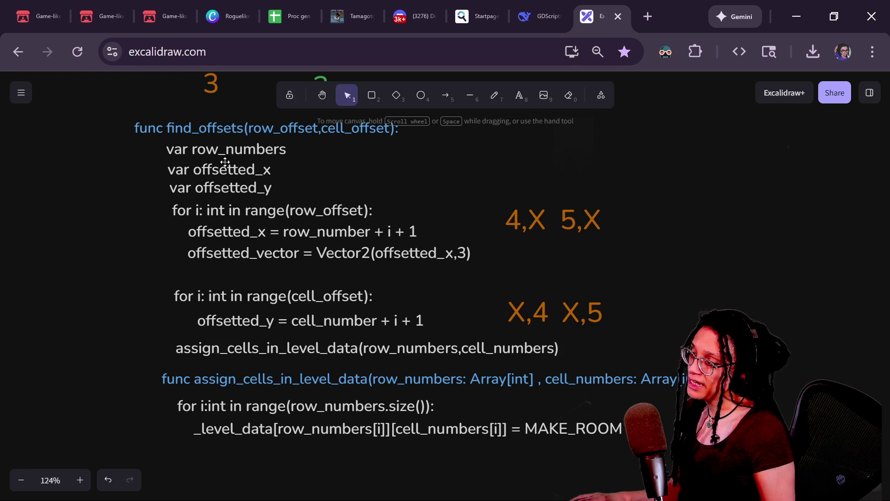
# - Delete the remaining offsetted_vector line from the find_offsets sketch
pyautogui.click(342, 254)
pyautogui.doubleClick(342, 254)
pyautogui.hotkey('ctrl', 'a')
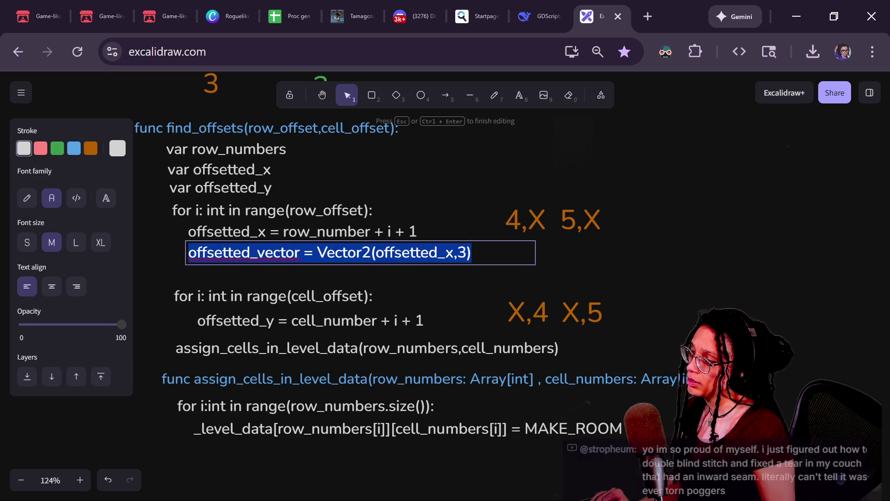
pyautogui.click(233, 230)
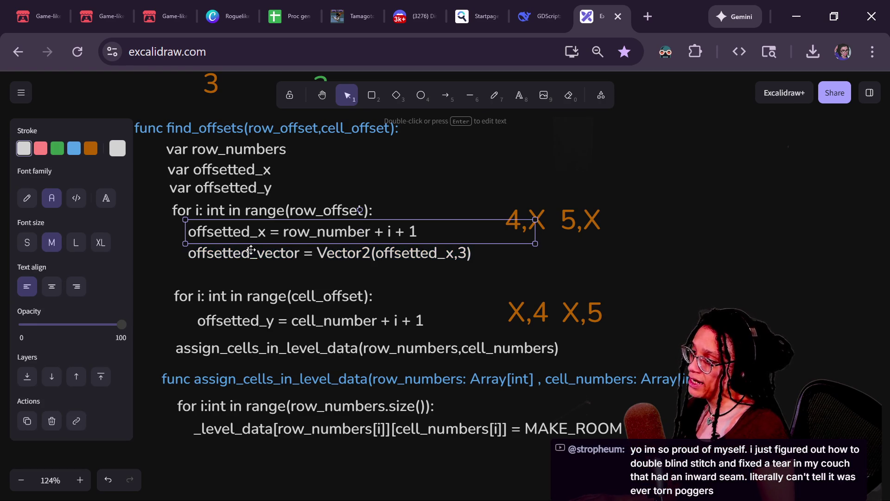
pyautogui.moveTo(279, 261); pyautogui.dragTo(279, 263)
pyautogui.press('Delete')
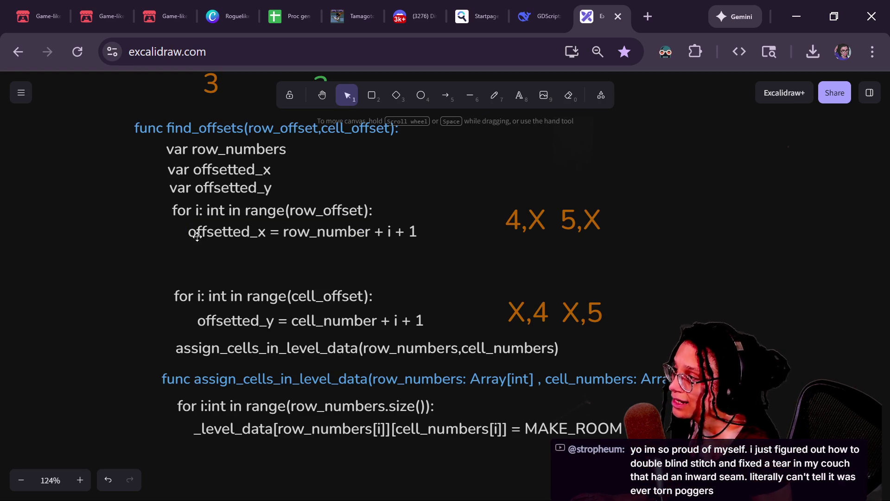
pyautogui.click(200, 234)
pyautogui.click(251, 157)
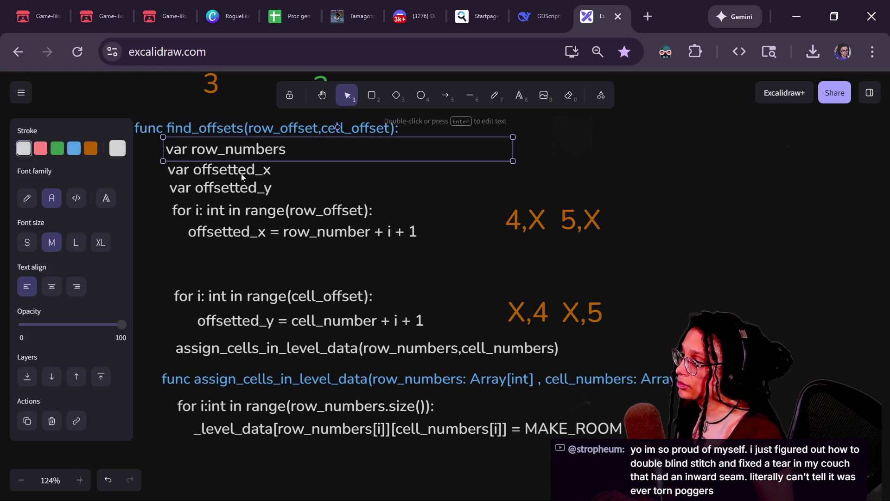
# - Duplicate the row_numbers declaration below it as 'var cell_numbers: Array[int]'
pyautogui.hotkey('ctrl', 'd')
pyautogui.moveTo(299, 154); pyautogui.dragTo(312, 163)
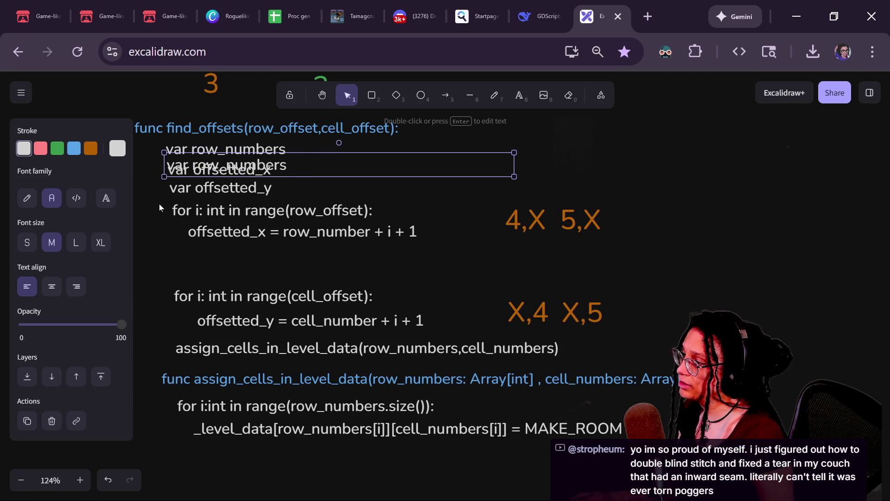
pyautogui.moveTo(191, 223)
pyautogui.mouseDown()
pyautogui.moveTo(191, 233)
pyautogui.moveTo(194, 206)
pyautogui.mouseUp()
pyautogui.moveTo(180, 174)
pyautogui.mouseDown()
pyautogui.moveTo(179, 161)
pyautogui.moveTo(185, 184)
pyautogui.mouseUp()
pyautogui.moveTo(191, 153); pyautogui.dragTo(193, 165)
pyautogui.doubleClick(200, 169)
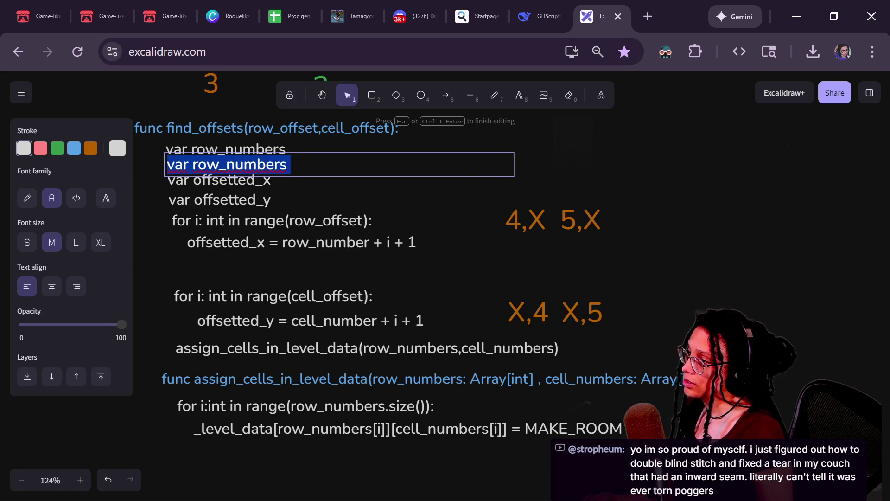
pyautogui.click(174, 165)
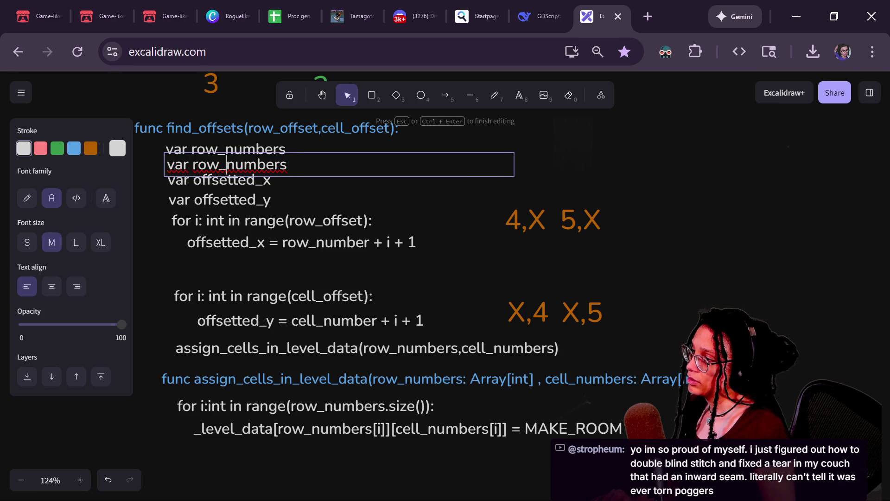
pyautogui.press('BackSpace')
pyautogui.press('BackSpace')
pyautogui.press('BackSpace')
pyautogui.write('cell')
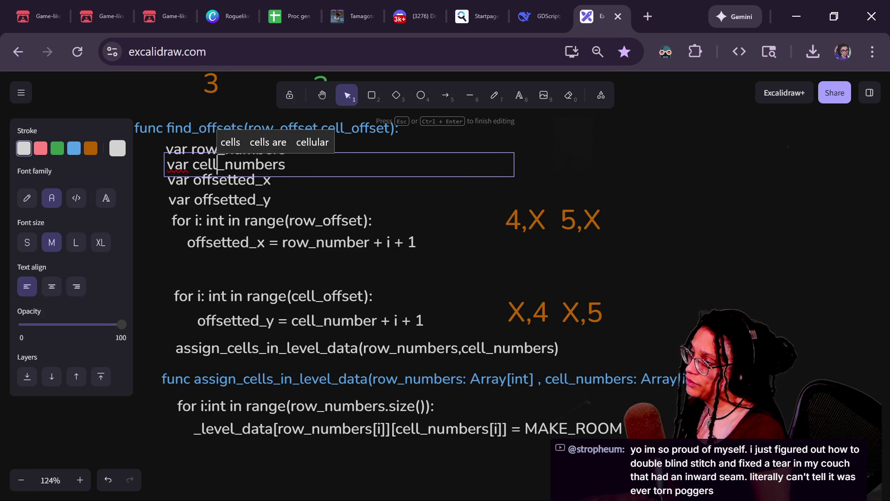
pyautogui.click(286, 165)
pyautogui.write(': Array[i')
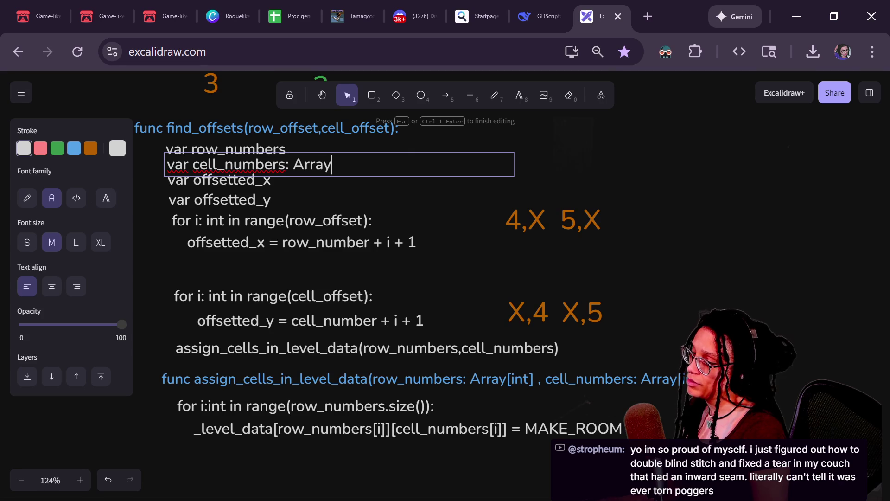
pyautogui.write('nt]')
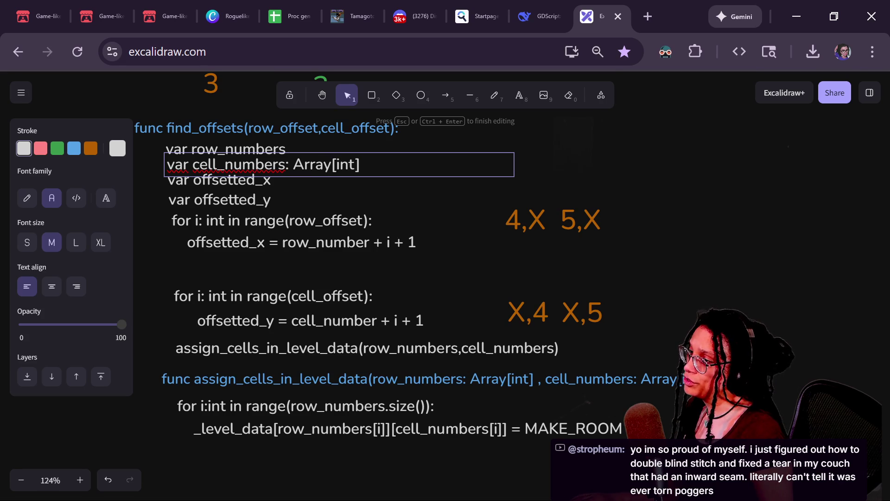
# - Add the ': Array[int]' type annotation to the var row_numbers line
pyautogui.hotkey('shift', 'Left')
pyautogui.hotkey('shift', 'Left')
pyautogui.hotkey('shift', 'Left')
pyautogui.hotkey('ctrl', 'c')
pyautogui.click(290, 146)
pyautogui.press('Return')
pyautogui.press('End')
pyautogui.hotkey('ctrl', 'v')
pyautogui.press('BackSpace')
pyautogui.press('BackSpace')
pyautogui.write('t]')
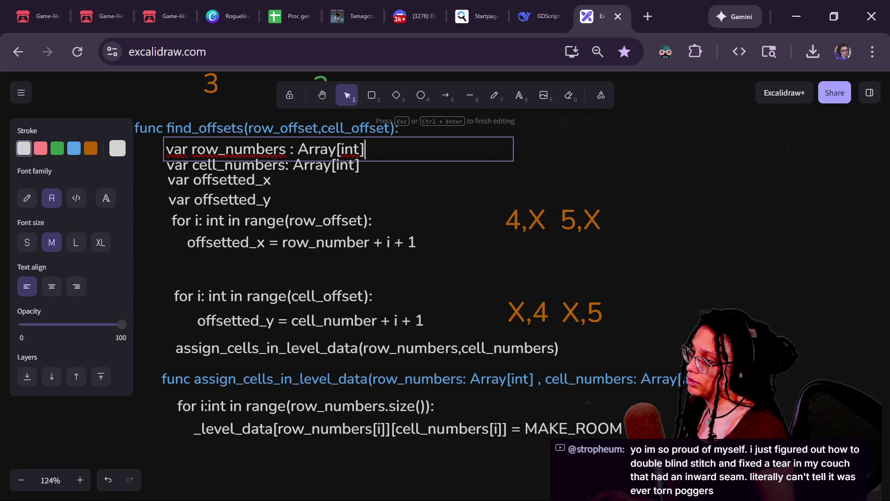
pyautogui.click(289, 149)
pyautogui.press('BackSpace')
pyautogui.click(241, 242)
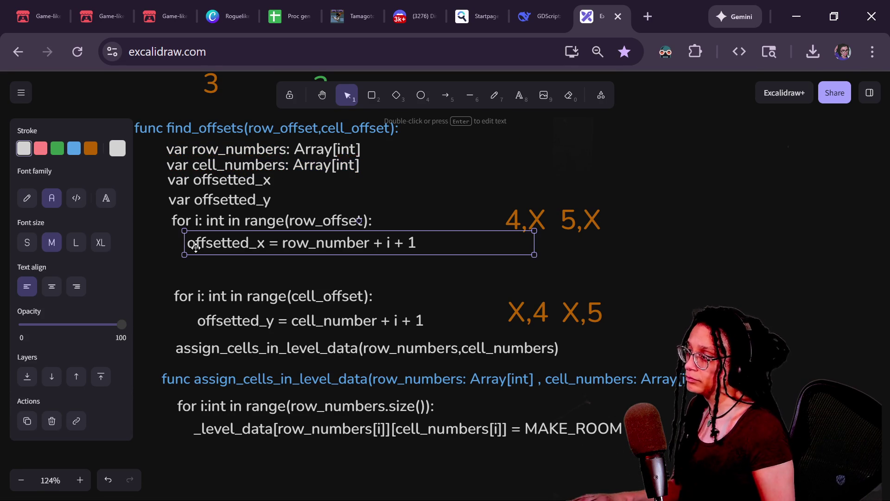
# - Replace offsetted_x with row_numbers[i] so the loop body reads row_numbers[i] = row_number + i + 1
pyautogui.moveTo(260, 270); pyautogui.dragTo(236, 241)
pyautogui.scroll(1, 237, 241)
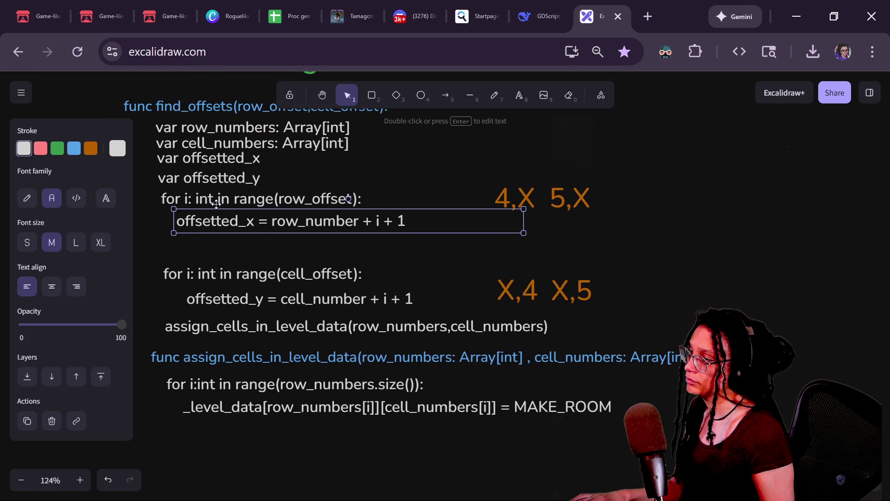
pyautogui.doubleClick(210, 230)
pyautogui.moveTo(251, 224); pyautogui.dragTo(119, 221)
pyautogui.write('row_numbers[i')
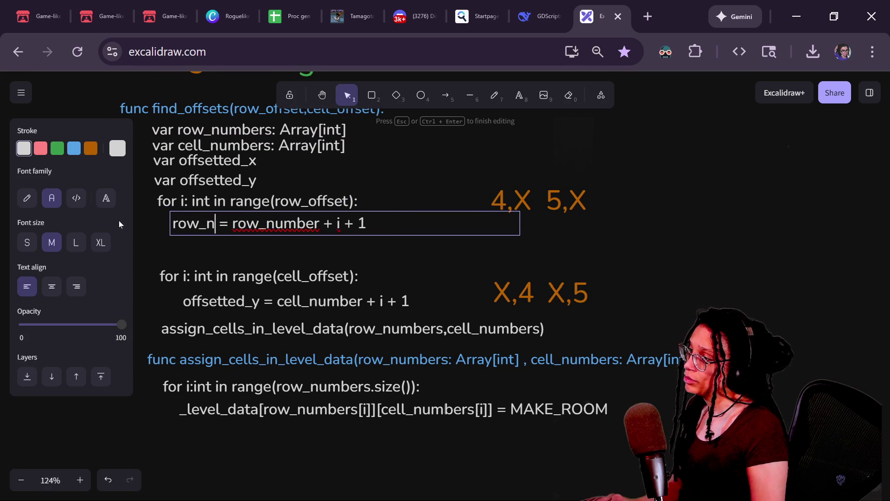
pyautogui.write(']')
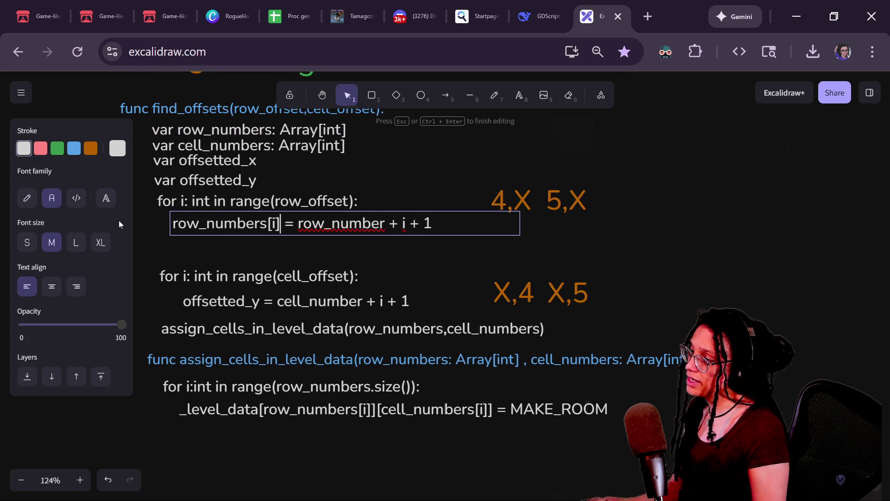
pyautogui.moveTo(433, 223); pyautogui.dragTo(297, 223)
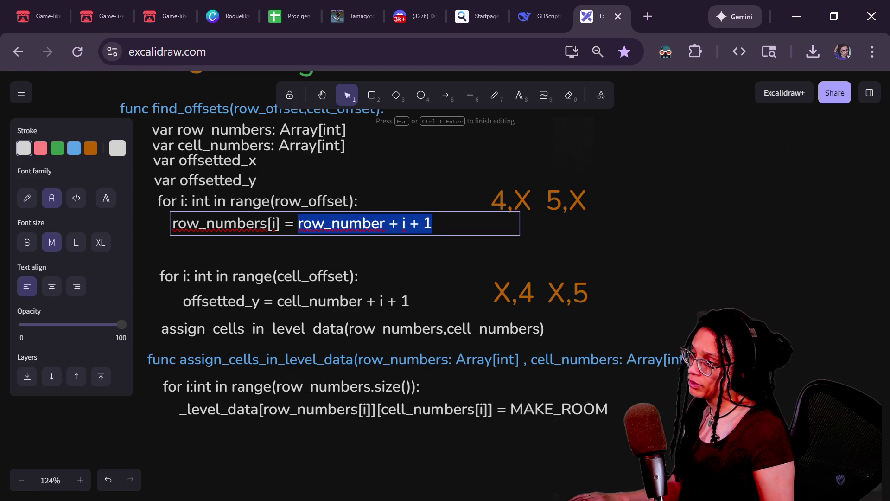
pyautogui.press('Left')
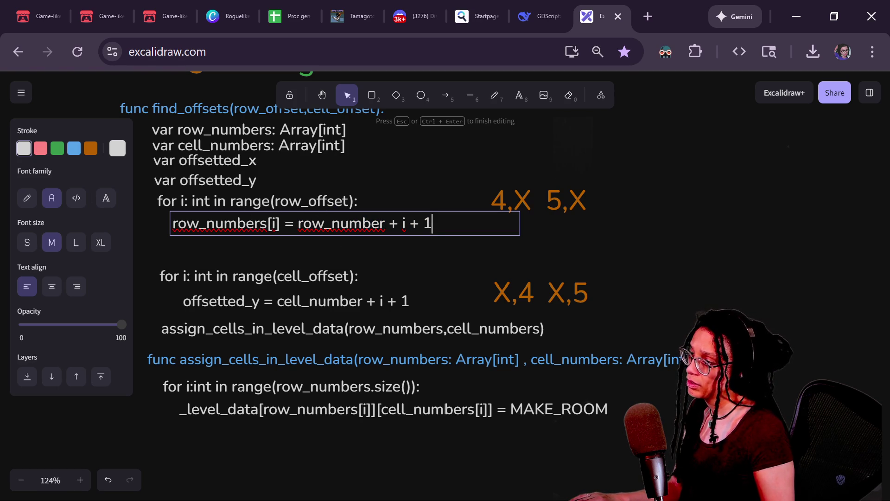
pyautogui.moveTo(297, 223); pyautogui.dragTo(389, 223)
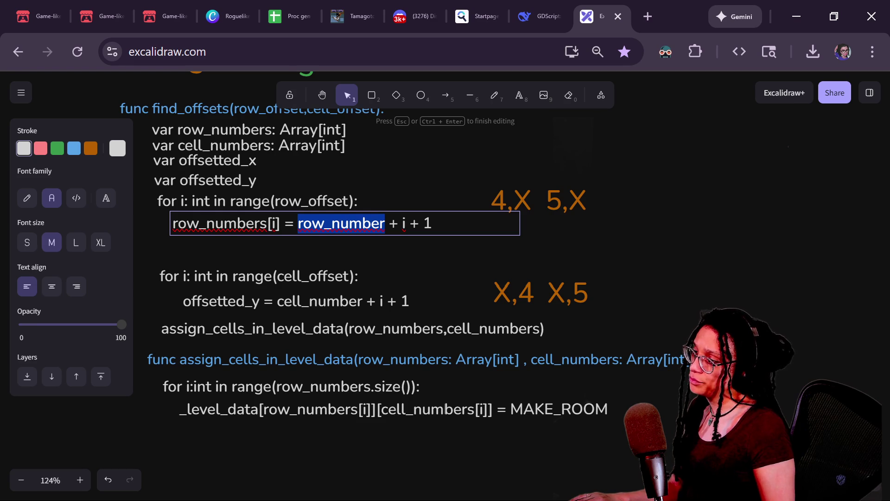
pyautogui.click(691, 212)
pyautogui.moveTo(692, 221); pyautogui.dragTo(724, 257)
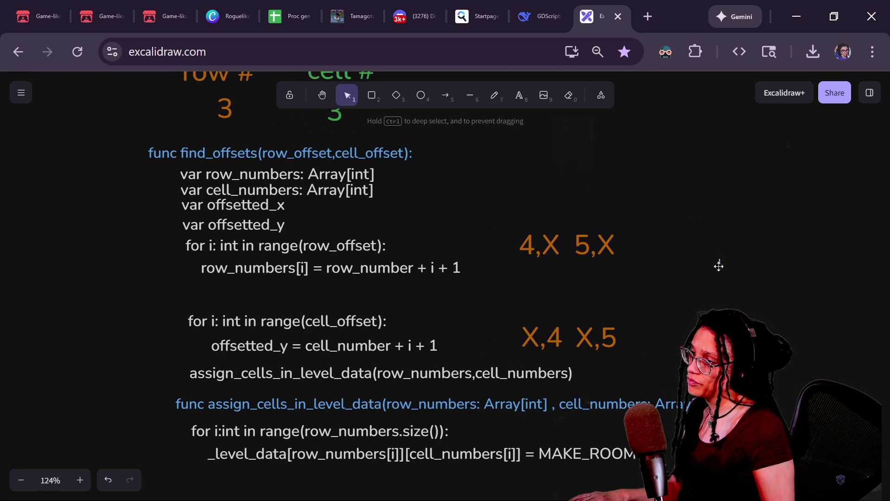
pyautogui.moveTo(668, 272); pyautogui.dragTo(668, 285)
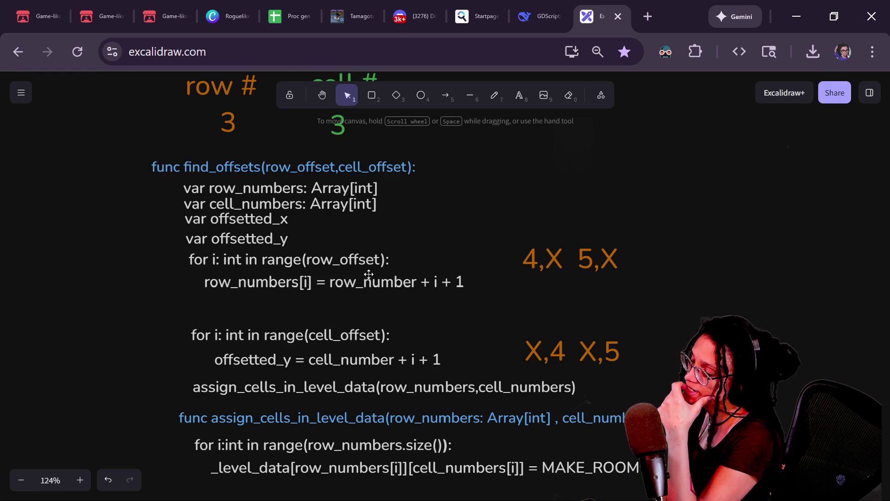
pyautogui.click(294, 170)
# - Switch to Godot's managers script and put the cursor on empty line 225 in _is_room
pyautogui.hotkey('alt', 'Tab')
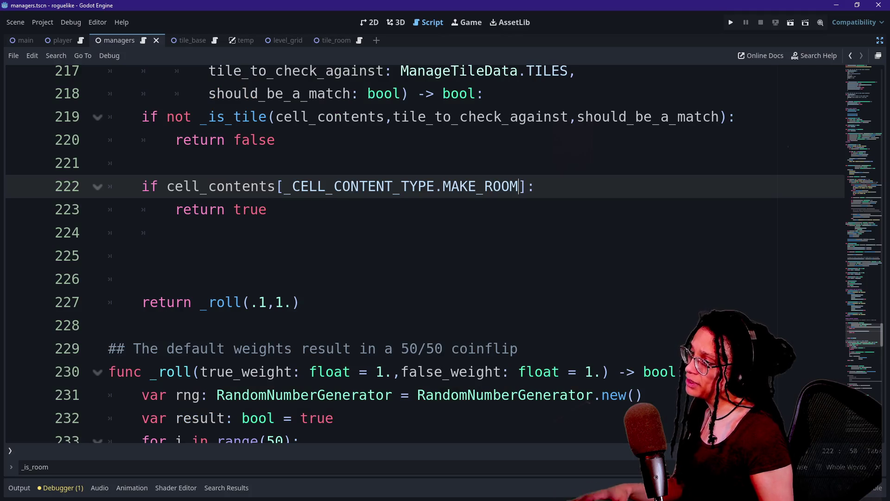
pyautogui.click(142, 256)
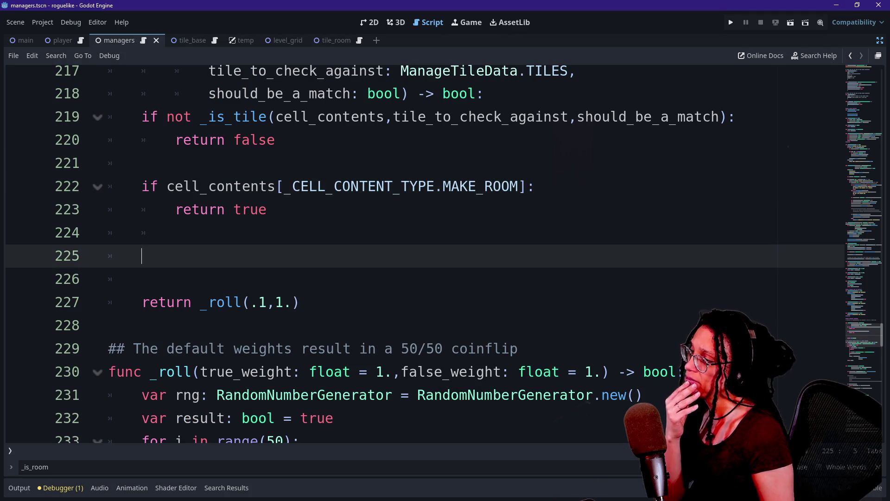
pyautogui.hotkey('shift', 'Up')
pyautogui.hotkey('shift', 'Up')
pyautogui.hotkey('shift', 'Up')
pyautogui.press('Up')
pyautogui.press('Down')
pyautogui.hotkey('shift', 'Down')
pyautogui.press('Down')
pyautogui.press('Down')
pyautogui.press('Down')
pyautogui.press('Up')
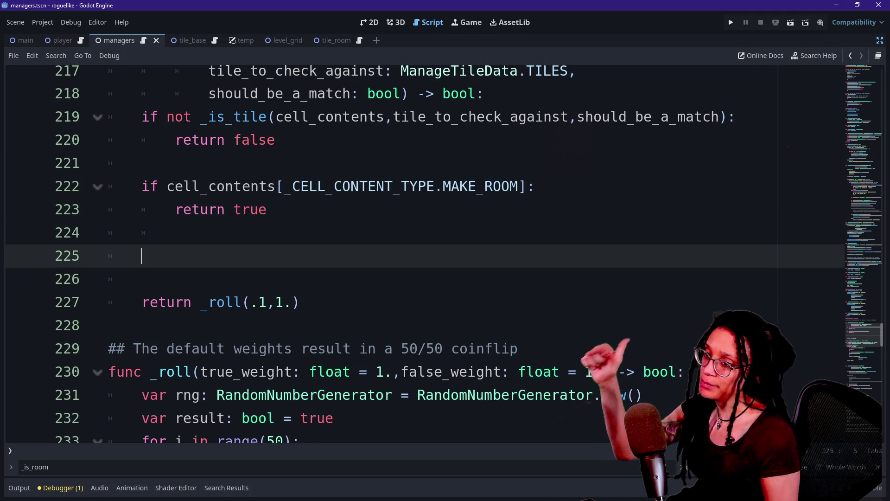
# - Move the stream chat window off the code and settle the cursor back on line 225
pyautogui.moveTo(889, 148)
pyautogui.mouseDown()
pyautogui.moveTo(313, 106)
pyautogui.moveTo(307, 98)
pyautogui.mouseUp()
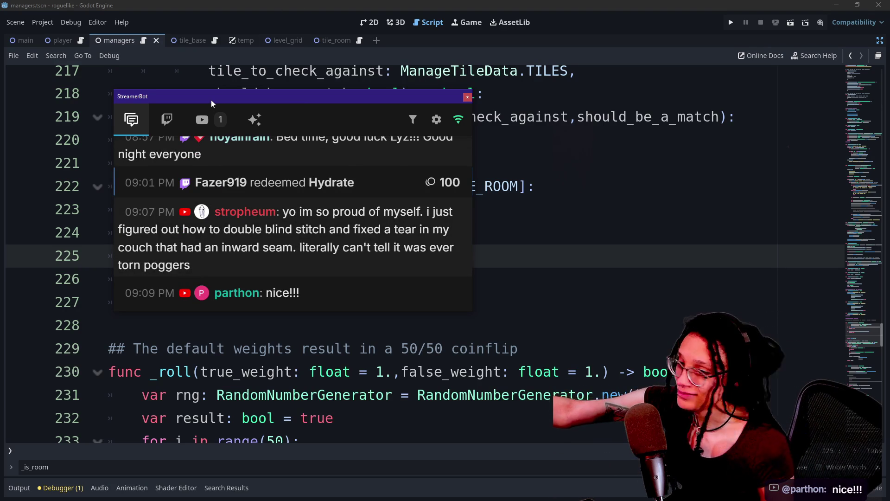
pyautogui.moveTo(209, 98); pyautogui.dragTo(888, 229)
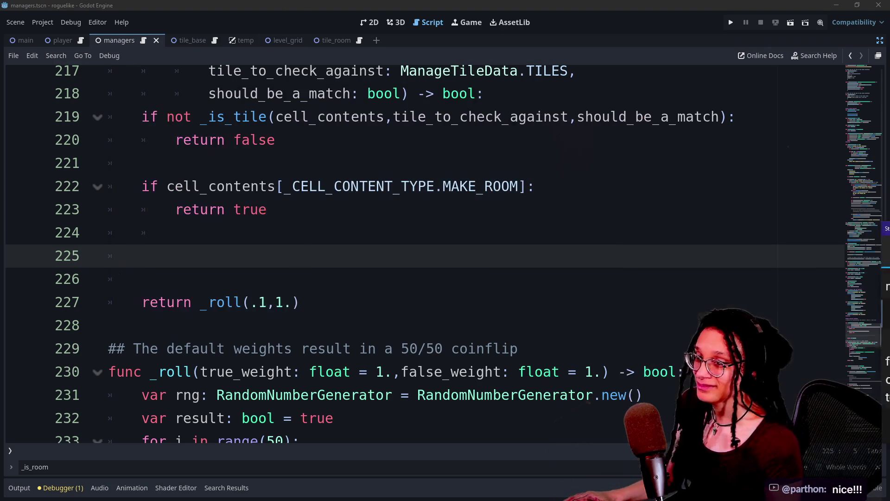
pyautogui.click(267, 209)
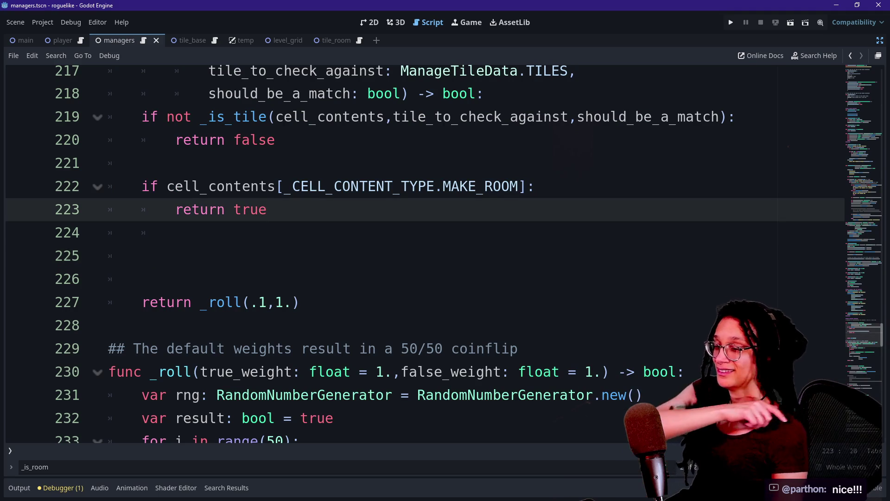
pyautogui.click(175, 232)
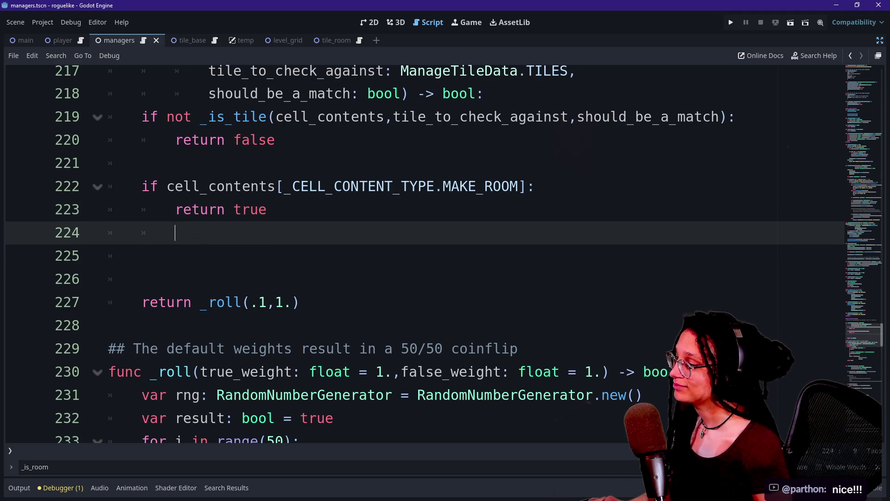
pyautogui.click(142, 255)
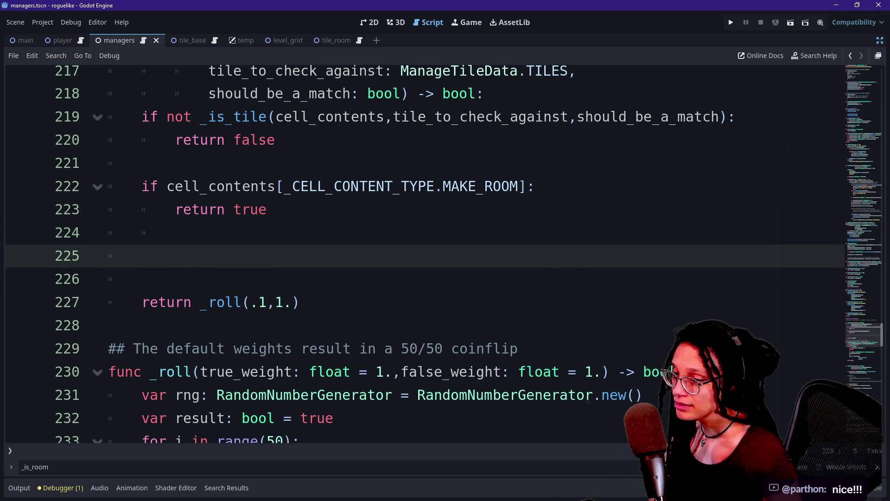
pyautogui.click(175, 232)
pyautogui.hotkey('shift', 'Down')
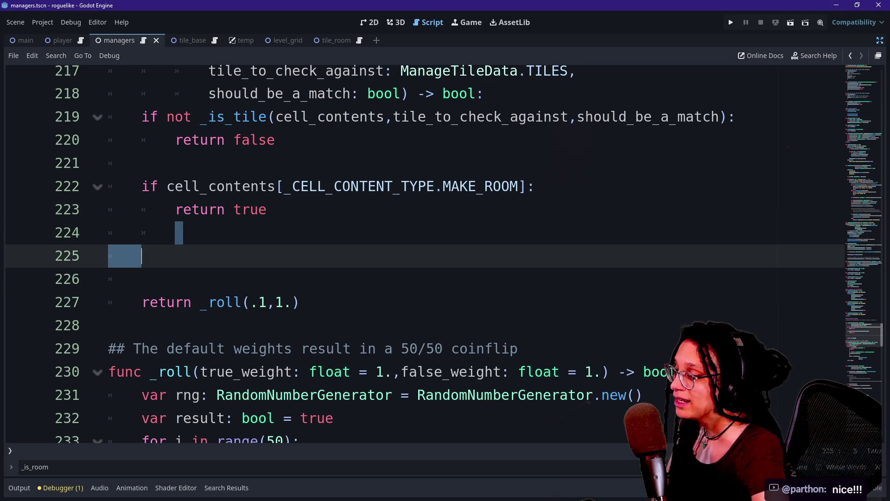
pyautogui.press('Escape')
pyautogui.click(141, 278)
pyautogui.click(142, 256)
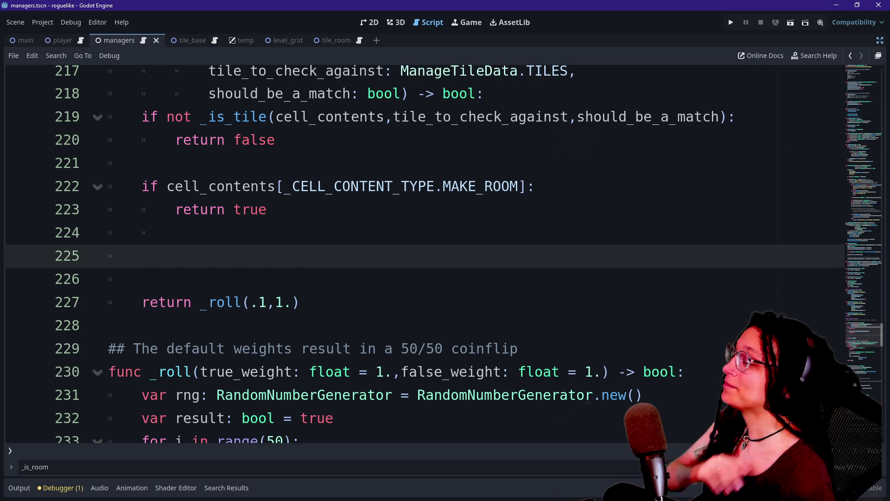
pyautogui.press('Up')
pyautogui.press('Up')
pyautogui.press('Down')
pyautogui.press('Down')
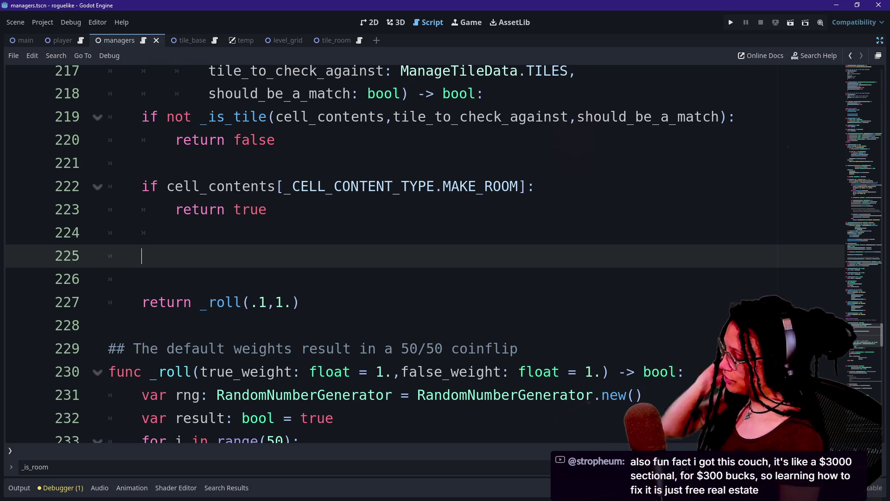
pyautogui.hotkey('alt', 'Tab')
pyautogui.hotkey('alt', 'Tab')
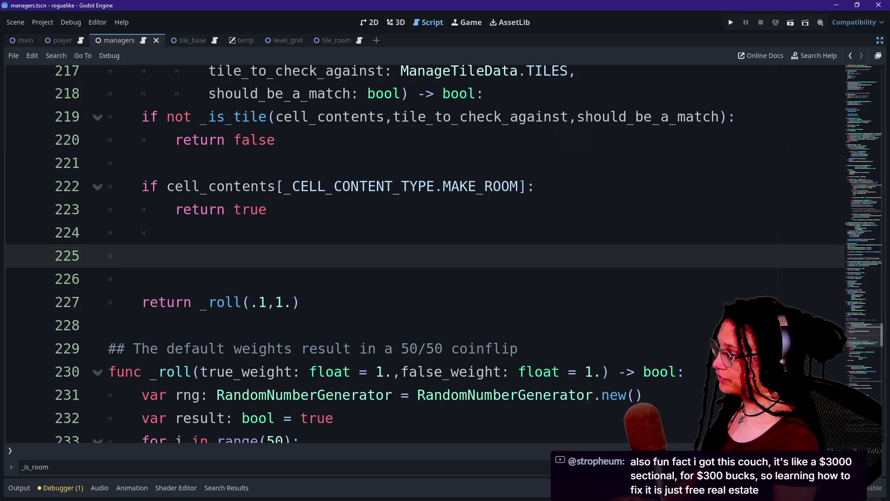
# - Write a _find_offsets call on the empty line before the final roll return
pyautogui.write('fin')
pyautogui.press('BackSpace')
pyautogui.press('BackSpace')
pyautogui.press('Home')
pyautogui.write('_')
pyautogui.press('End')
pyautogui.write('ind_t()')
pyautogui.press('BackSpace')
pyautogui.press('BackSpace')
pyautogui.write('s')
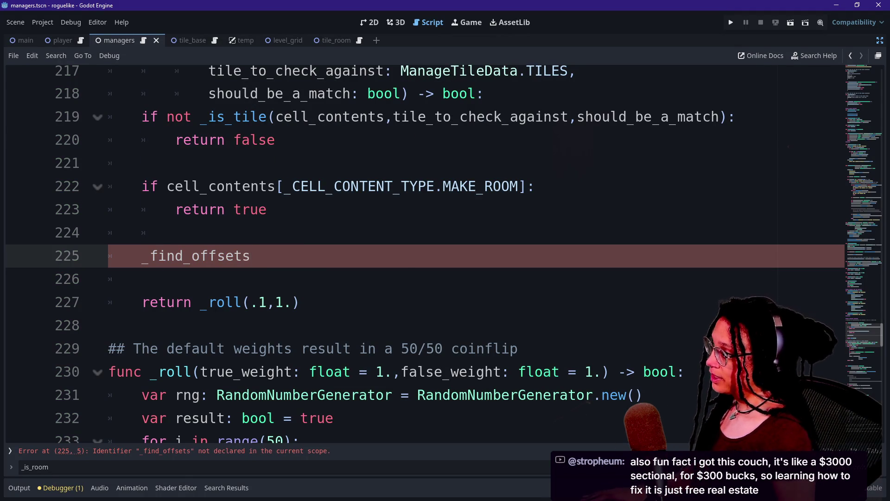
# - Review the _is_room parameters, the _level_data declaration on line 17, and the unresolved _find_offsets call
pyautogui.scroll(1, 394, 194)
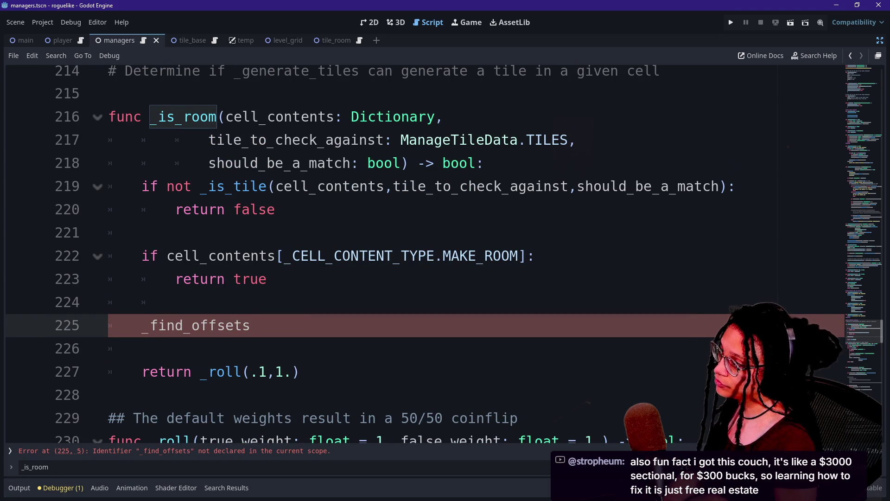
pyautogui.moveTo(225, 117); pyautogui.dragTo(376, 116)
pyautogui.click(376, 116)
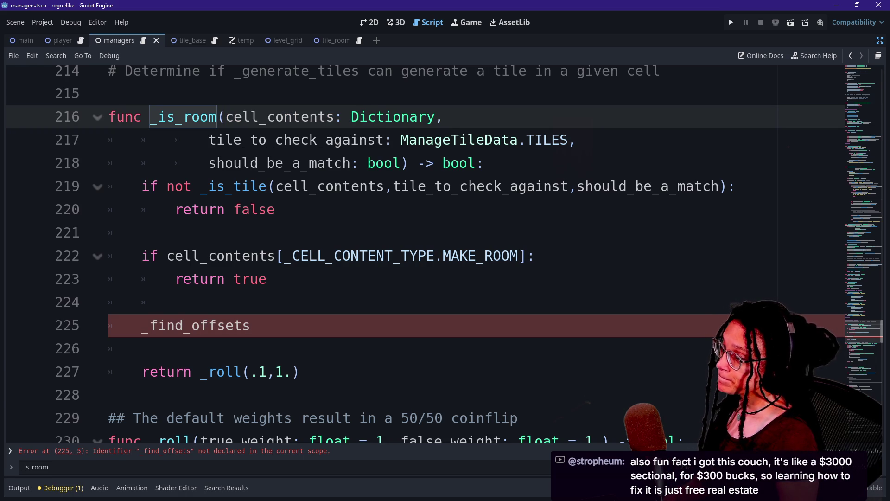
pyautogui.moveTo(855, 329)
pyautogui.mouseDown()
pyautogui.moveTo(843, 140)
pyautogui.moveTo(850, 57)
pyautogui.moveTo(848, 139)
pyautogui.moveTo(841, 88)
pyautogui.mouseUp()
pyautogui.moveTo(108, 160)
pyautogui.mouseDown()
pyautogui.moveTo(267, 161)
pyautogui.moveTo(324, 183)
pyautogui.moveTo(393, 161)
pyautogui.mouseUp()
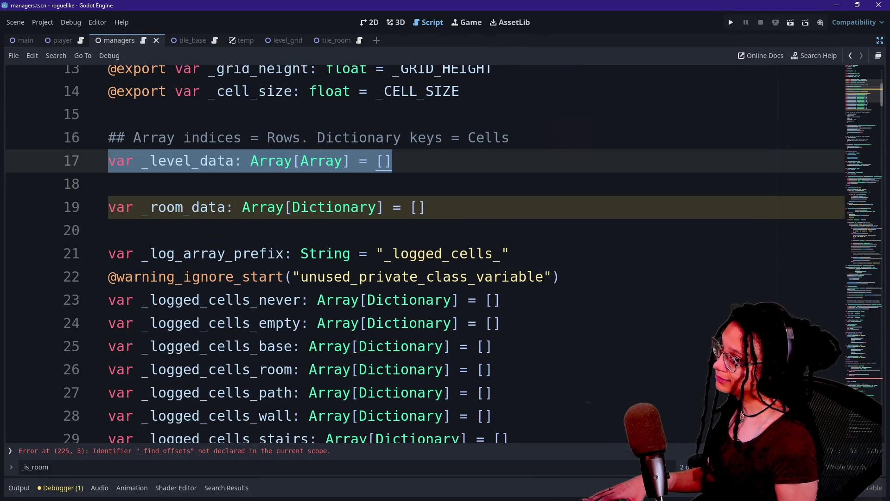
pyautogui.moveTo(853, 101); pyautogui.dragTo(842, 340)
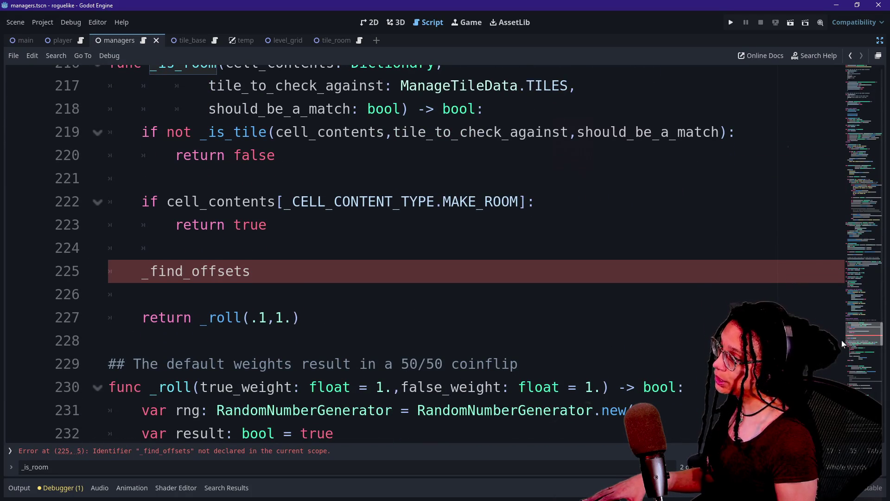
pyautogui.click(143, 285)
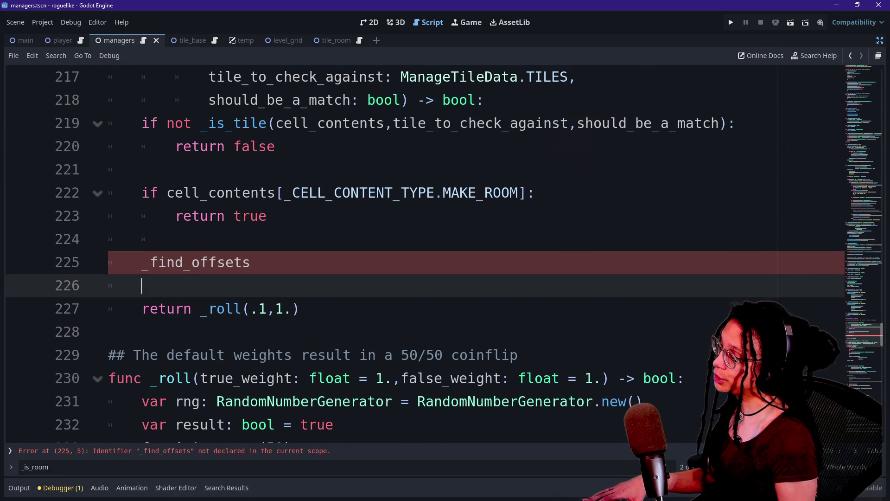
pyautogui.click(250, 262)
pyautogui.moveTo(848, 334)
pyautogui.mouseDown()
pyautogui.moveTo(837, 83)
pyautogui.moveTo(835, 104)
pyautogui.mouseUp()
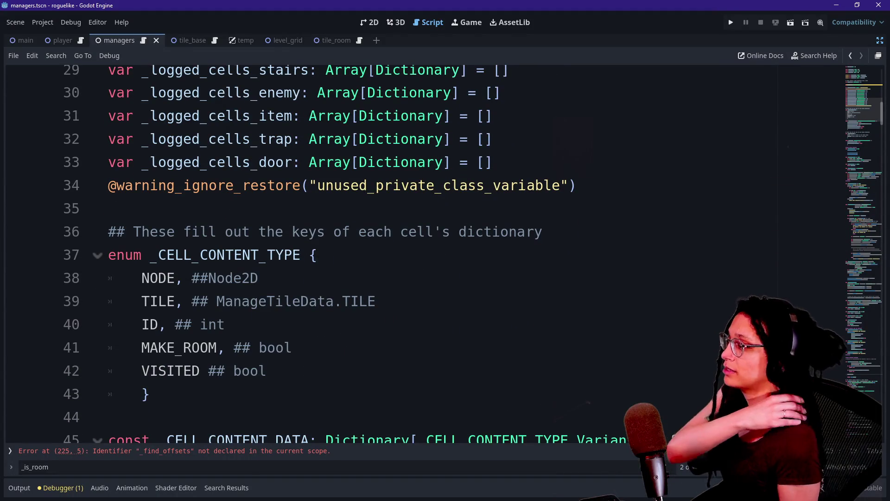
# - Add 'ROW, ## int' and 'CELL, ## int' enum entries on new lines below MAKE_ROOM
pyautogui.click(292, 348)
pyautogui.press('Down')
pyautogui.press('Up')
pyautogui.press('Return')
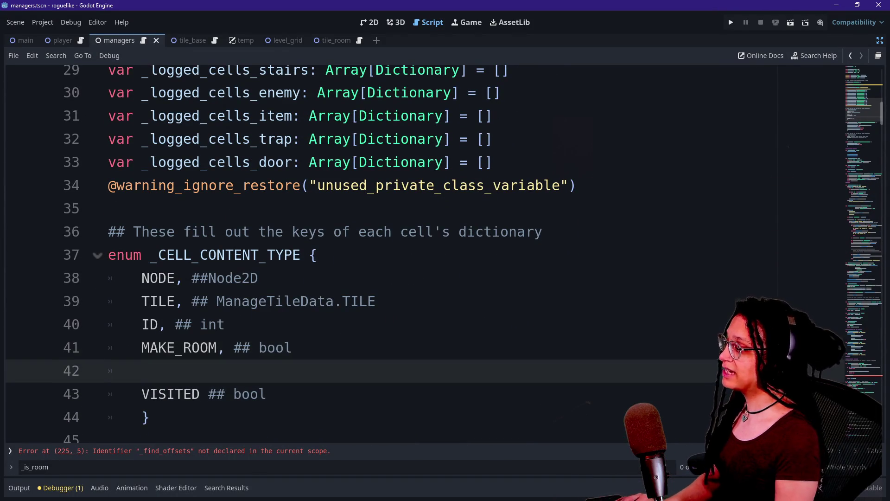
pyautogui.write('R')
pyautogui.press('BackSpace')
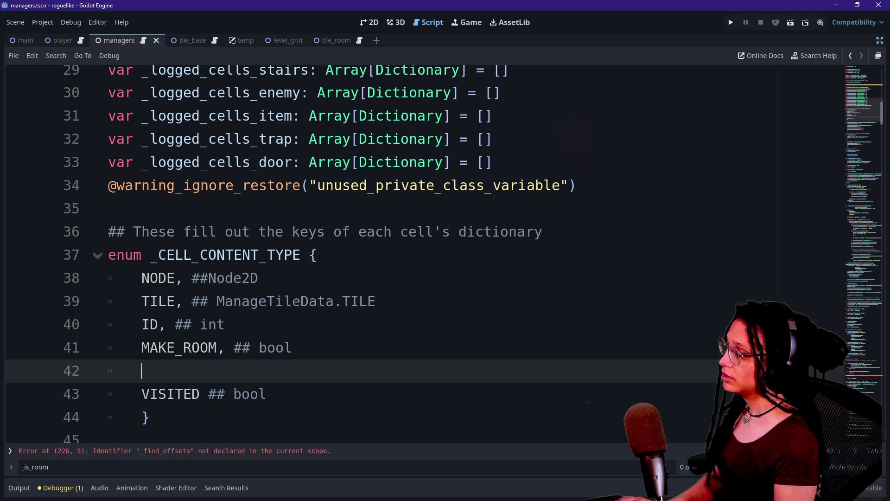
pyautogui.write('ROW:')
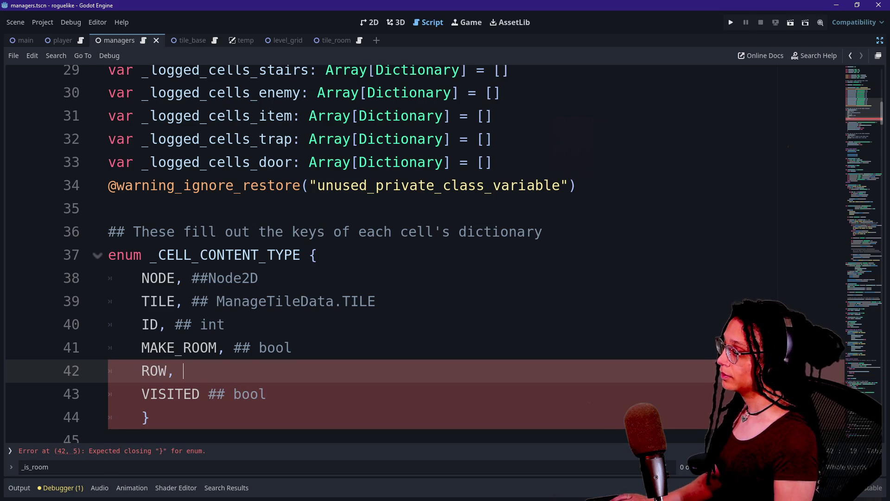
pyautogui.press('Return')
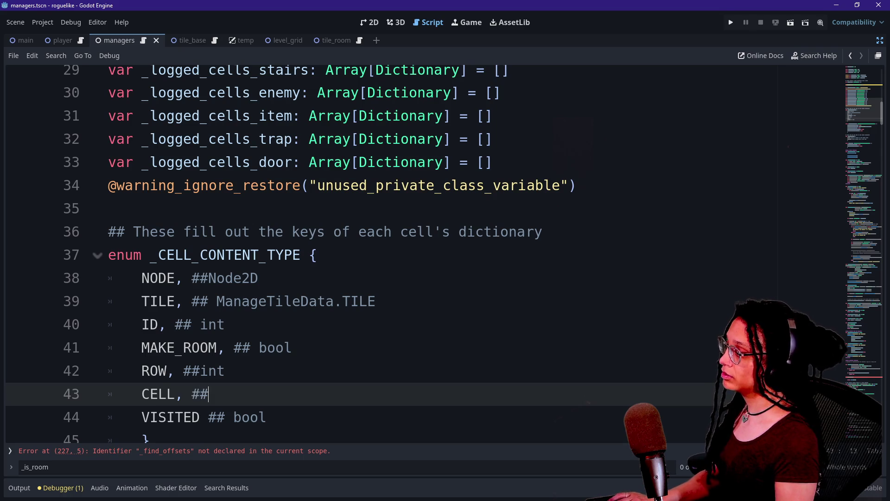
pyautogui.press('Left')
pyautogui.press('Left')
pyautogui.press('Left')
pyautogui.press('Up')
pyautogui.press('Left')
pyautogui.scroll(-2, 417, 252)
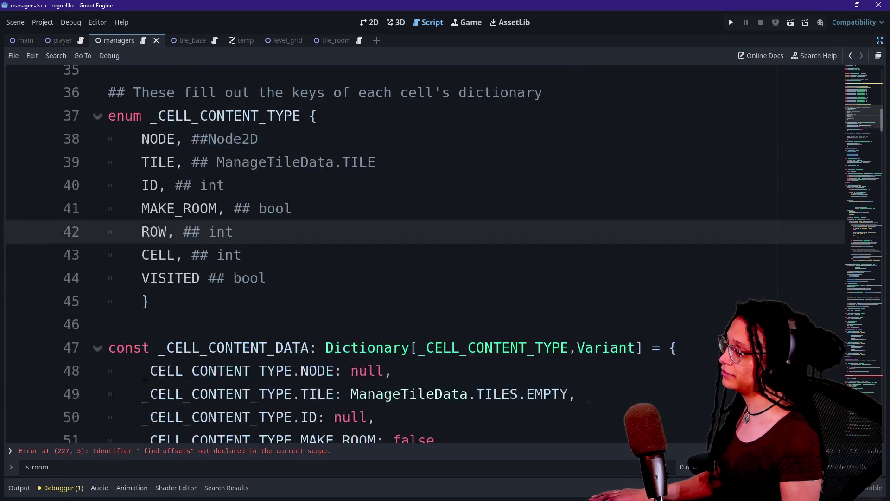
pyautogui.scroll(-1, 533, 398)
# - Move the ROW and CELL lines up so they sit directly after ID
pyautogui.click(443, 371)
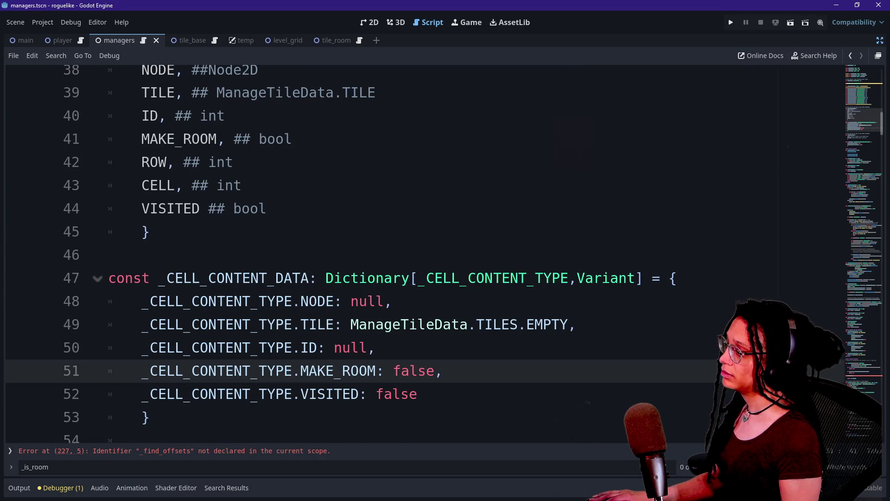
pyautogui.moveTo(241, 185); pyautogui.dragTo(292, 139)
pyautogui.hotkey('ctrl', 'c')
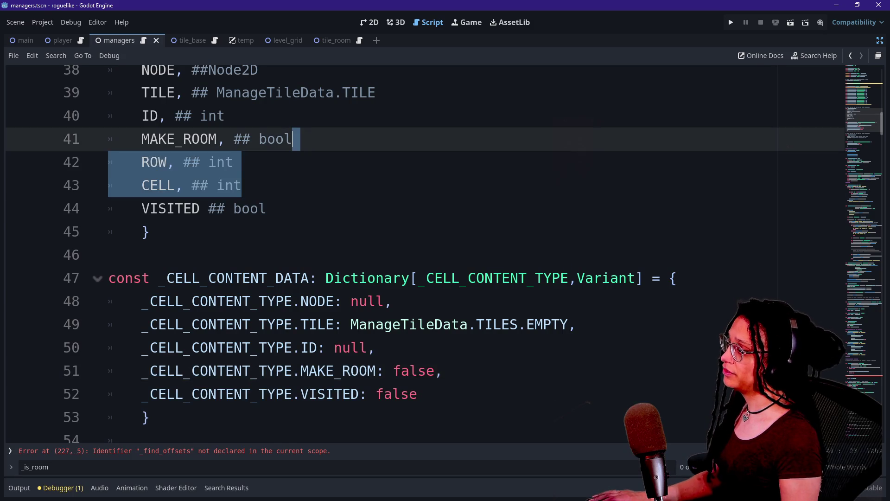
pyautogui.press('BackSpace')
pyautogui.click(225, 115)
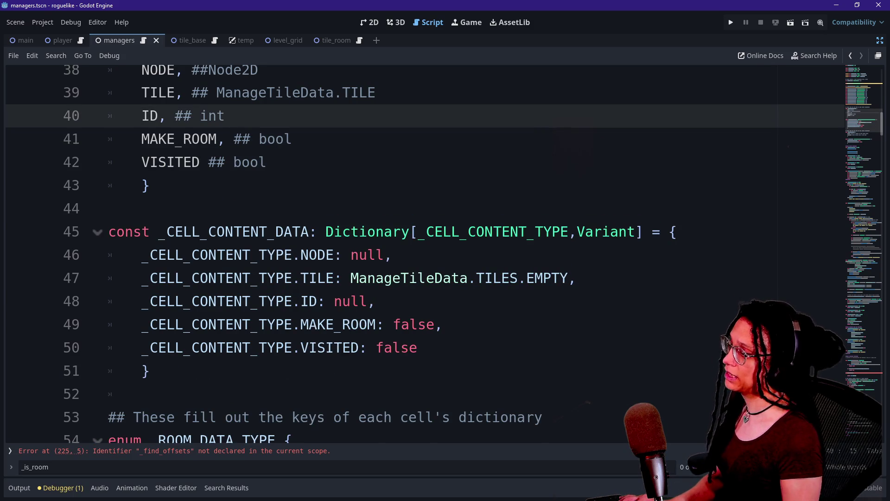
pyautogui.scroll(1, 425, 253)
pyautogui.press('Return')
pyautogui.hotkey('ctrl', 'v')
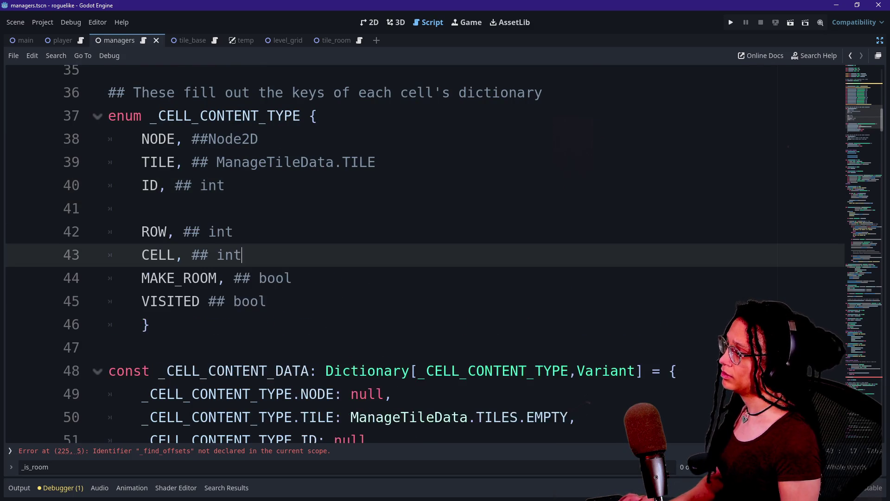
pyautogui.click(142, 208)
pyautogui.press('BackSpace')
pyautogui.press('BackSpace')
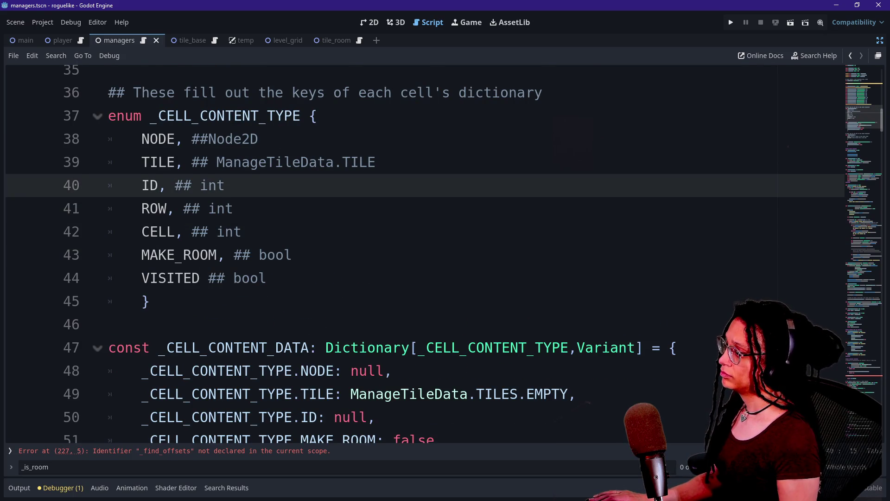
pyautogui.scroll(-1, 425, 253)
# - Select the ID entry's default-value line in the cell data dictionary
pyautogui.click(376, 347)
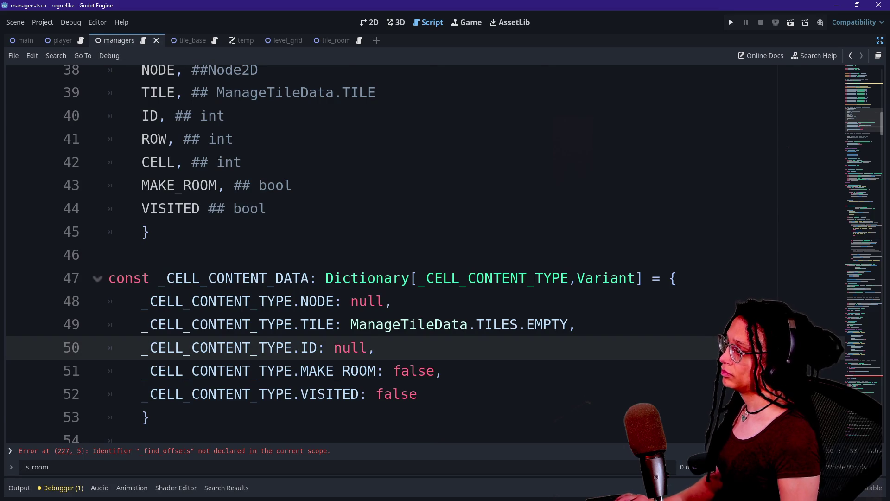
pyautogui.hotkey('shift', 'Up')
pyautogui.hotkey('shift', 'Down')
pyautogui.hotkey('shift', 'End')
pyautogui.hotkey('ctrl', 'c')
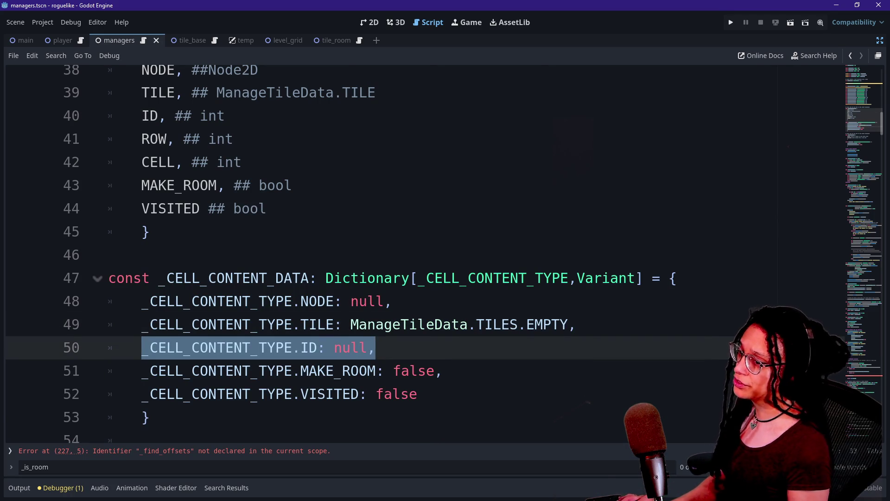
pyautogui.press('Right')
pyautogui.press('Down')
pyautogui.press('Up')
pyautogui.press('Up')
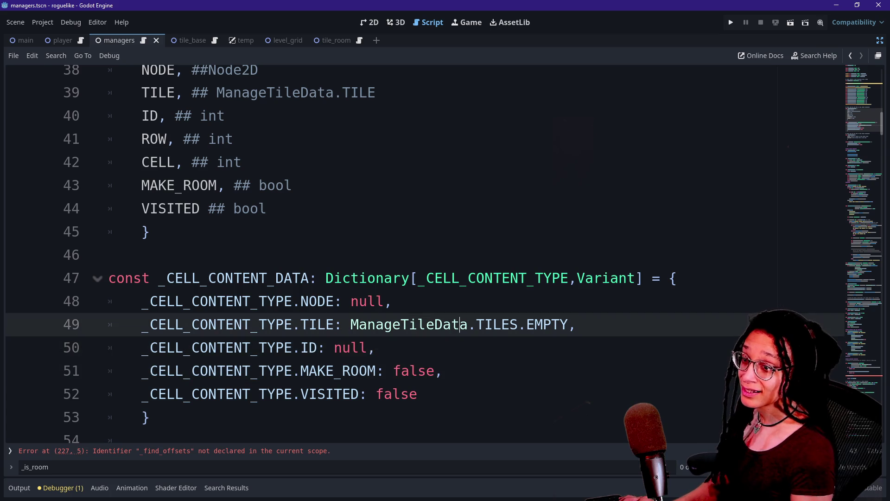
# - Duplicate the ID default line twice below the original
pyautogui.press('Down')
pyautogui.press('Down')
pyautogui.press('Up')
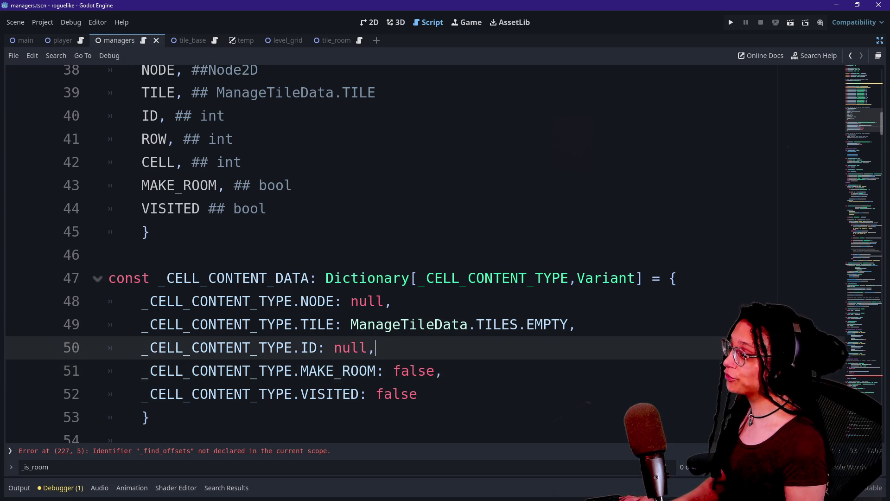
pyautogui.press('Return')
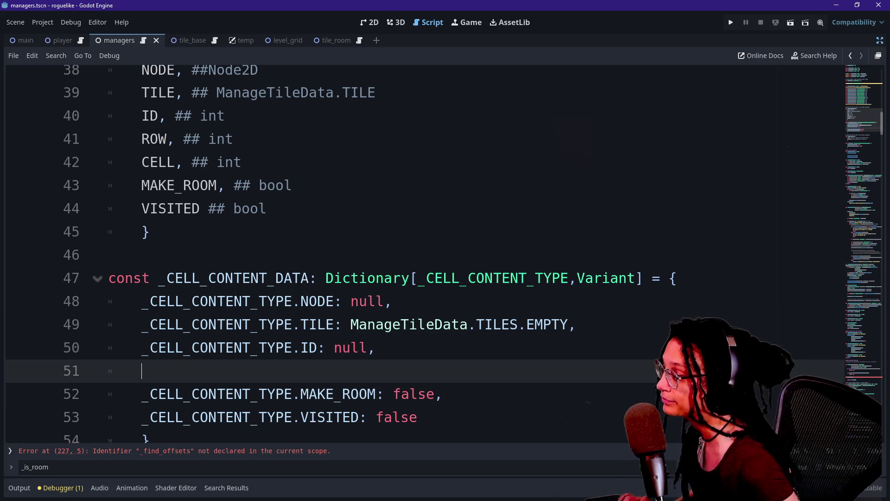
pyautogui.hotkey('ctrl', 'v')
pyautogui.press('Return')
pyautogui.hotkey('ctrl', 'v')
pyautogui.press('Up')
pyautogui.press('Up')
pyautogui.press('Down')
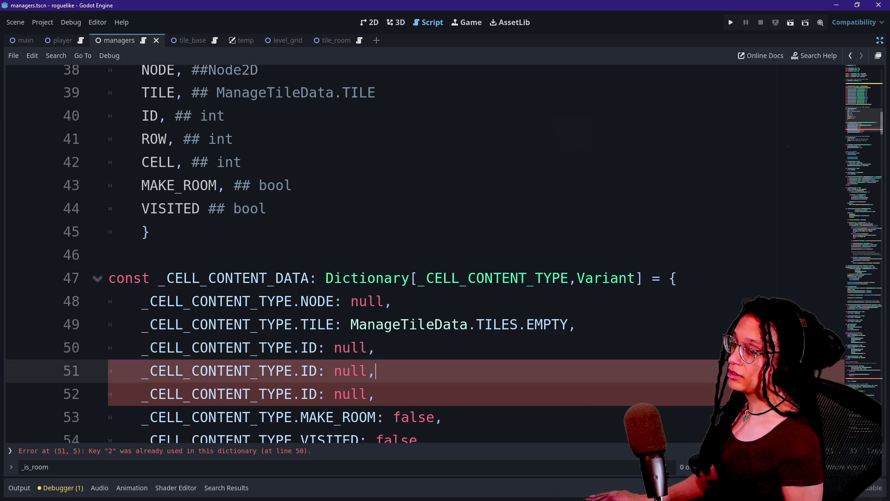
pyautogui.press('Down')
pyautogui.press('Down')
pyautogui.press('Up')
pyautogui.press('Up')
pyautogui.press('Up')
pyautogui.press('Down')
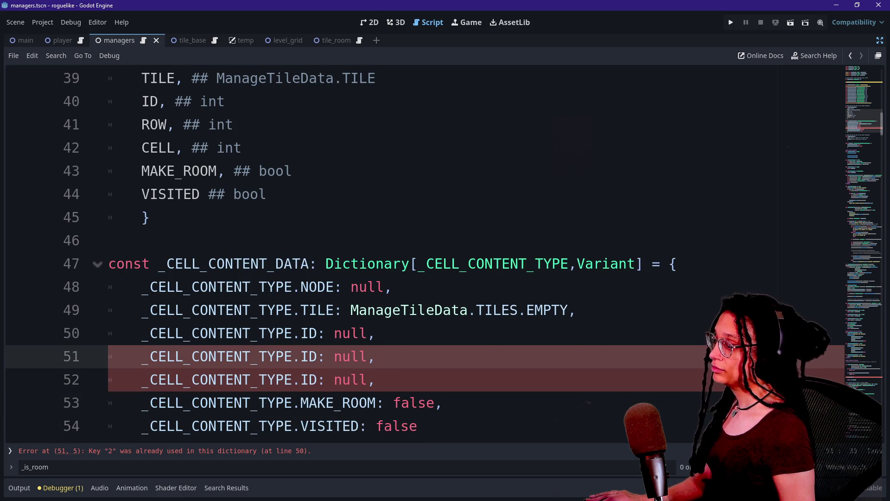
# - Change the copied keys from ID to ROW and CELL
pyautogui.doubleClick(306, 356)
pyautogui.press('BackSpace')
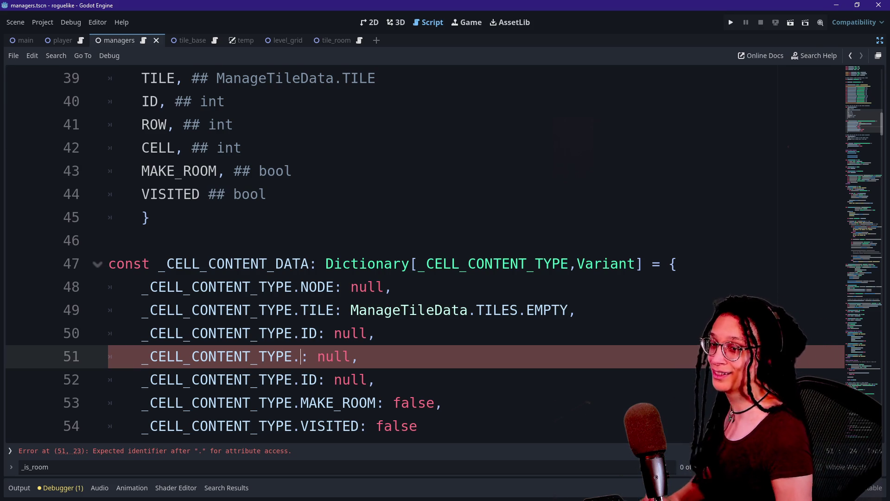
pyautogui.hotkey('ctrl', 'space')
pyautogui.write('IF')
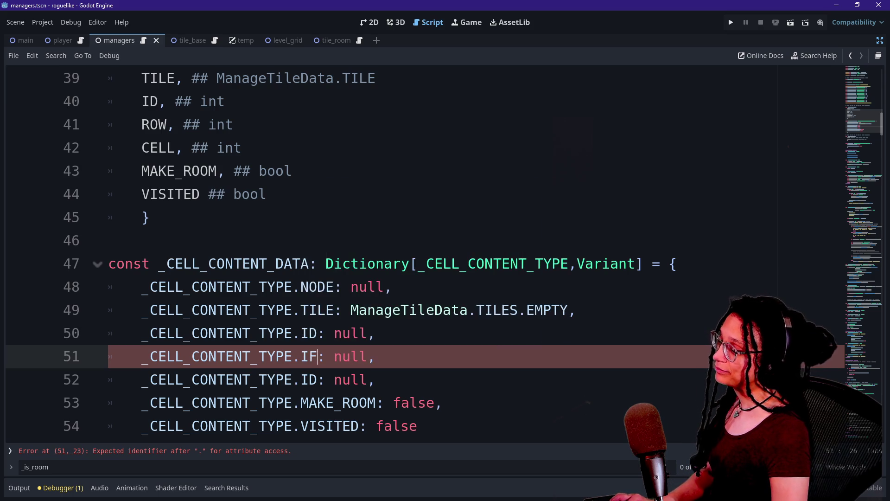
pyautogui.press('BackSpace')
pyautogui.press('BackSpace')
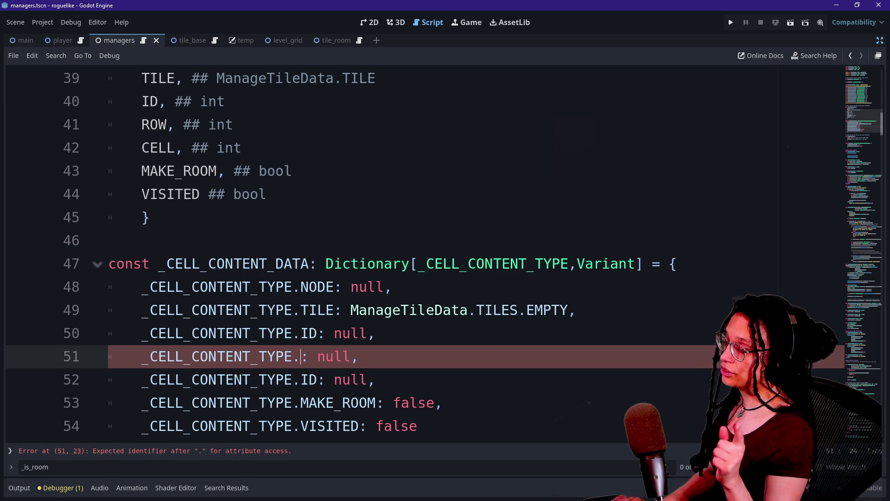
pyautogui.write('d')
pyautogui.press('BackSpace')
pyautogui.write('D')
pyautogui.press('BackSpace')
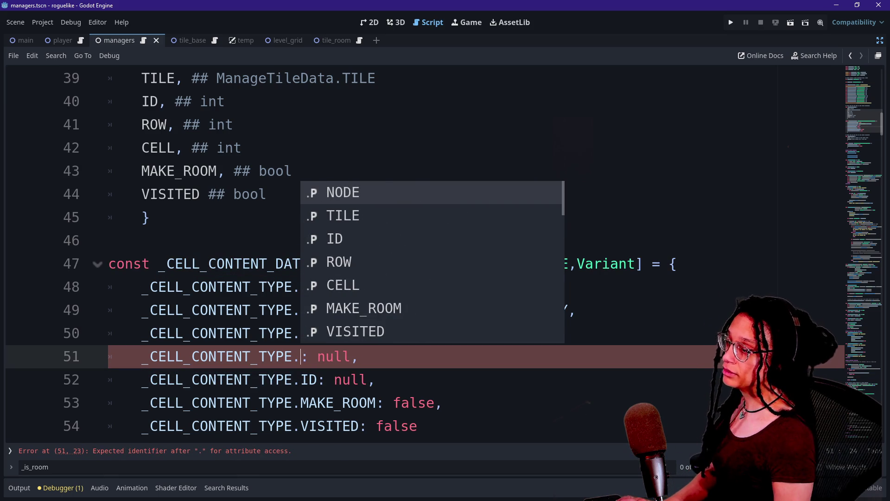
pyautogui.press('Escape')
pyautogui.write('f')
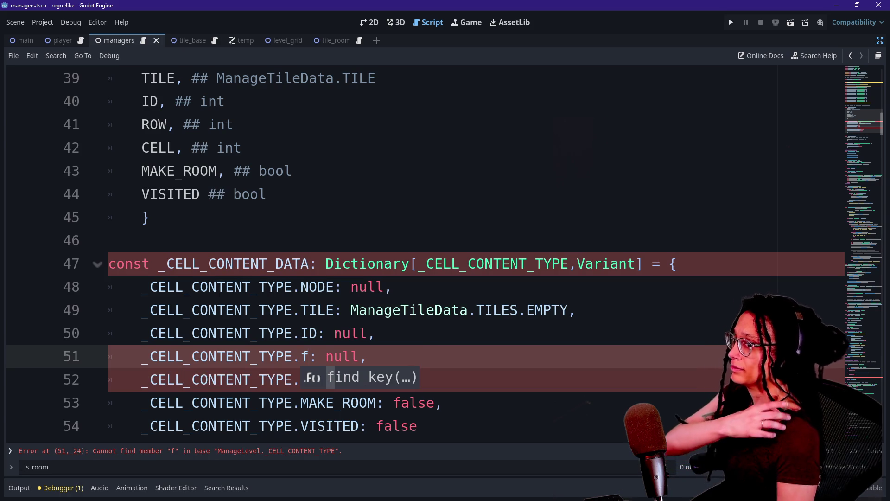
pyautogui.press('BackSpace')
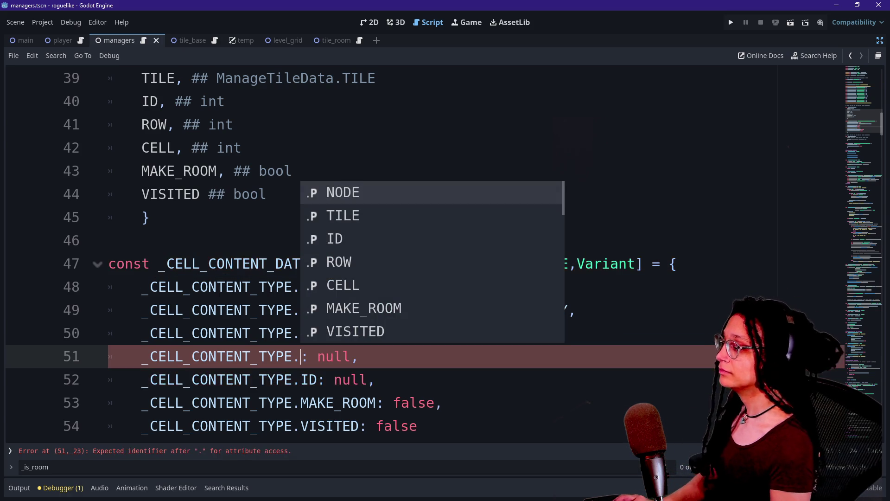
pyautogui.hotkey('ctrl', 'z')
pyautogui.hotkey('ctrl', 'z')
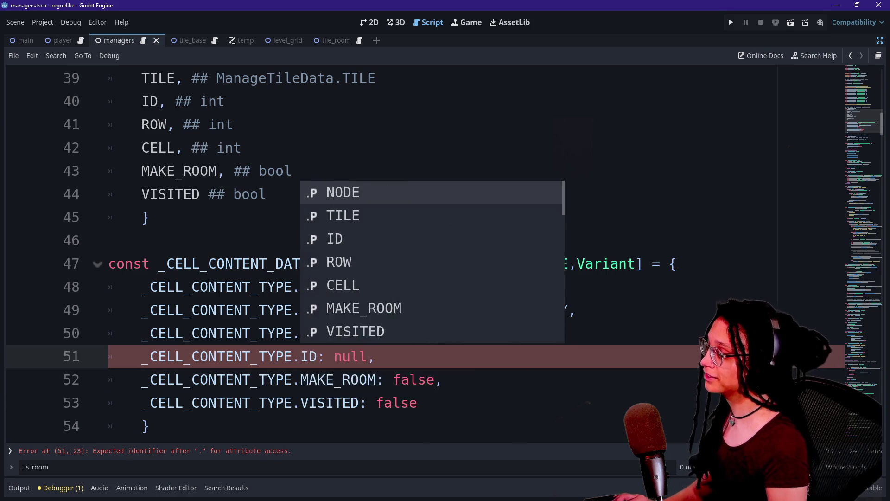
pyautogui.hotkey('ctrl', 'shift', 'z')
pyautogui.press('Escape')
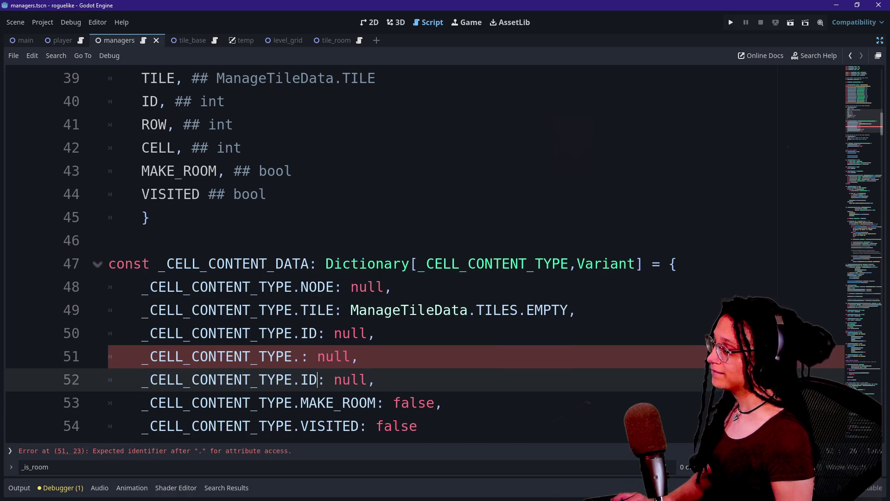
pyautogui.press('Up')
pyautogui.hotkey('ctrl', 'space')
pyautogui.write('RO')
pyautogui.press('Return')
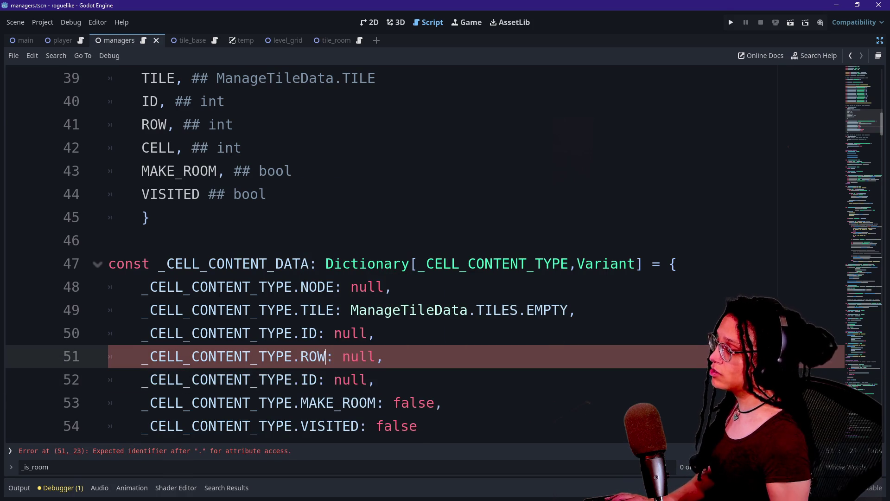
pyautogui.press('Down')
pyautogui.press('BackSpace')
pyautogui.press('BackSpace')
pyautogui.write('CELL')
# - Replace the null defaults of ROW and CELL with 0
pyautogui.click(292, 356)
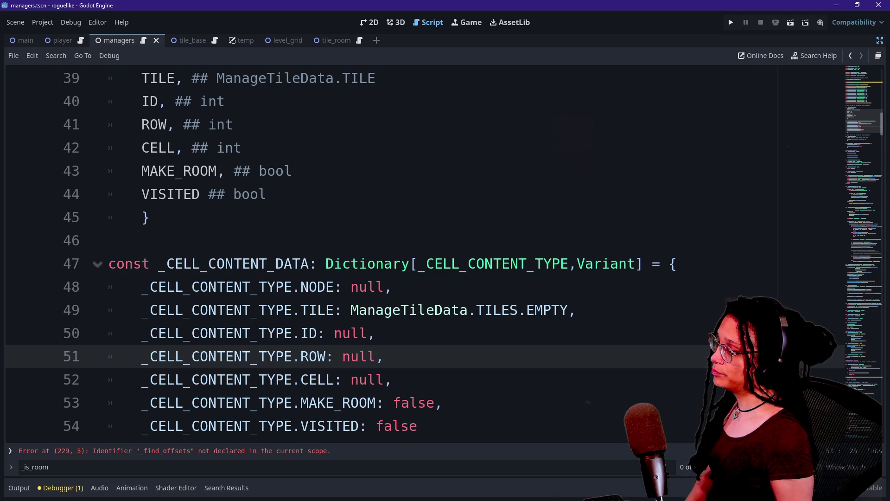
pyautogui.doubleClick(359, 356)
pyautogui.click(385, 356)
pyautogui.doubleClick(358, 356)
pyautogui.write('0')
pyautogui.doubleClick(368, 379)
pyautogui.write('0')
pyautogui.moveTo(360, 356); pyautogui.dragTo(275, 356)
pyautogui.click(359, 356)
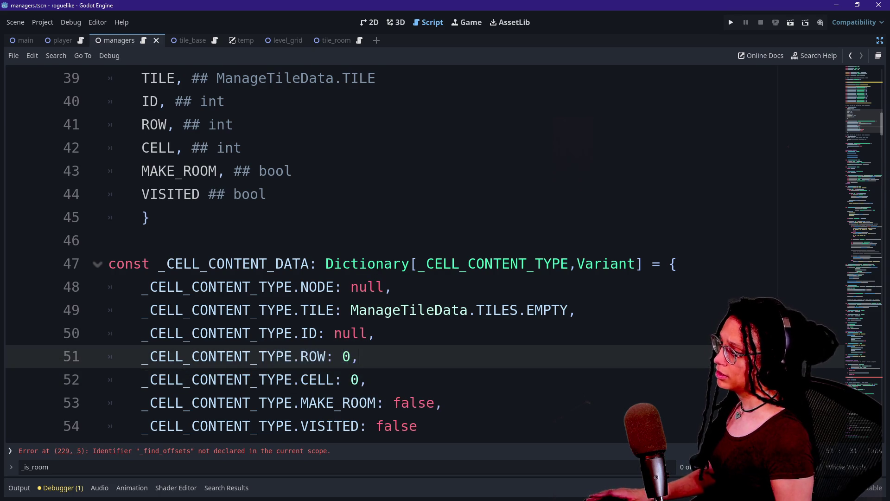
pyautogui.moveTo(207, 125); pyautogui.dragTo(149, 240)
pyautogui.click(359, 356)
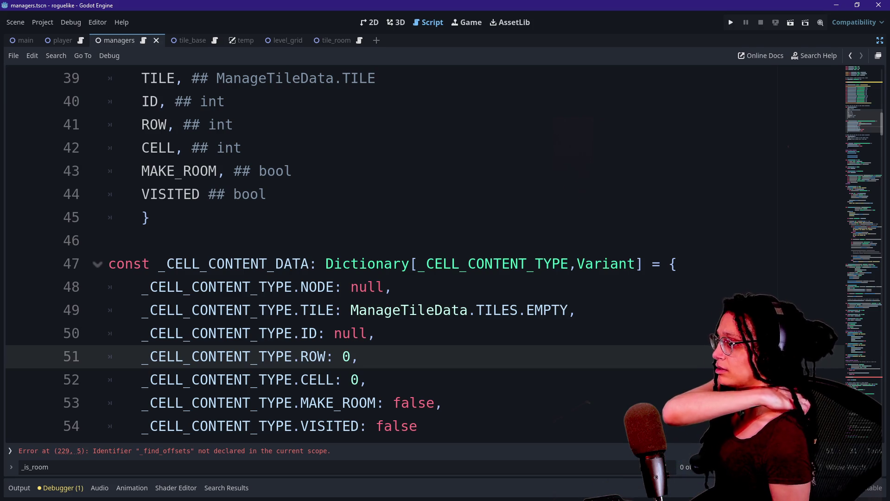
pyautogui.press('Down')
pyautogui.press('Down')
pyautogui.press('Down')
pyautogui.press('Down')
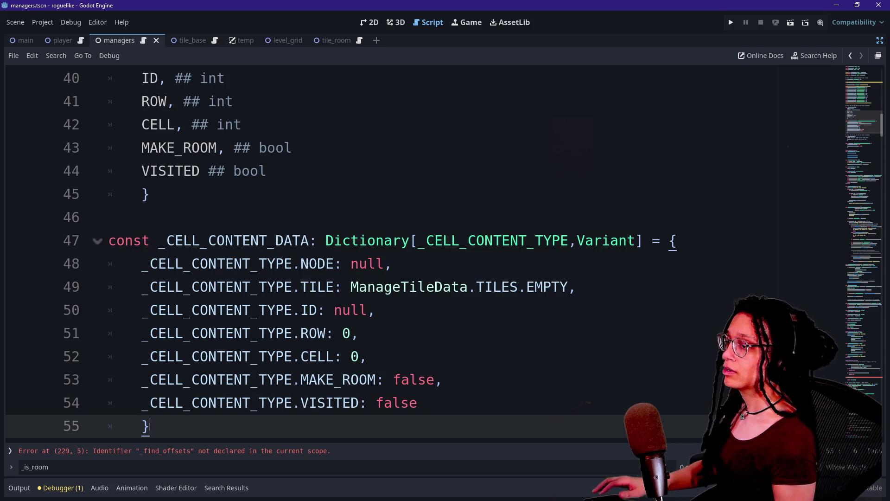
# - Review the row and cell loops of _generate_a_tile and the _log_cell_contents function
pyautogui.scroll(-2, 855, 133)
pyautogui.moveTo(855, 133)
pyautogui.mouseDown()
pyautogui.moveTo(842, 217)
pyautogui.moveTo(841, 204)
pyautogui.mouseUp()
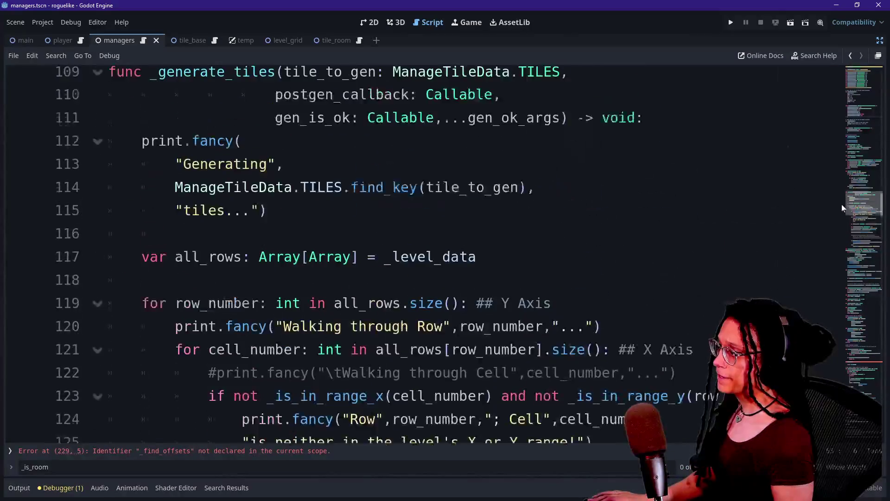
pyautogui.moveTo(107, 221); pyautogui.dragTo(142, 243)
pyautogui.click(142, 244)
pyautogui.moveTo(224, 220); pyautogui.dragTo(368, 313)
pyautogui.click(367, 313)
pyautogui.moveTo(309, 220); pyautogui.dragTo(492, 359)
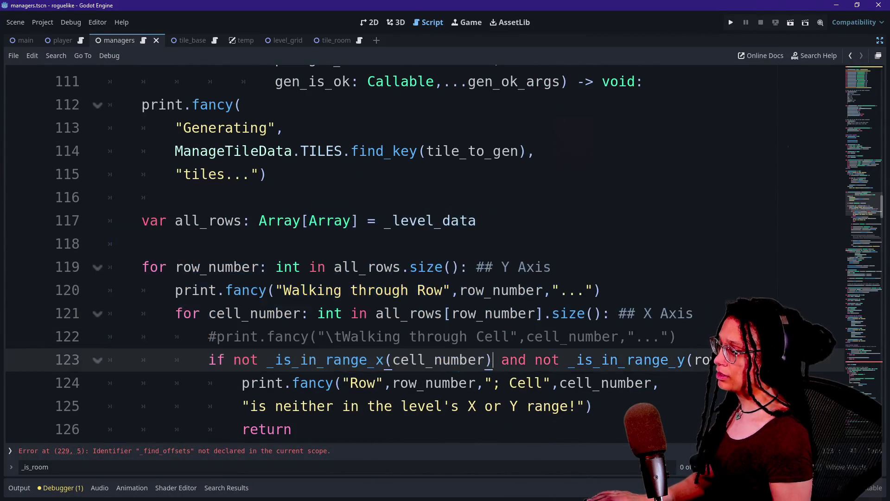
pyautogui.click(493, 359)
pyautogui.scroll(-8, 345, 254)
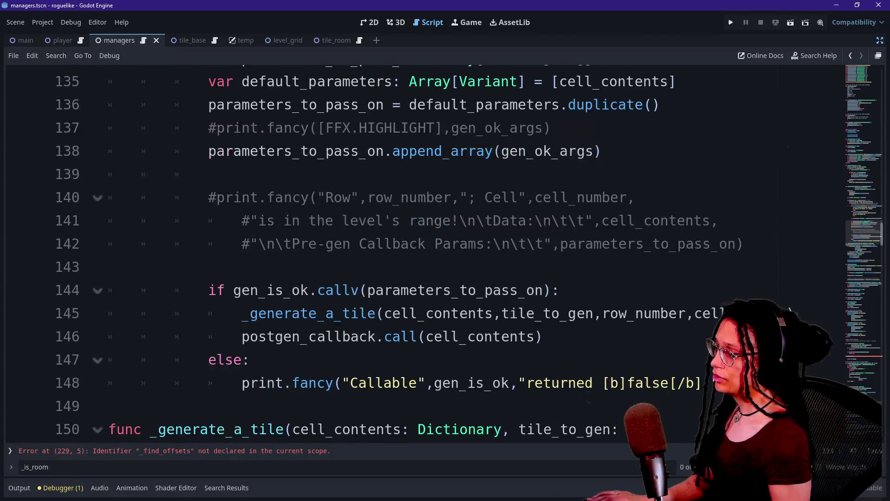
pyautogui.scroll(-1, 366, 296)
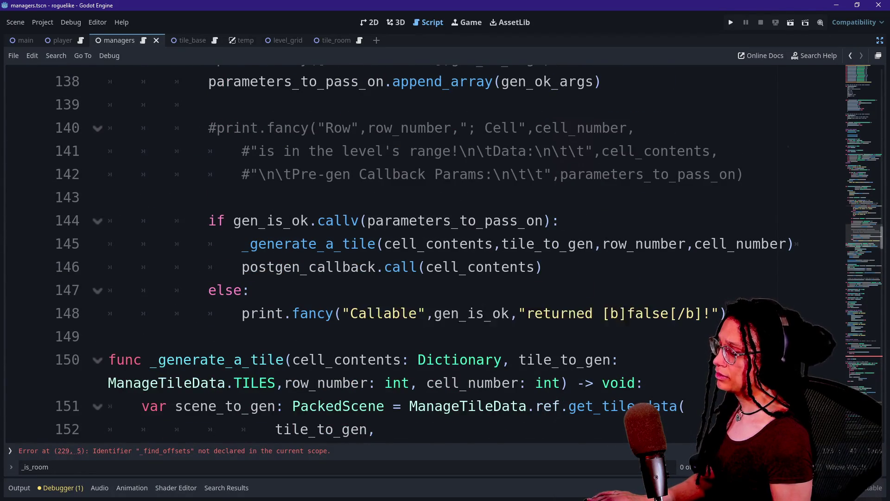
pyautogui.scroll(-7, 366, 297)
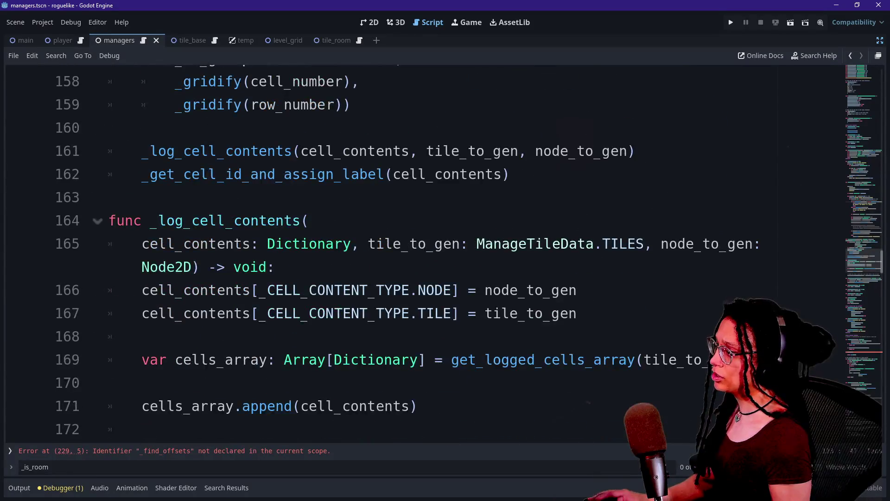
pyautogui.scroll(1, 418, 251)
pyautogui.click(139, 263)
pyautogui.scroll(-2, 417, 250)
pyautogui.moveTo(241, 171); pyautogui.dragTo(109, 287)
pyautogui.moveTo(264, 124); pyautogui.dragTo(429, 263)
pyautogui.click(409, 194)
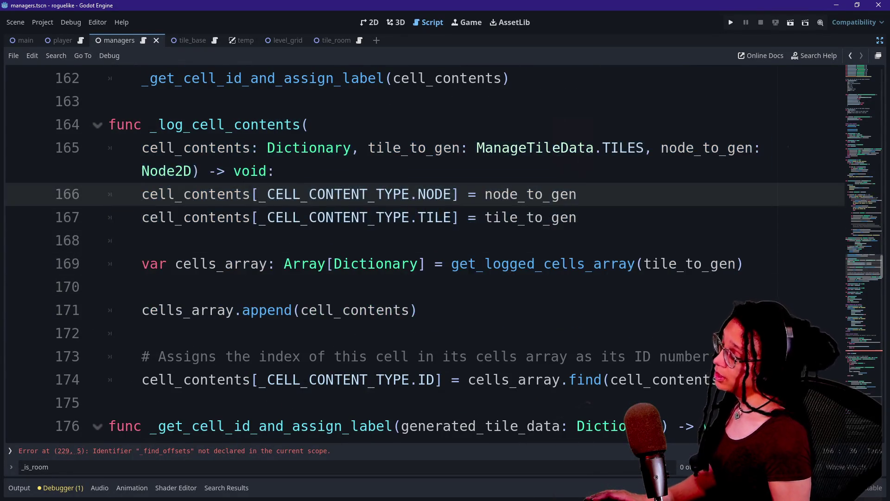
pyautogui.scroll(12, 417, 251)
pyautogui.scroll(-4, 417, 250)
pyautogui.scroll(1, 418, 250)
pyautogui.scroll(3, 418, 251)
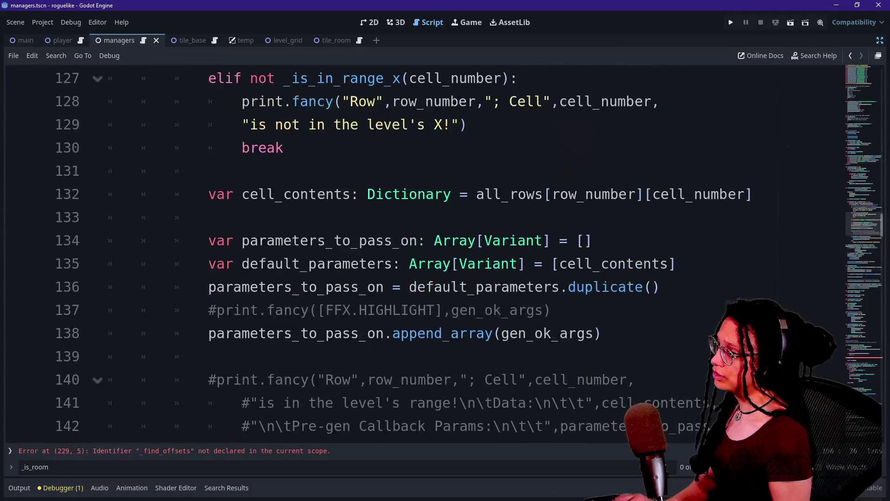
# - Search for log_cell and place the caret at the end of the _log_cell_contents call
pyautogui.hotkey('ctrl', 'f')
pyautogui.write('log_cell')
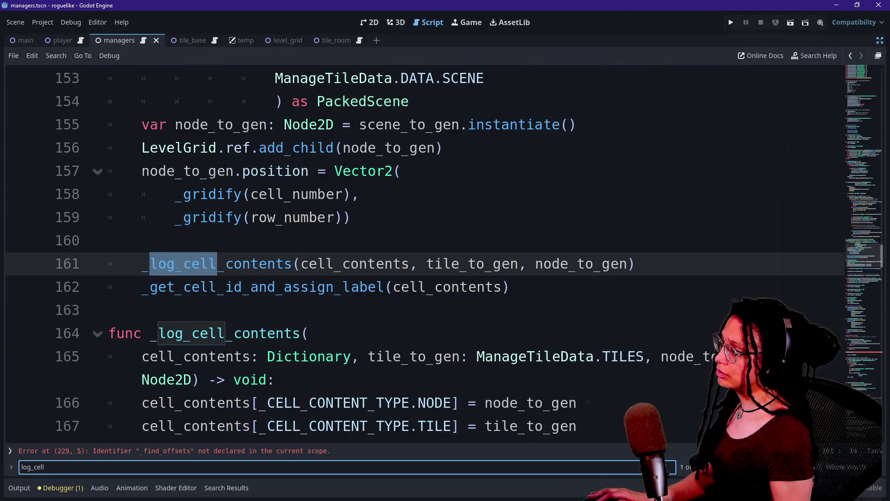
pyautogui.scroll(2, 417, 250)
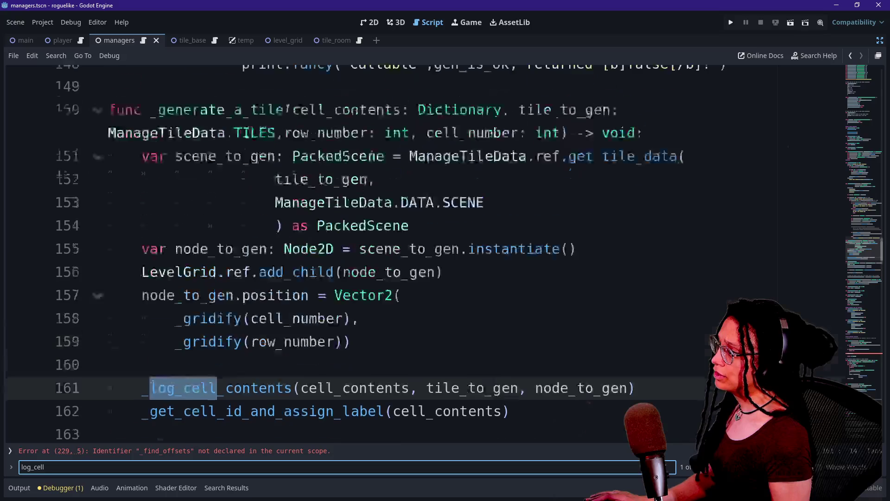
pyautogui.moveTo(284, 148); pyautogui.dragTo(518, 147)
pyautogui.click(117, 379)
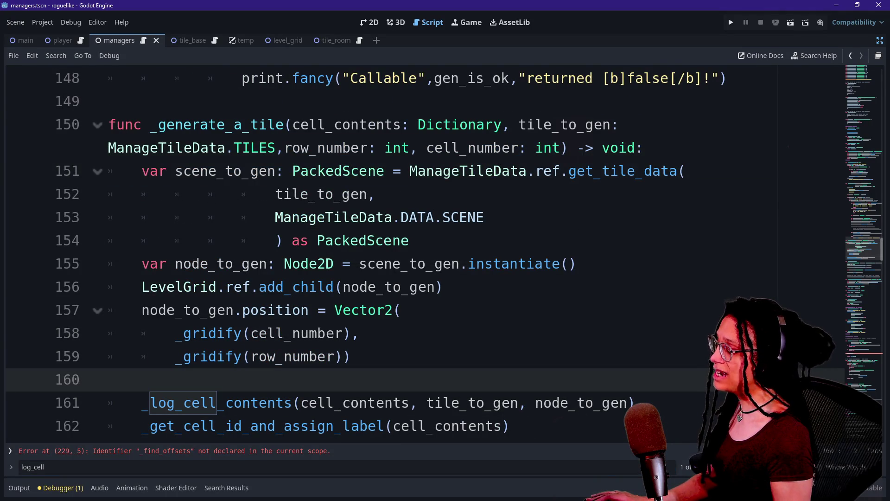
pyautogui.click(217, 402)
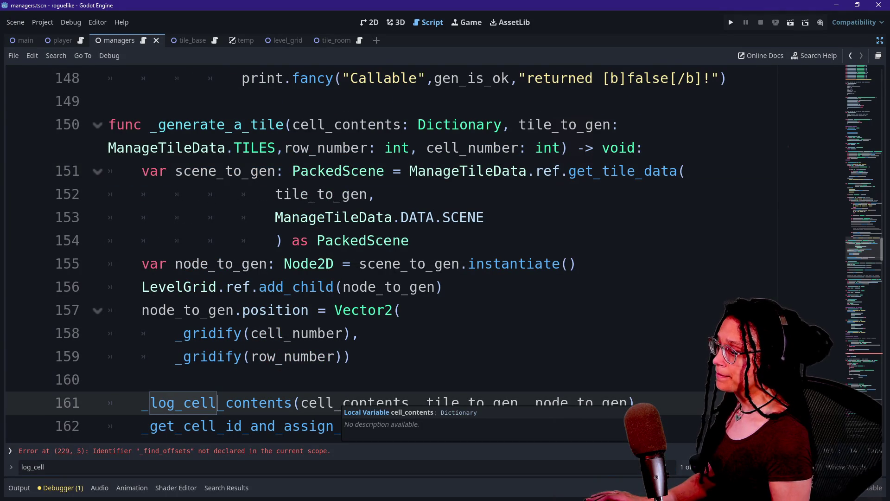
pyautogui.click(630, 403)
# - Append row_number and cell_number as extra arguments to the _log_cell_contents call
pyautogui.scroll(-2, 630, 402)
pyautogui.write(', row_')
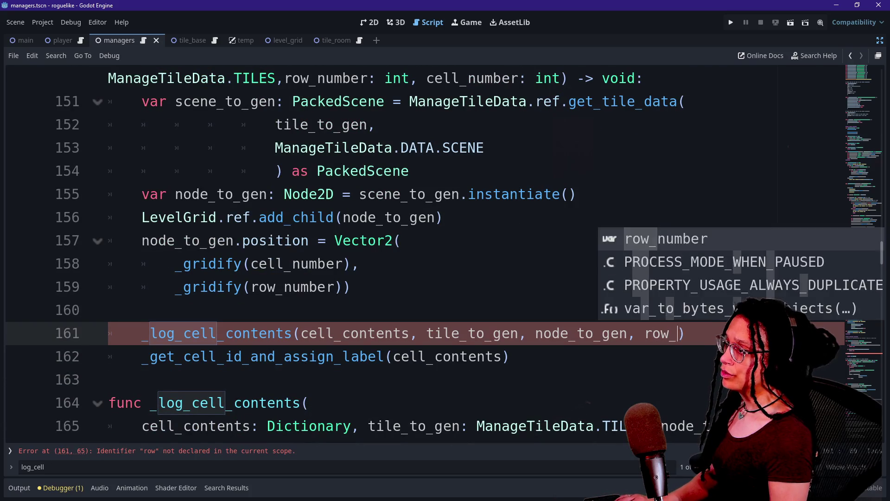
pyautogui.press('Return')
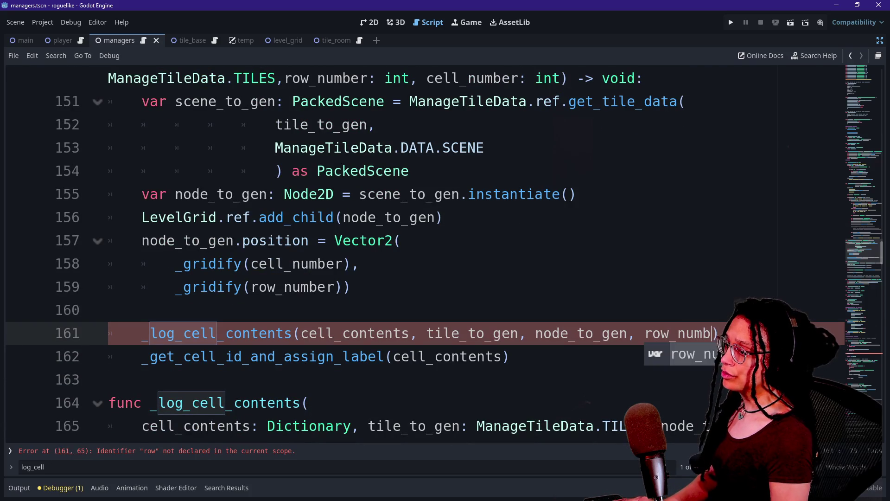
pyautogui.write(', cell_nu')
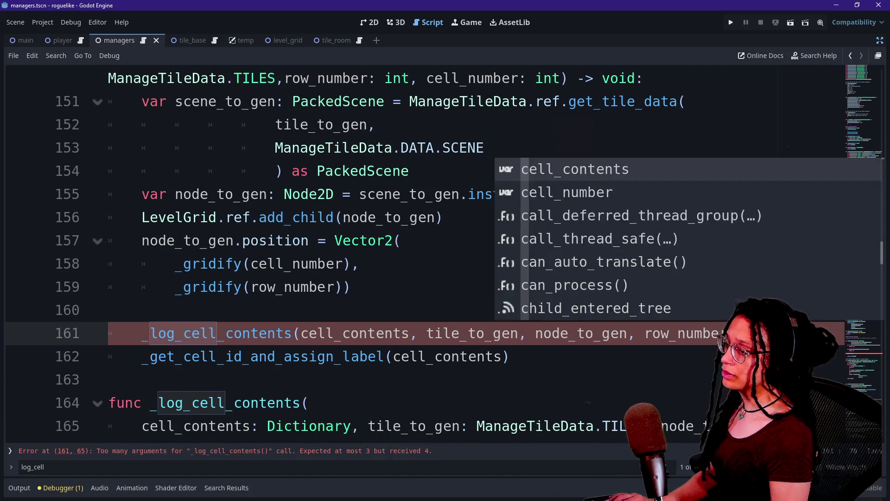
pyautogui.press('Return')
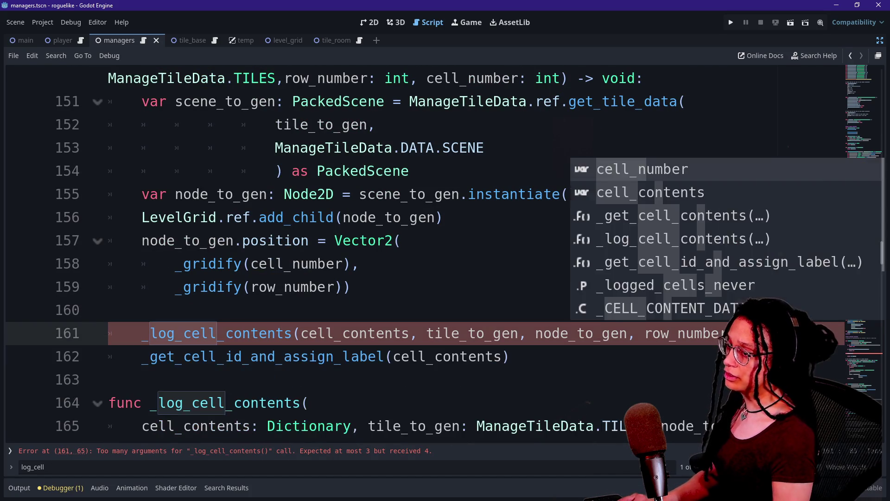
pyautogui.press('Return')
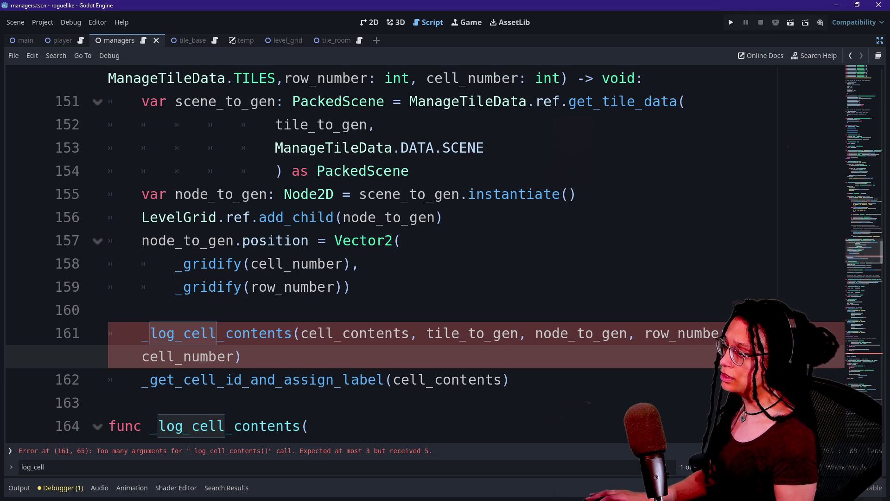
# - Wrap the call's arguments onto indented lines with the closing parenthesis on its own line
pyautogui.click(410, 333)
pyautogui.press('Right')
pyautogui.press('Right')
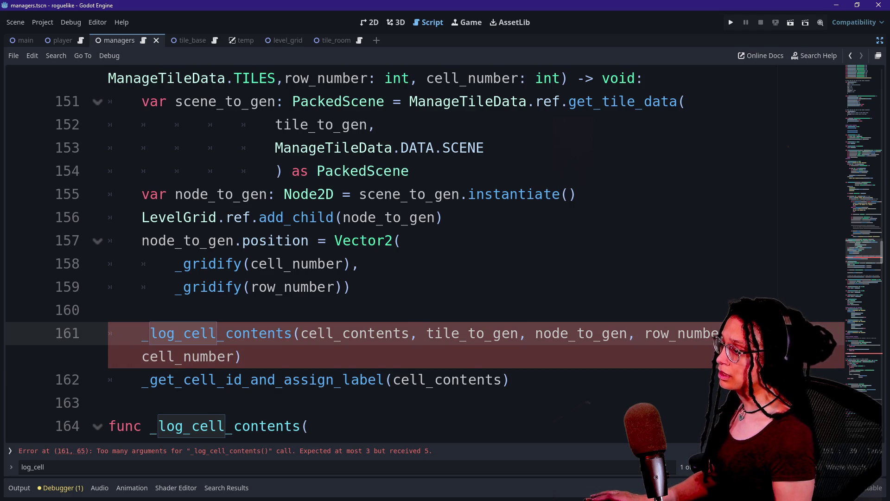
pyautogui.press('Return')
pyautogui.click(518, 356)
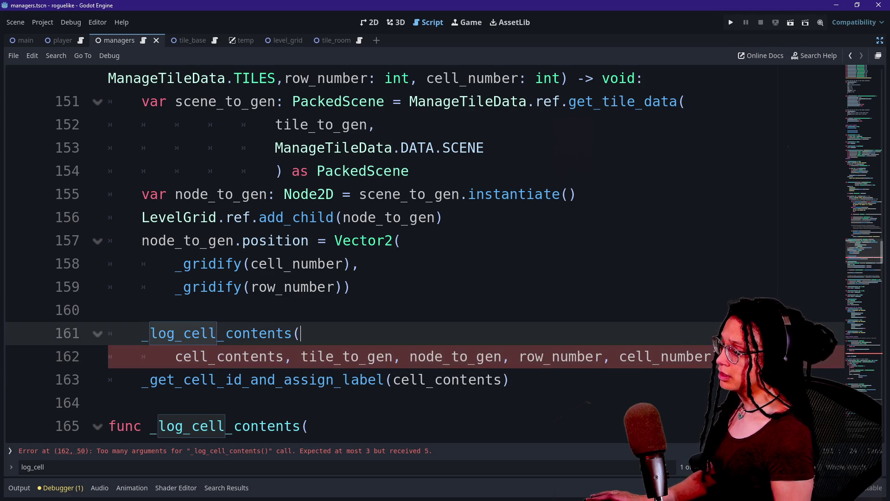
pyautogui.press('Return')
pyautogui.click(325, 287)
pyautogui.click(367, 379)
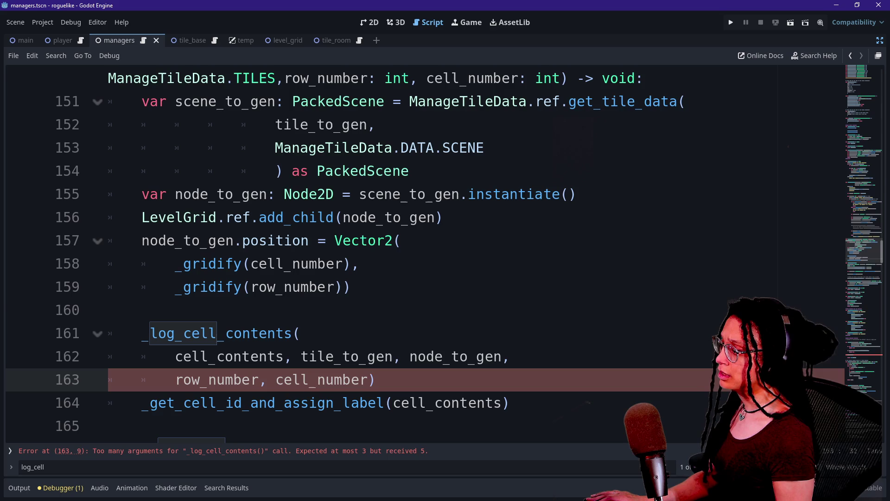
pyautogui.press('Return')
pyautogui.scroll(-2, 264, 324)
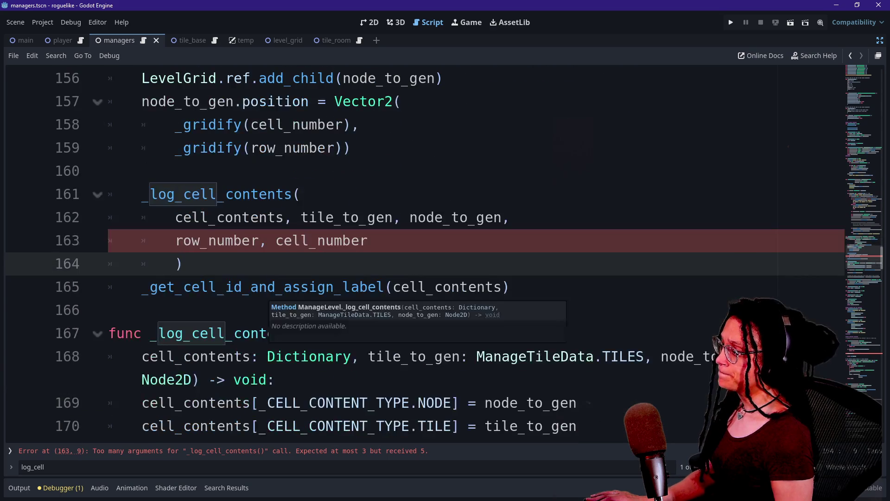
pyautogui.scroll(-1, 264, 324)
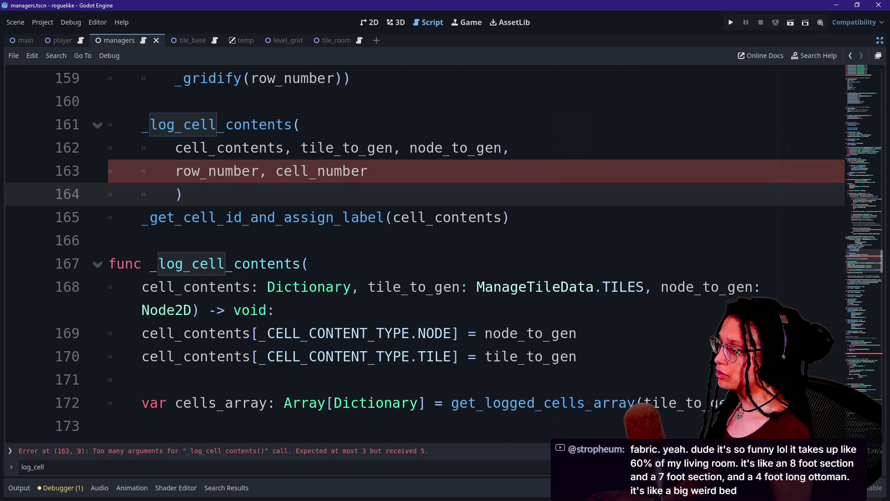
# - Split the _log_cell_contents signature so node_to_gen and the return type sit on separate lines
pyautogui.click(660, 287)
pyautogui.press('Return')
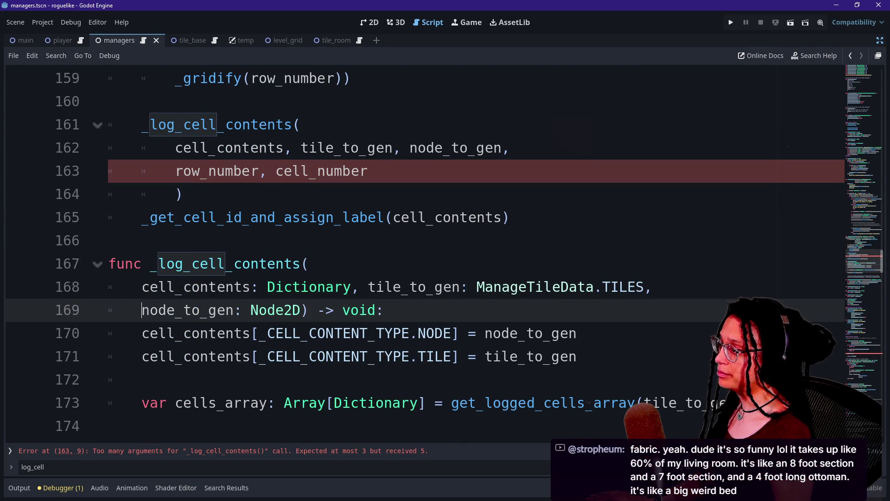
pyautogui.click(301, 310)
pyautogui.press('Return')
pyautogui.click(301, 310)
# - Add 'row_number: int, cell_number: int' parameters after node_to_gen: Node2D
pyautogui.write(',')
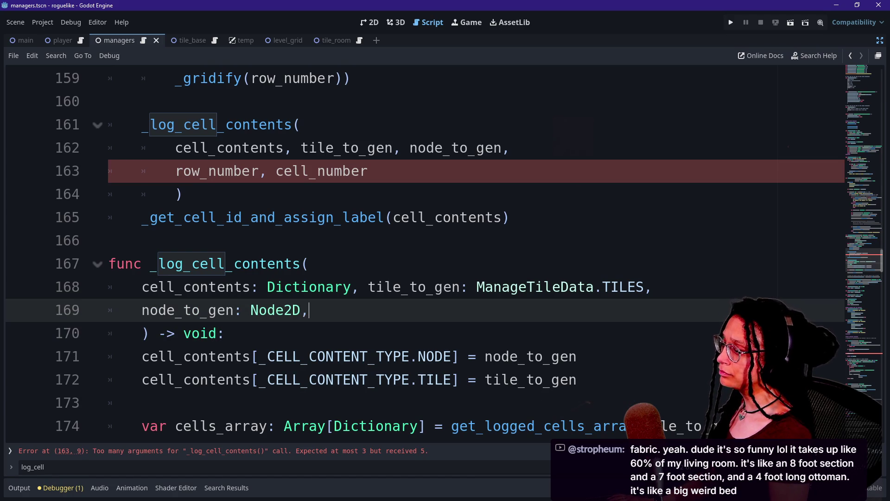
pyautogui.write(' row_number:')
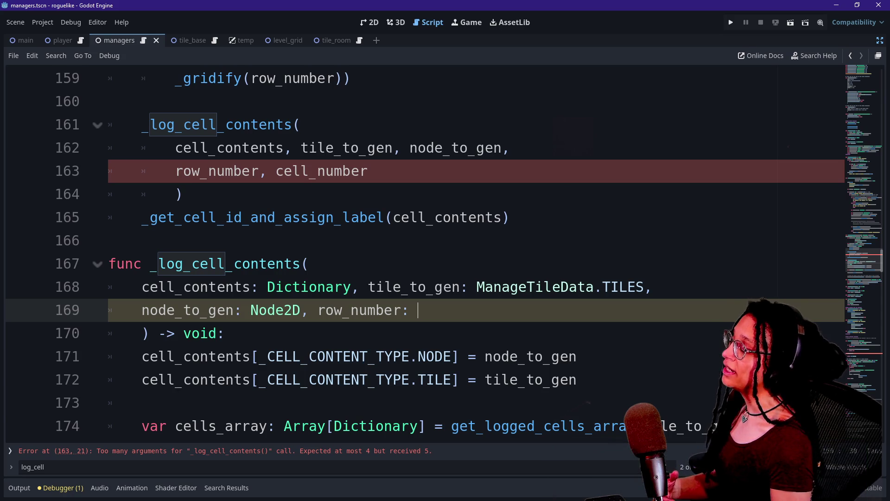
pyautogui.write('g=')
pyautogui.press('BackSpace')
pyautogui.press('BackSpace')
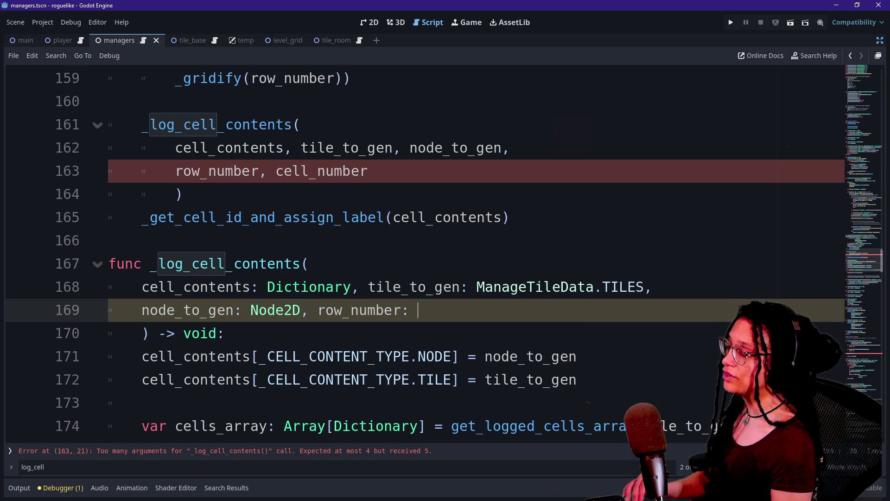
pyautogui.write('f=')
pyautogui.press('BackSpace')
pyautogui.press('BackSpace')
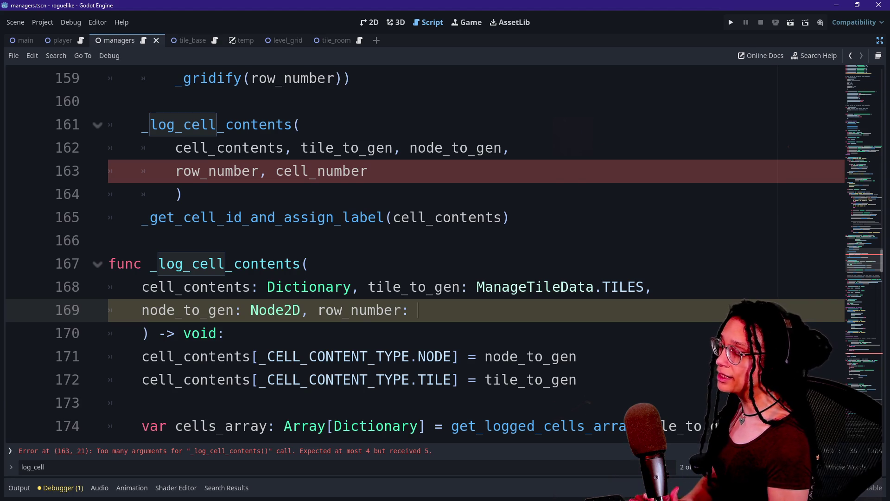
pyautogui.write('g')
pyautogui.press('BackSpace')
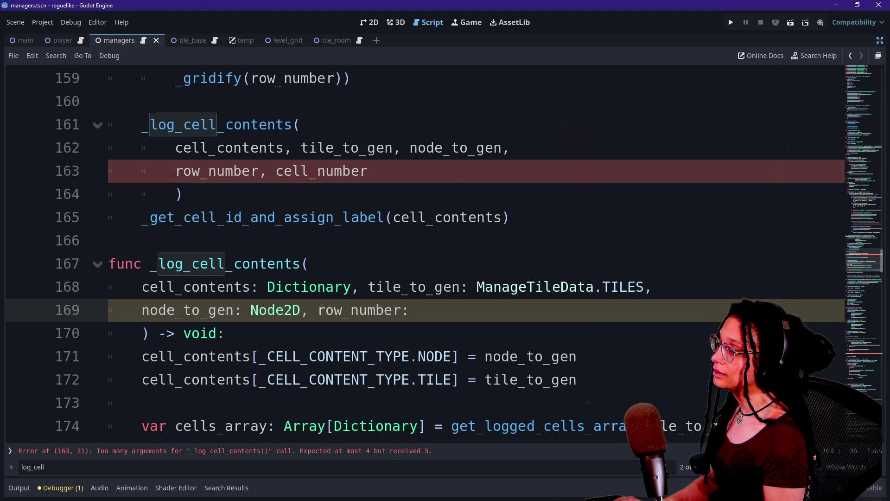
pyautogui.write('int =')
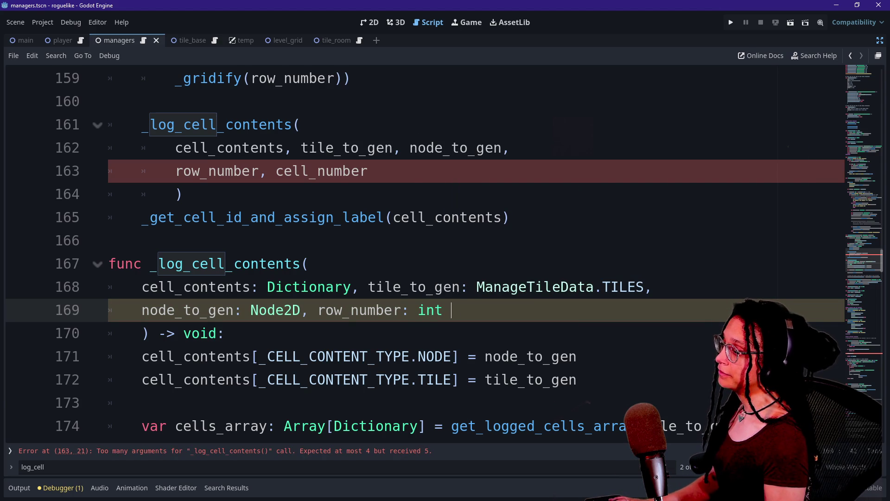
pyautogui.press('BackSpace')
pyautogui.press('BackSpace')
pyautogui.press('BackSpace')
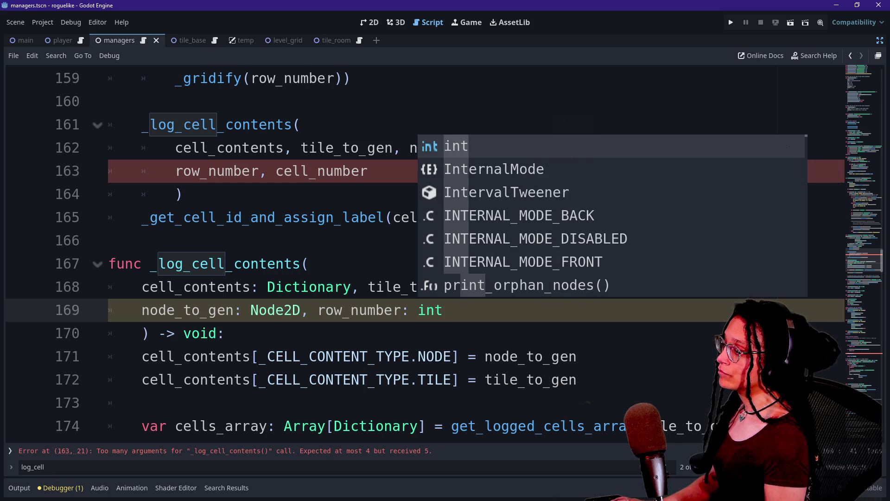
pyautogui.write(', cell_n')
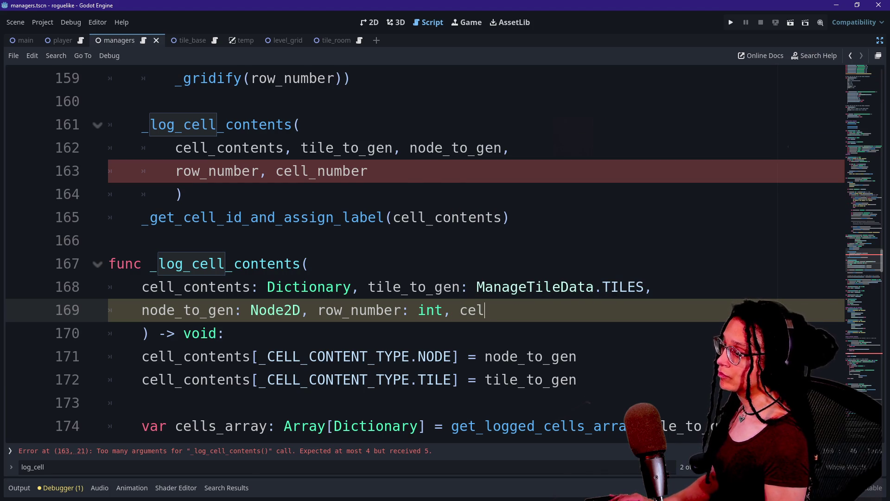
pyautogui.write('umber: int')
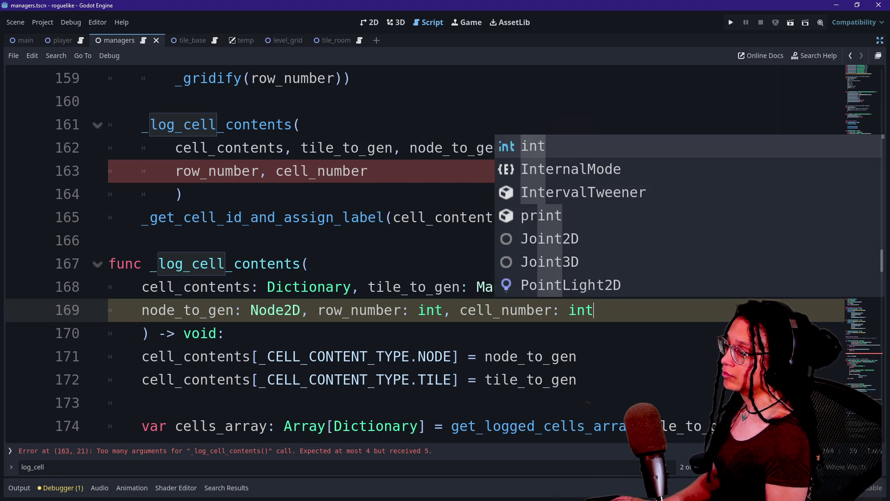
pyautogui.press('Escape')
# - Return the caret to blank line 175 in the function body
pyautogui.press('Down')
pyautogui.scroll(-2, 445, 255)
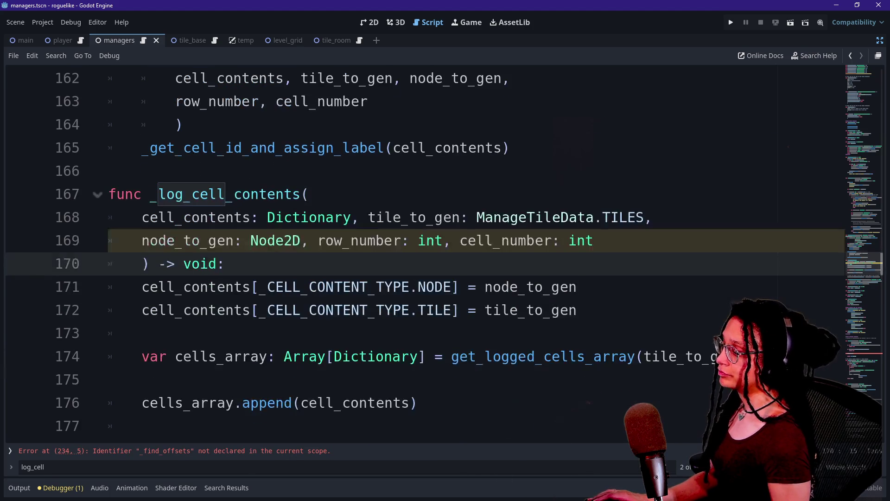
pyautogui.click(109, 310)
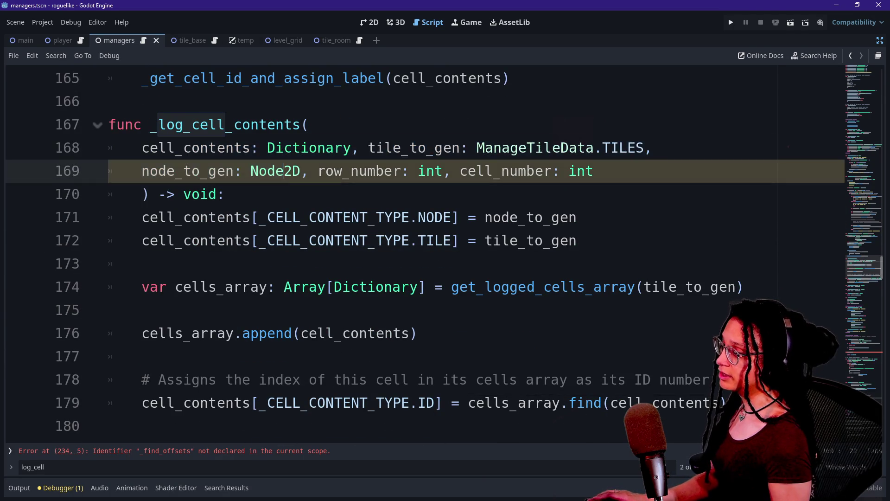
pyautogui.moveTo(142, 147); pyautogui.dragTo(224, 194)
pyautogui.click(225, 194)
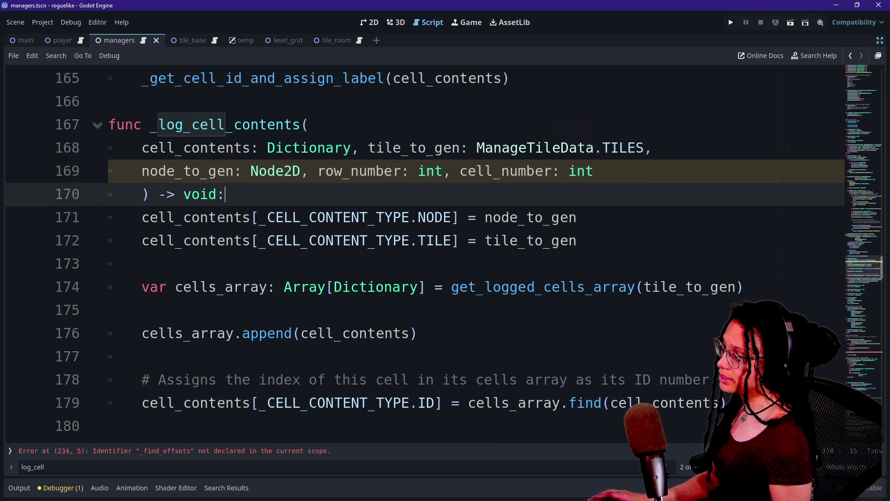
pyautogui.click(109, 310)
pyautogui.press('Down')
pyautogui.press('Down')
pyautogui.press('Up')
pyautogui.press('Up')
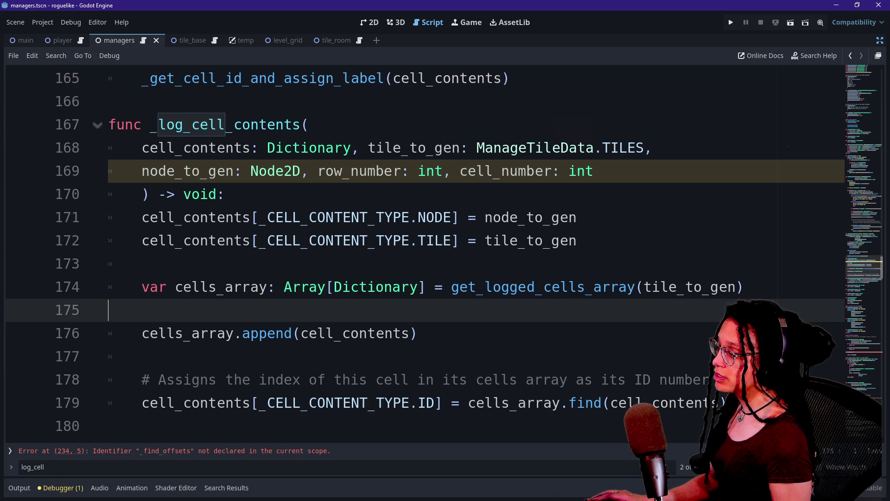
# - Paste a copy of the cell ID assignment line below the append line
pyautogui.press('Down')
pyautogui.press('Down')
pyautogui.press('Down')
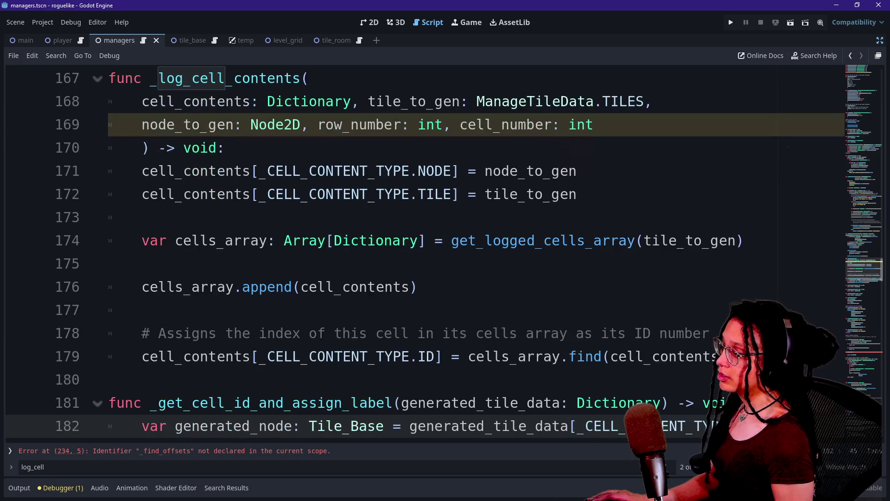
pyautogui.click(605, 356)
pyautogui.hotkey('shift', 'Up')
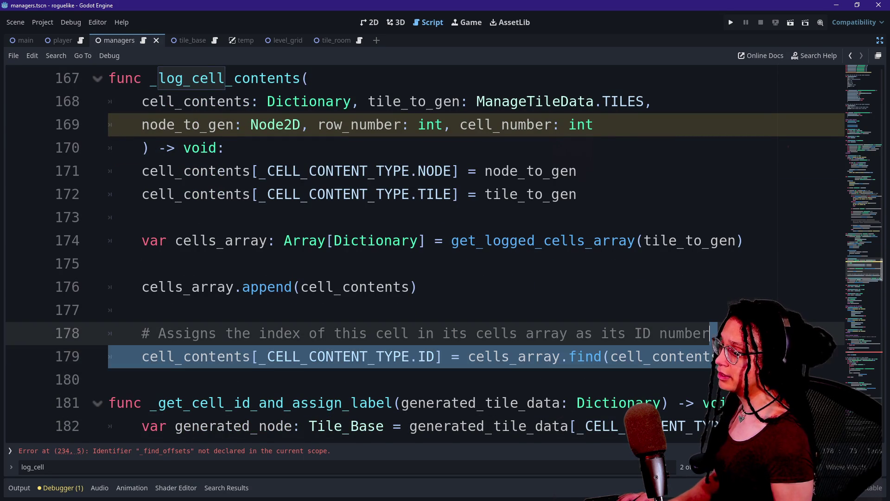
pyautogui.press('Down')
pyautogui.press('Down')
pyautogui.press('Up')
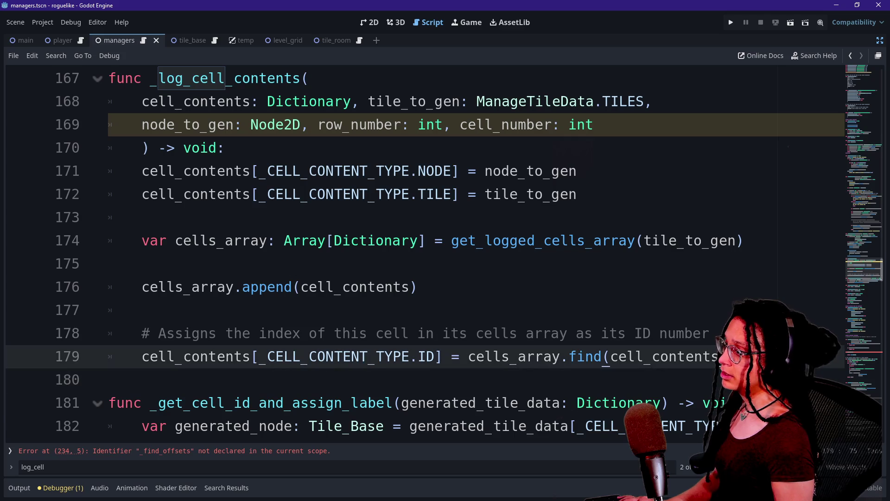
pyautogui.press('Return')
pyautogui.press('Return')
pyautogui.press('Return')
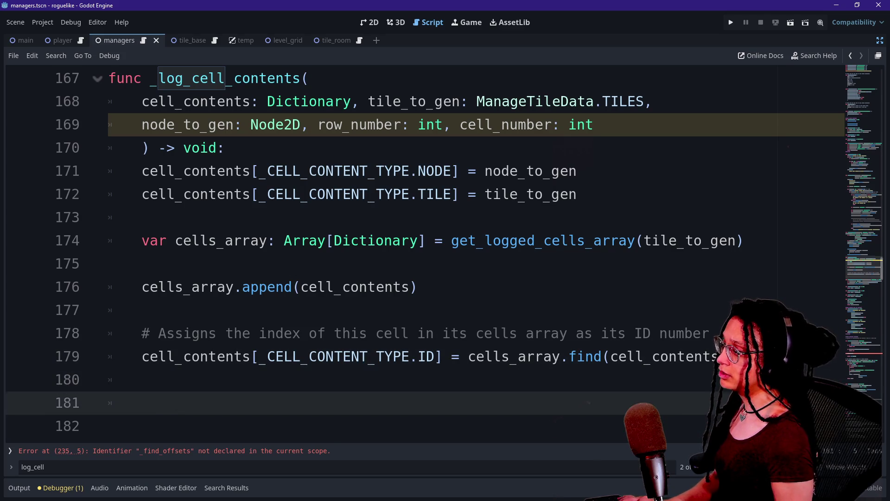
pyautogui.press('BackSpace')
pyautogui.click(417, 286)
pyautogui.press('Return')
pyautogui.press('Return')
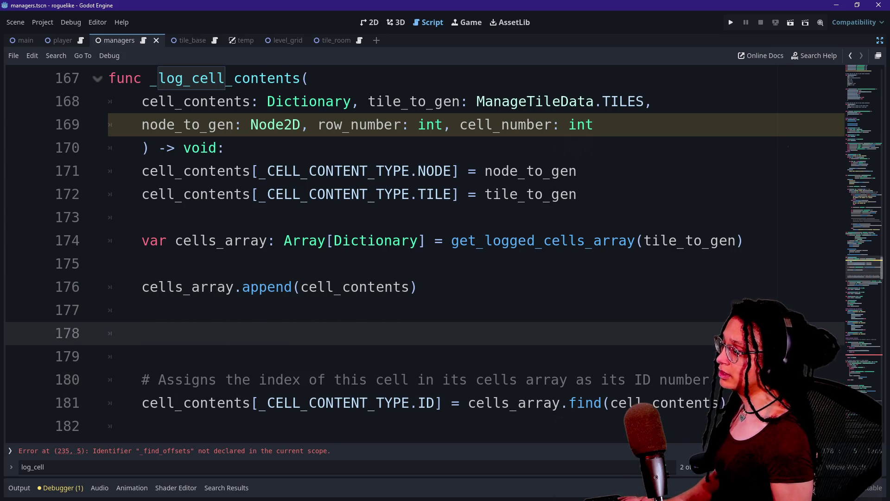
pyautogui.hotkey('ctrl', 'v')
pyautogui.press('Up')
pyautogui.press('BackSpace')
pyautogui.press('BackSpace')
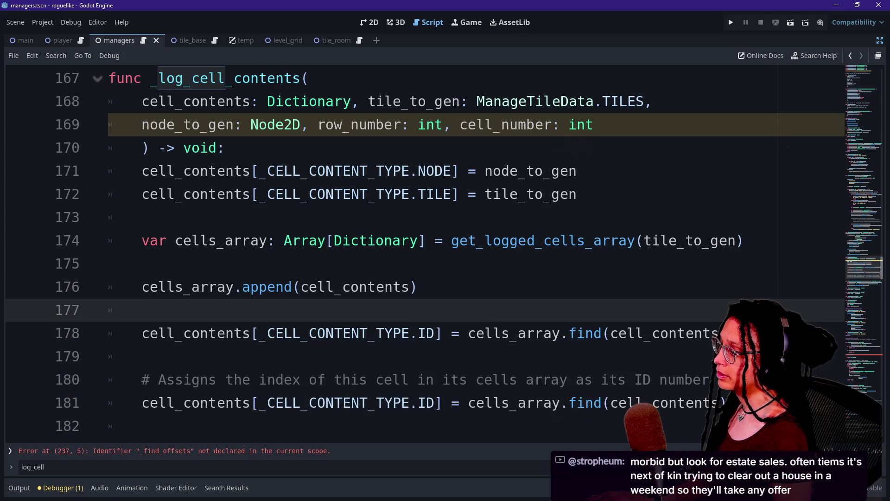
pyautogui.click(142, 356)
# - Move the cells_array declaration and append lines below the copied ID line, removing extra blank lines
pyautogui.click(318, 286)
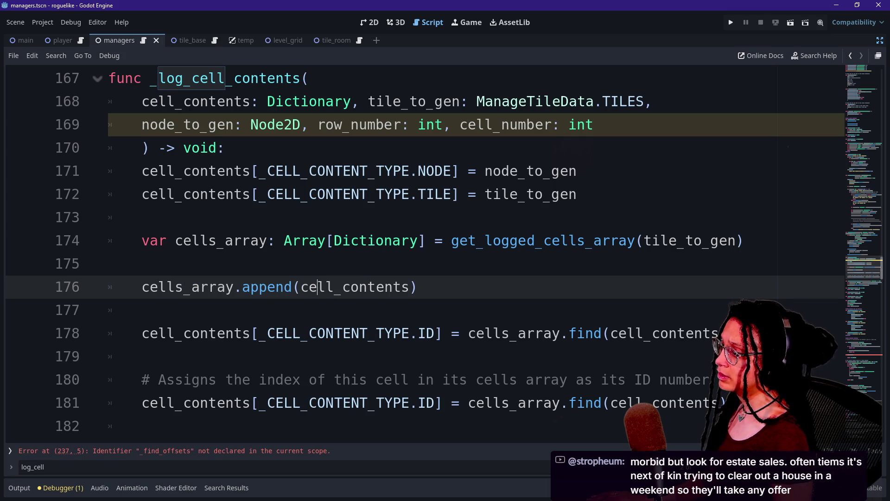
pyautogui.press('End')
pyautogui.hotkey('shift', 'Up')
pyautogui.hotkey('shift', 'Up')
pyautogui.hotkey('shift', 'Up')
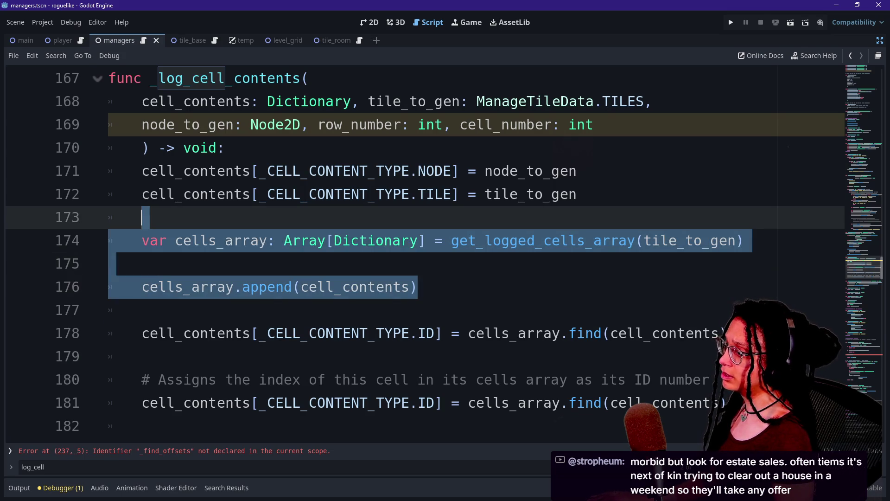
pyautogui.press('Delete')
pyautogui.click(142, 286)
pyautogui.hotkey('ctrl', 'v')
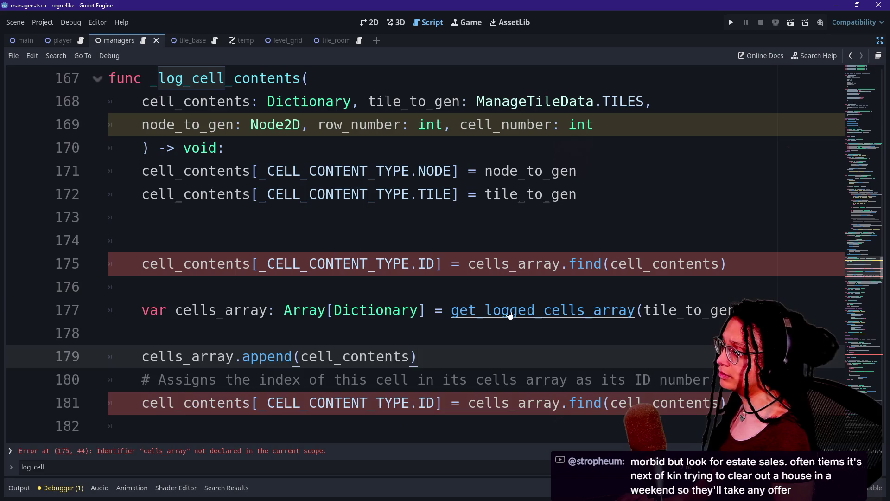
pyautogui.press('BackSpace')
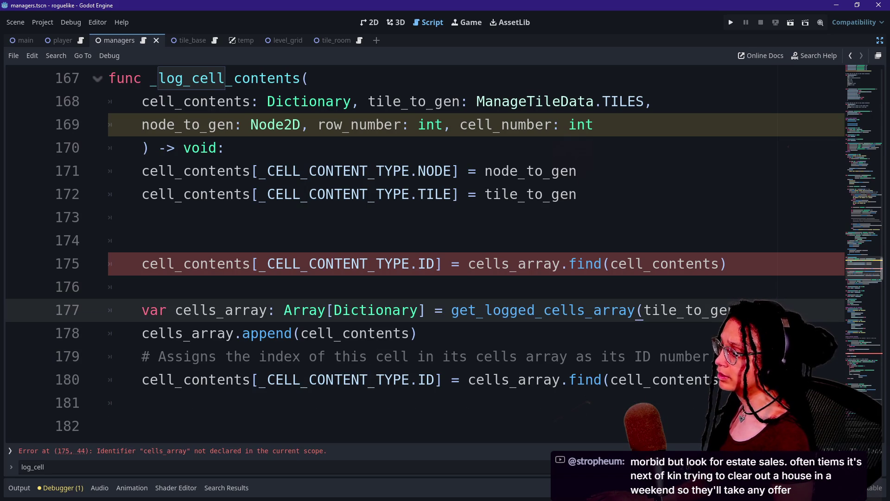
pyautogui.click(142, 286)
pyautogui.click(577, 193)
pyautogui.press('Delete')
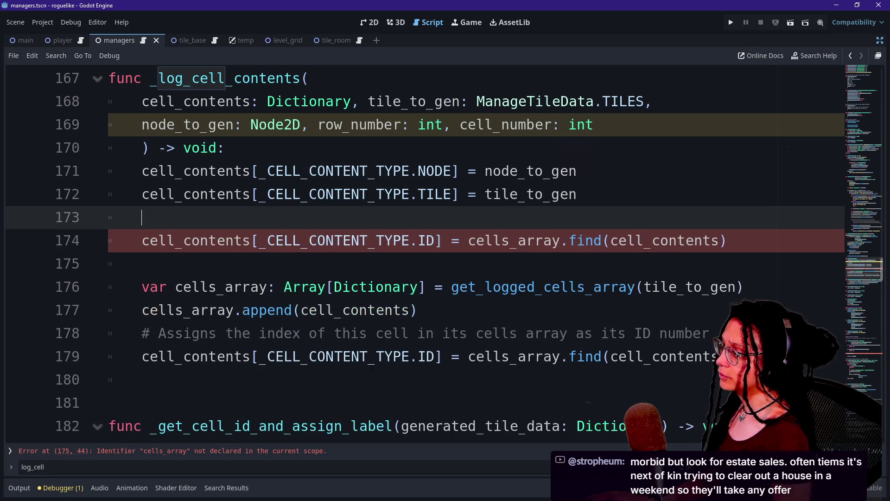
pyautogui.press('Delete')
pyautogui.click(142, 240)
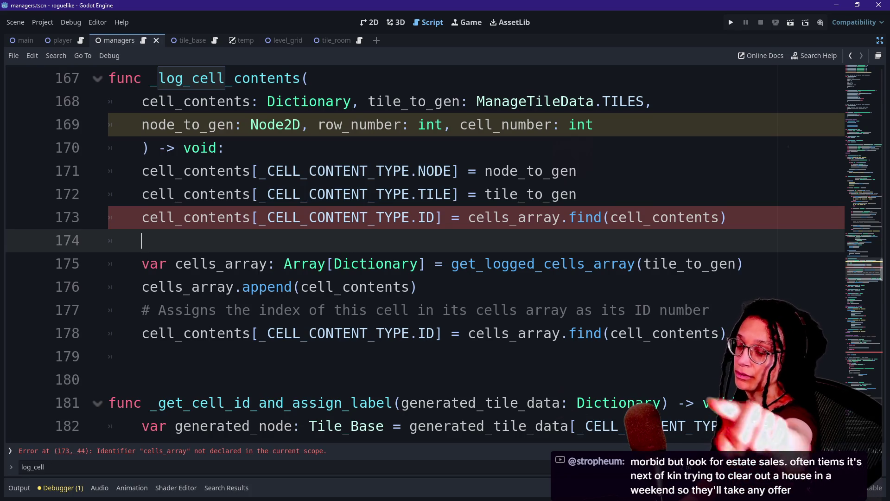
# - Erase ID from the copy on line 173, leaving the _CELL_CONTENT_TYPE. key blank
pyautogui.click(351, 217)
pyautogui.click(434, 217)
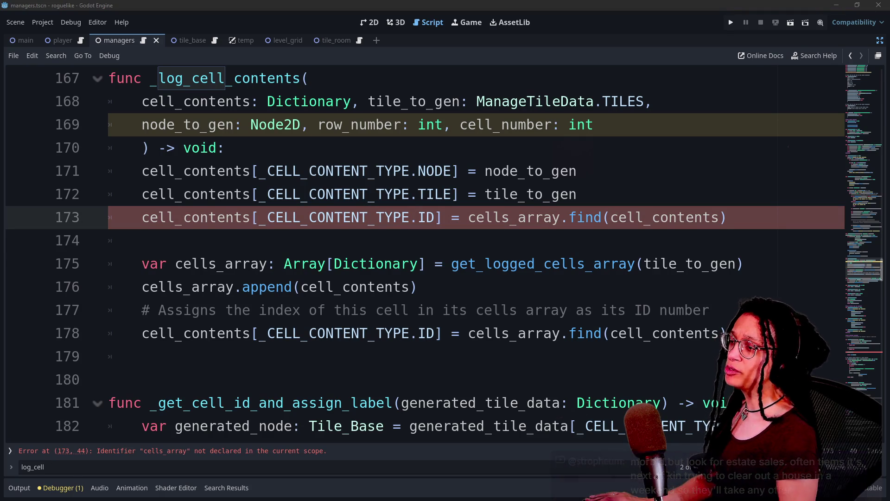
pyautogui.press('BackSpace')
pyautogui.press('BackSpace')
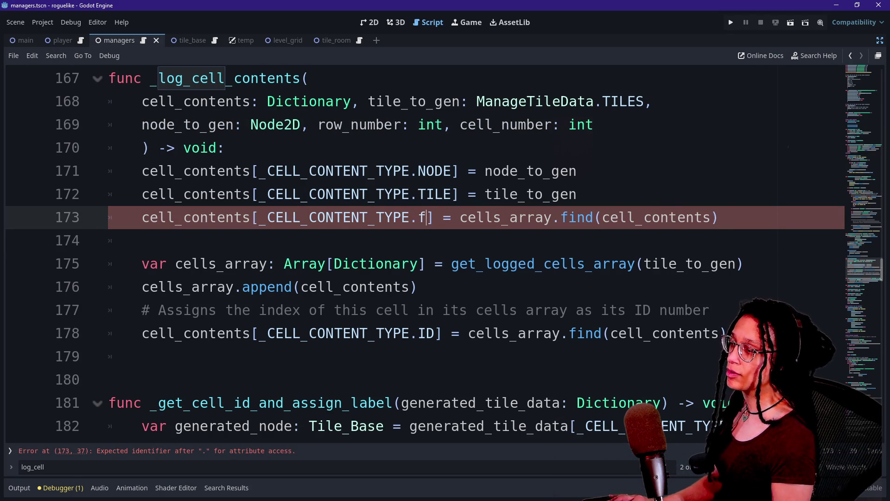
pyautogui.click(452, 217)
pyautogui.press('Left')
pyautogui.press('Left')
pyautogui.press('Left')
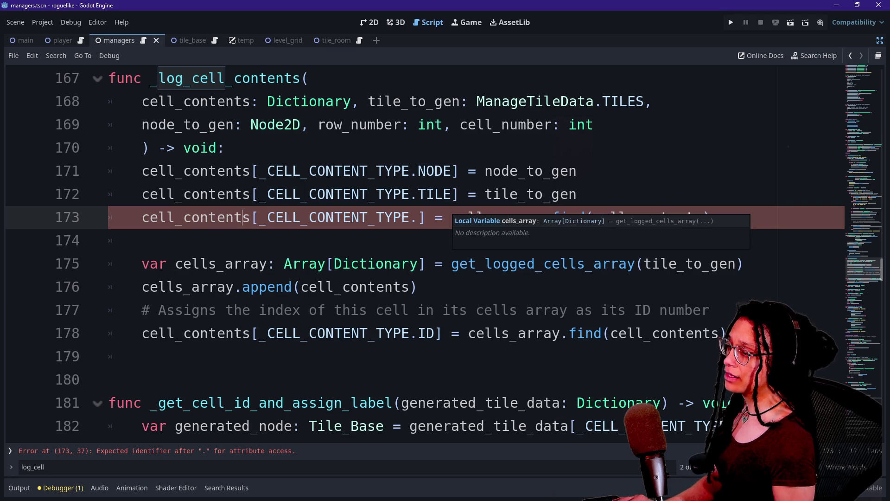
pyautogui.click(420, 217)
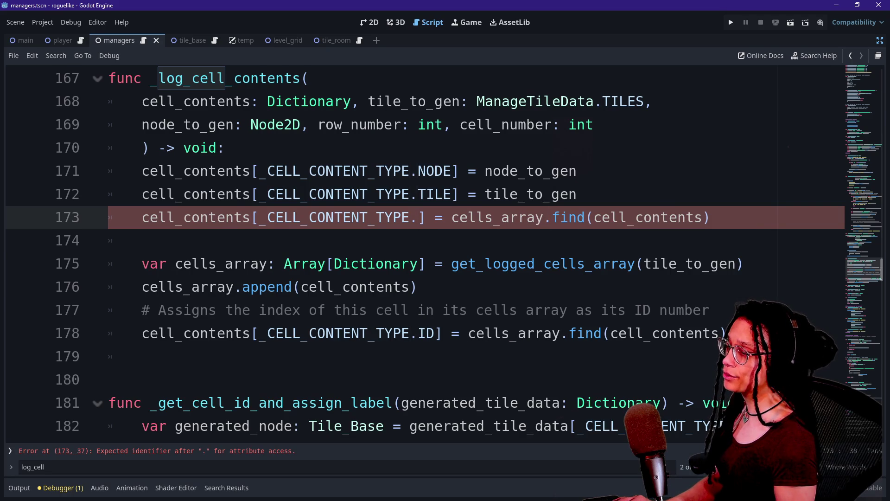
pyautogui.scroll(1, 424, 253)
pyautogui.moveTo(856, 275); pyautogui.dragTo(854, 280)
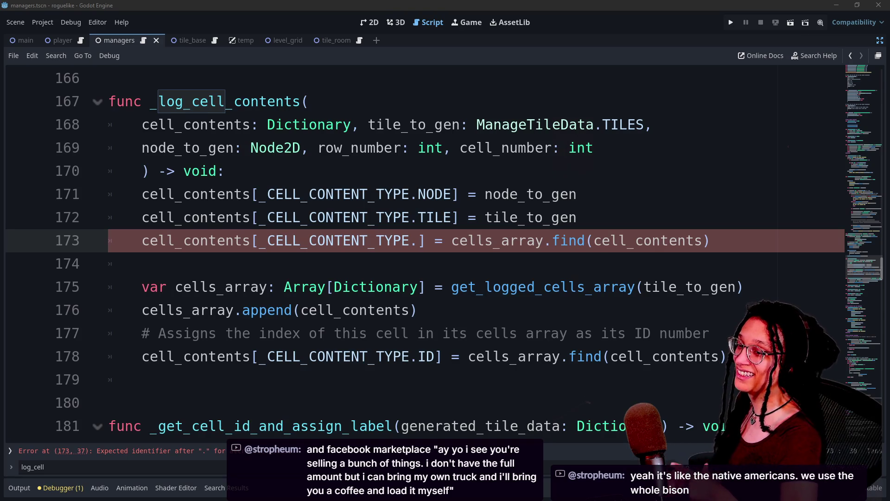
pyautogui.hotkey('alt', 'Tab')
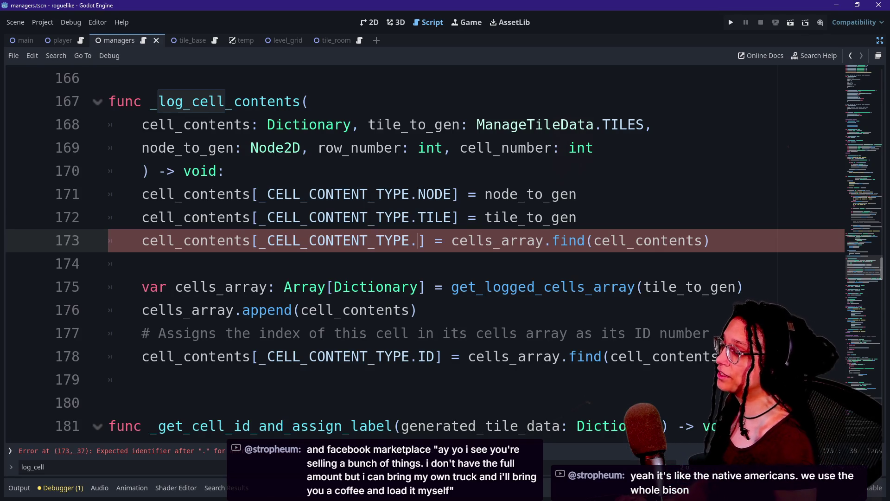
# - Make line 173 read cell_contents[_CELL_CONTENT_TYPE.ROW] = row_number
pyautogui.hotkey('alt', 'Tab')
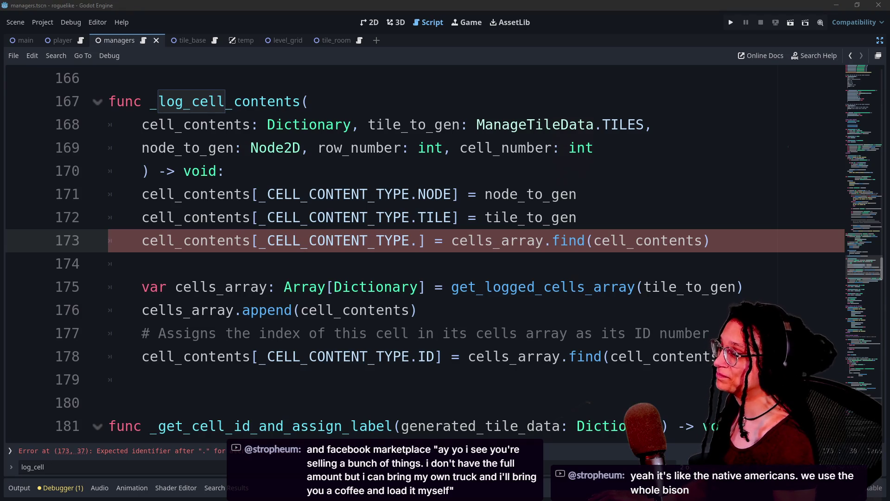
pyautogui.hotkey('alt', 'Tab')
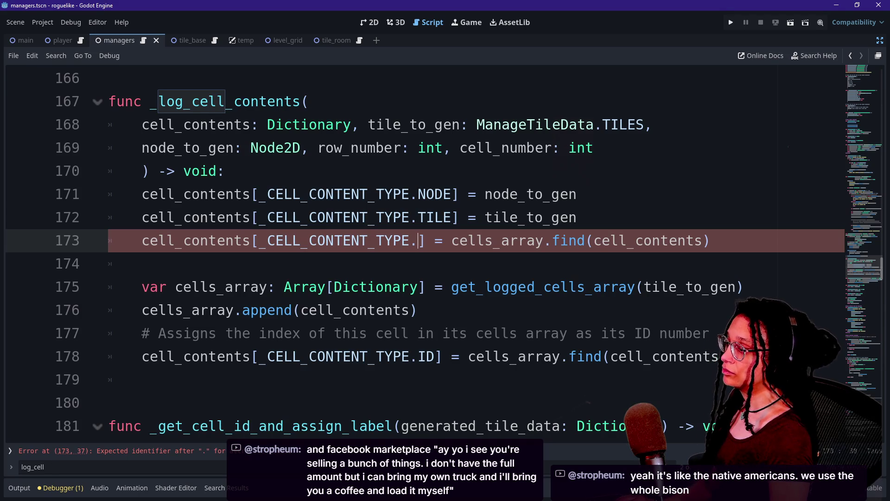
pyautogui.write('R')
pyautogui.press('Return')
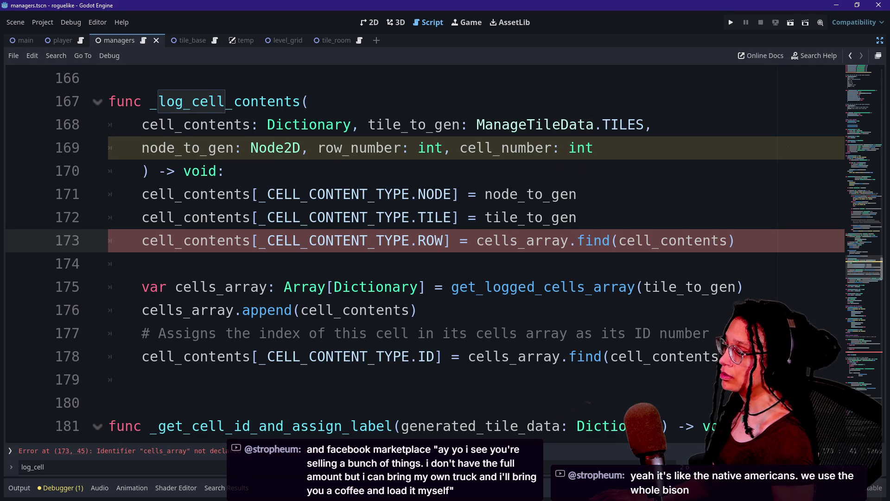
pyautogui.click(476, 240)
pyautogui.hotkey('shift', 'End')
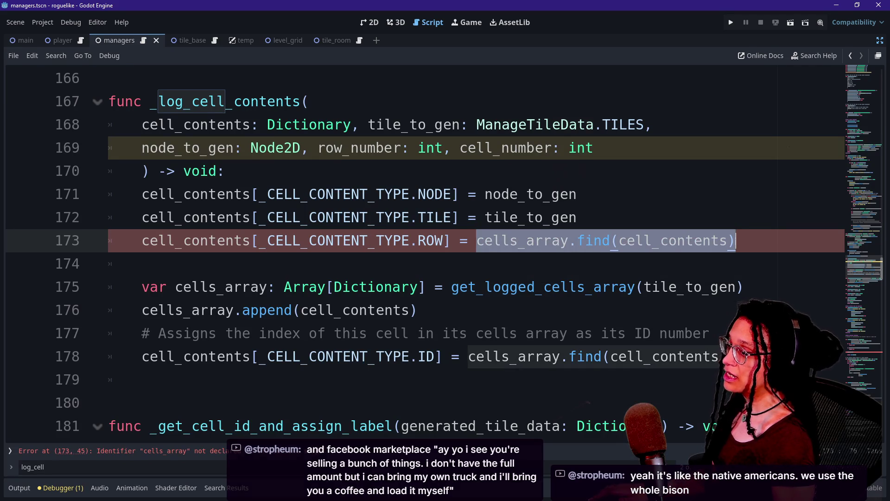
pyautogui.press('BackSpace')
pyautogui.write('row_numb')
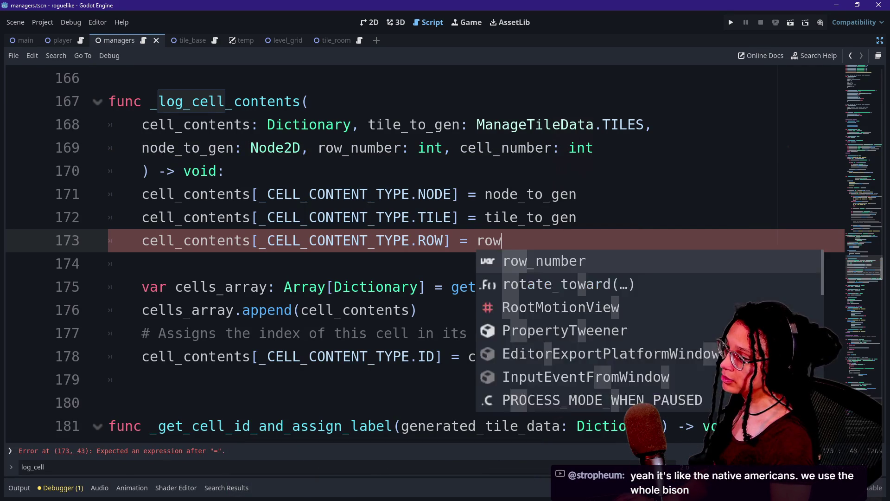
pyautogui.press('Return')
# - Duplicate the ROW line and change the copy to the CELL key and cell_number
pyautogui.hotkey('shift', 'Up')
pyautogui.hotkey('shift', 'Down')
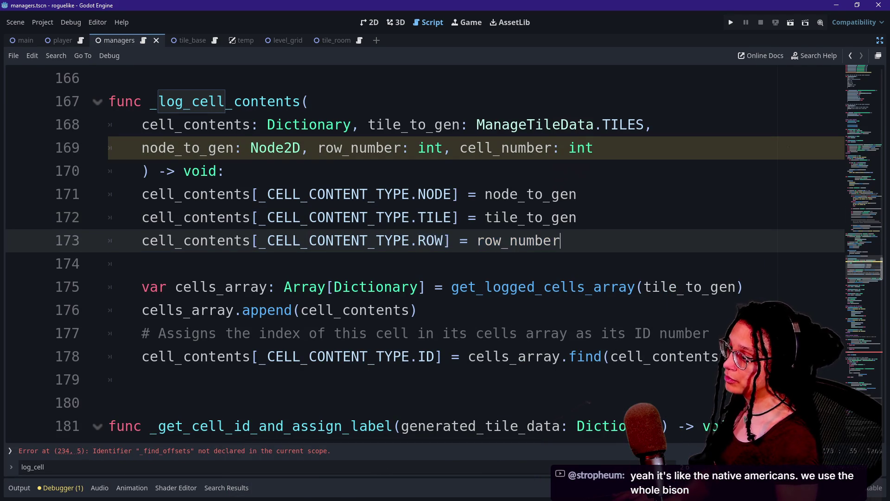
pyautogui.hotkey('ctrl', 'shift', 'd')
pyautogui.click(418, 263)
pyautogui.hotkey('shift', 'Right')
pyautogui.hotkey('shift', 'Right')
pyautogui.hotkey('shift', 'Right')
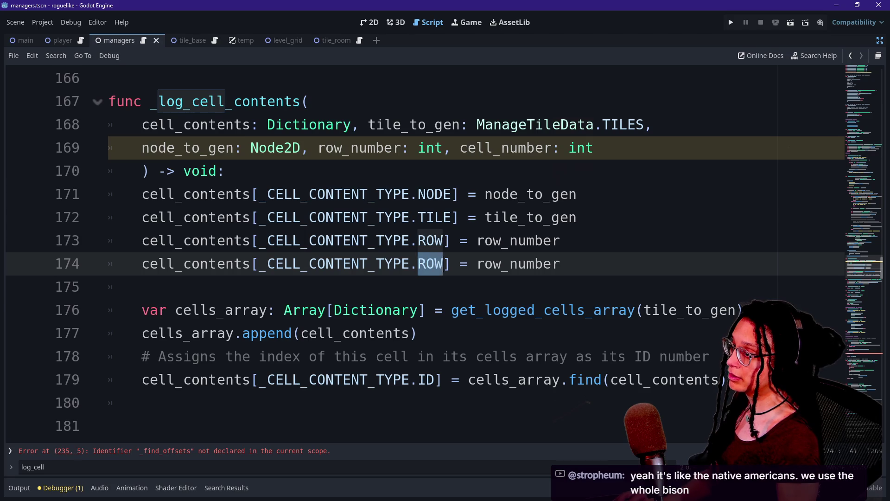
pyautogui.write('CELL')
pyautogui.click(484, 263)
pyautogui.hotkey('shift', 'Right')
pyautogui.hotkey('shift', 'Right')
pyautogui.hotkey('shift', 'Right')
pyautogui.write('cell')
pyautogui.moveTo(359, 217); pyautogui.dragTo(401, 263)
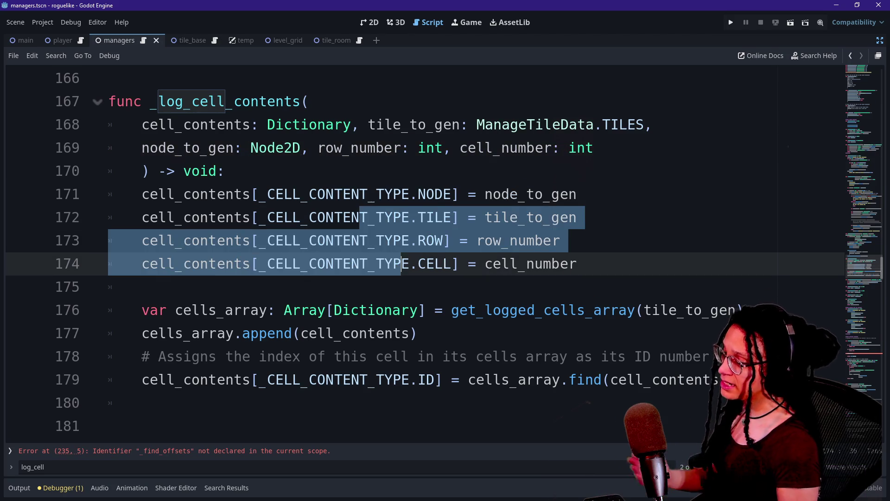
# - Open the _find_offsets( call and start a 'func _find' header above _roll
pyautogui.click(141, 287)
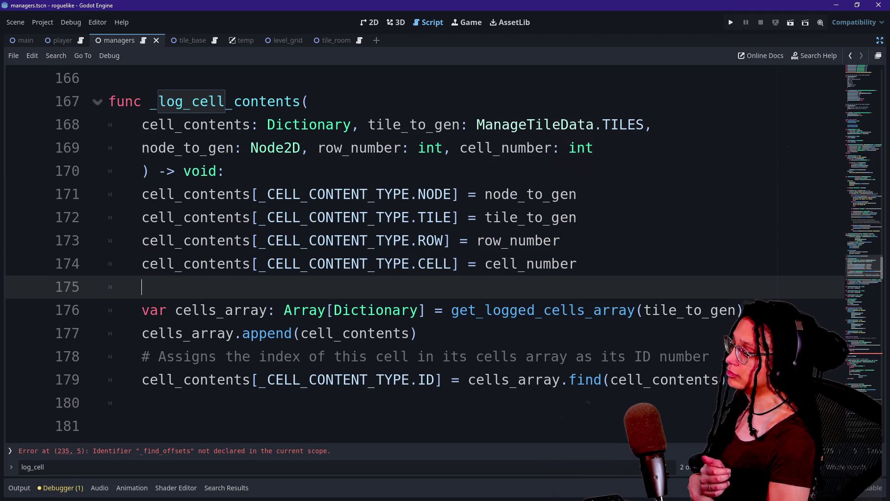
pyautogui.scroll(-20, 417, 255)
pyautogui.scroll(3, 418, 255)
pyautogui.write('(')
pyautogui.press('Down')
pyautogui.press('Down')
pyautogui.press('Down')
pyautogui.press('Return')
pyautogui.press('Return')
pyautogui.press('Up')
pyautogui.write('func _find')
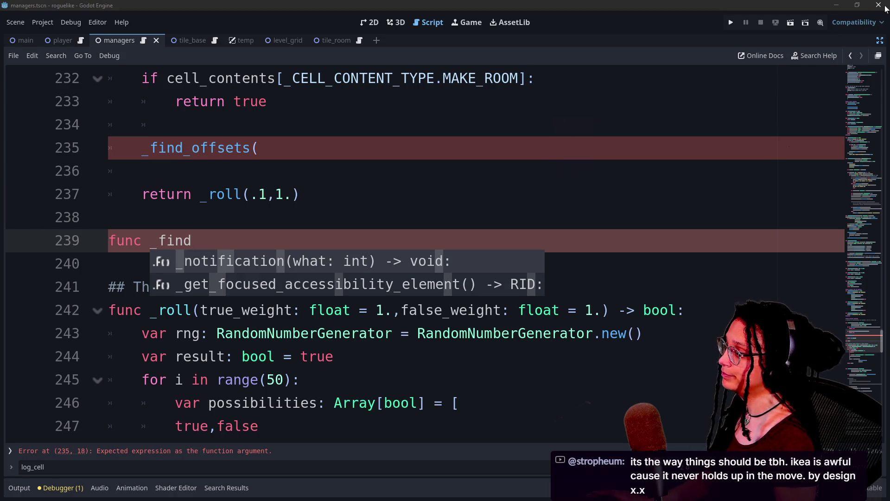
# - Complete the header as 'func _find_offset(row_number: int, cell_number: int) -> void:'
pyautogui.hotkey('shift', 'Up')
pyautogui.hotkey('shift', 'Up')
pyautogui.hotkey('shift', 'Up')
pyautogui.scroll(1, 417, 232)
pyautogui.click(278, 240)
pyautogui.click(192, 310)
pyautogui.write('_offset')
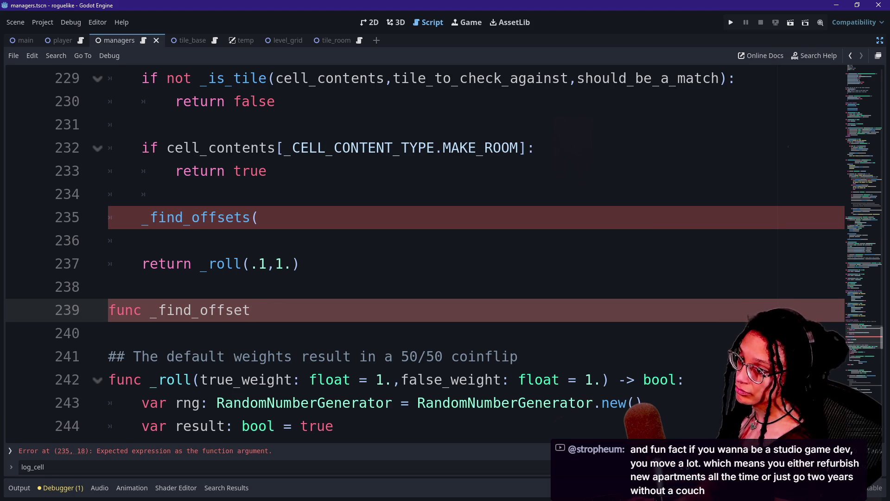
pyautogui.write('(c')
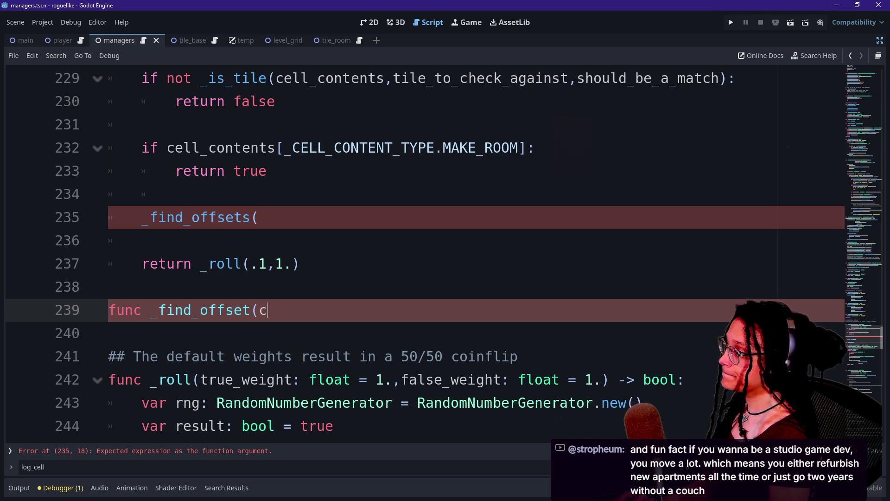
pyautogui.press('BackSpace')
pyautogui.write('row_number: int')
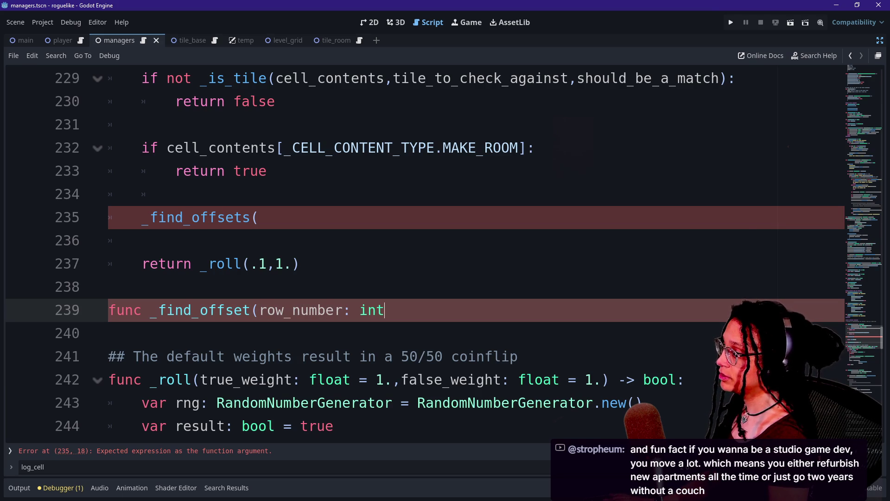
pyautogui.write(', cell_number: int')
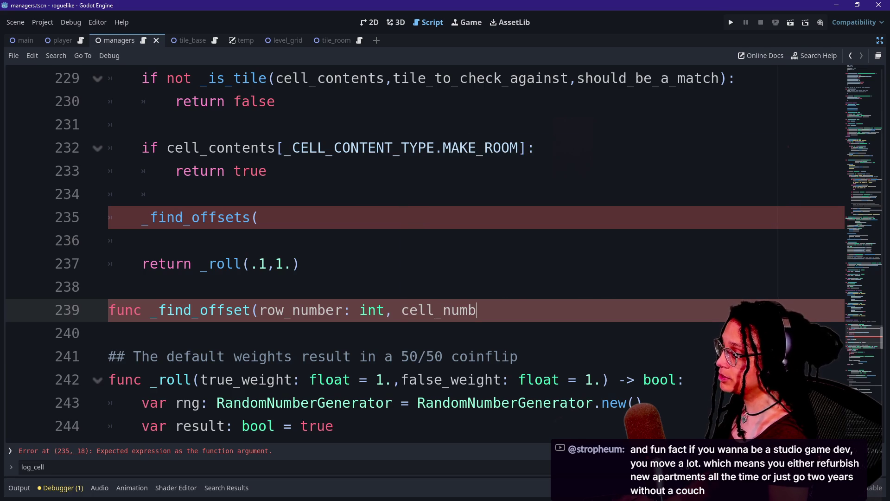
pyautogui.write(') -> void:')
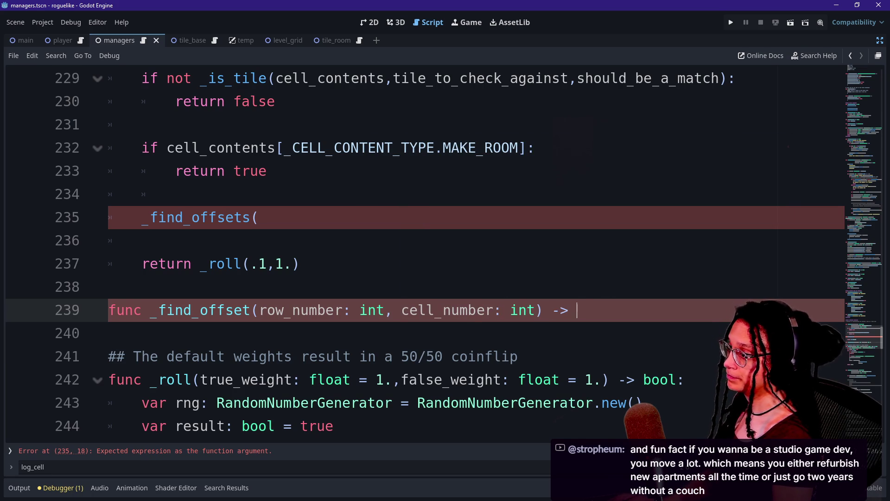
pyautogui.click(259, 217)
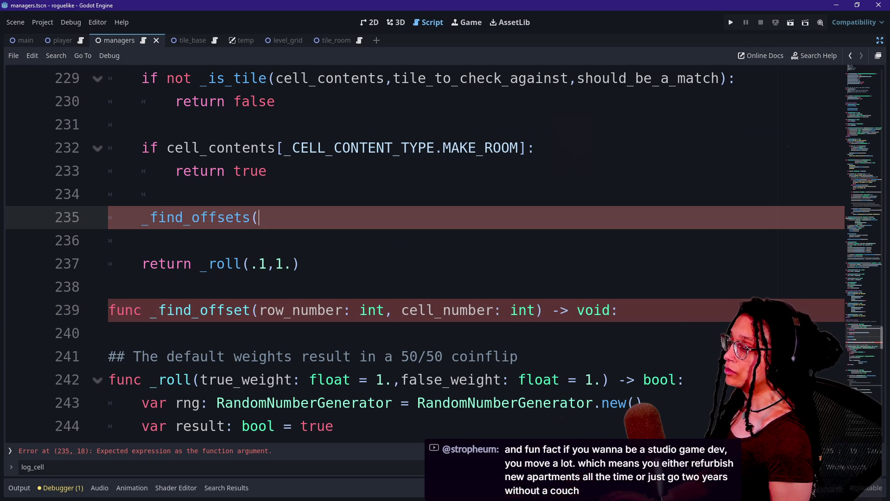
# - Pass cell_contents[_CELL_CONTENT_TYPE.ROW] as the first _find_offsets argument on its own line
pyautogui.write('row_')
pyautogui.press('BackSpace')
pyautogui.press('BackSpace')
pyautogui.press('BackSpace')
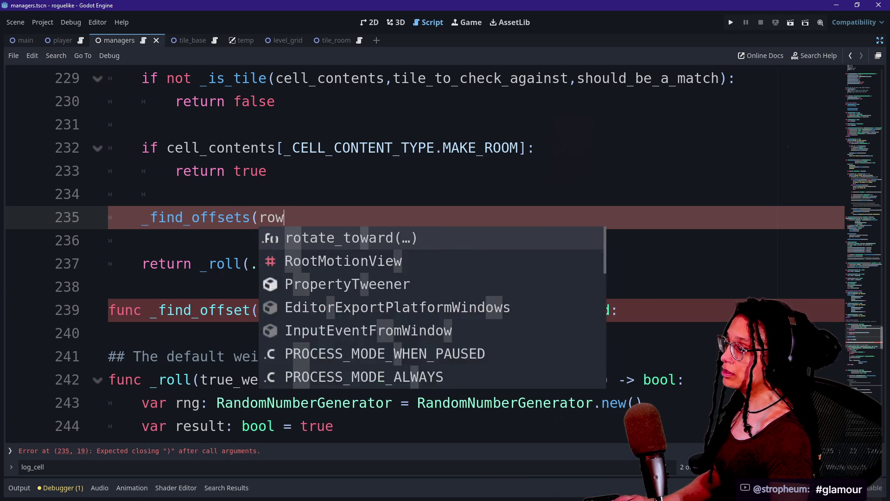
pyautogui.press('BackSpace')
pyautogui.write('cell_')
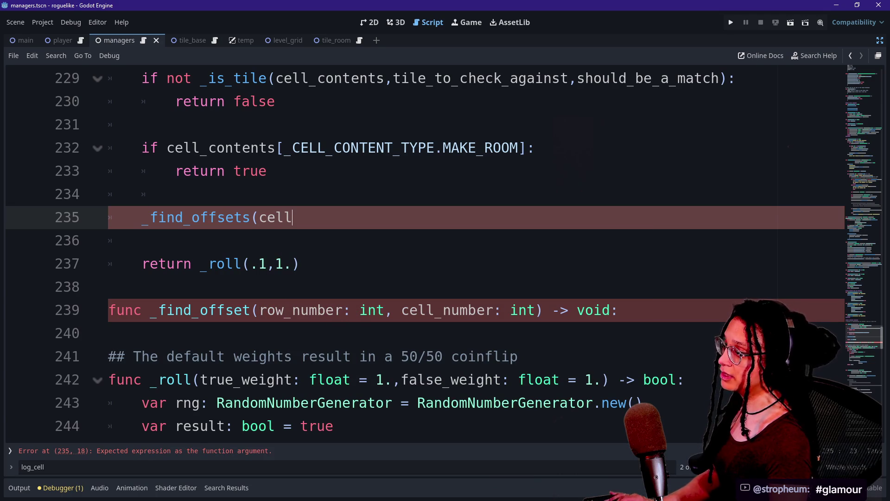
pyautogui.write('contents-')
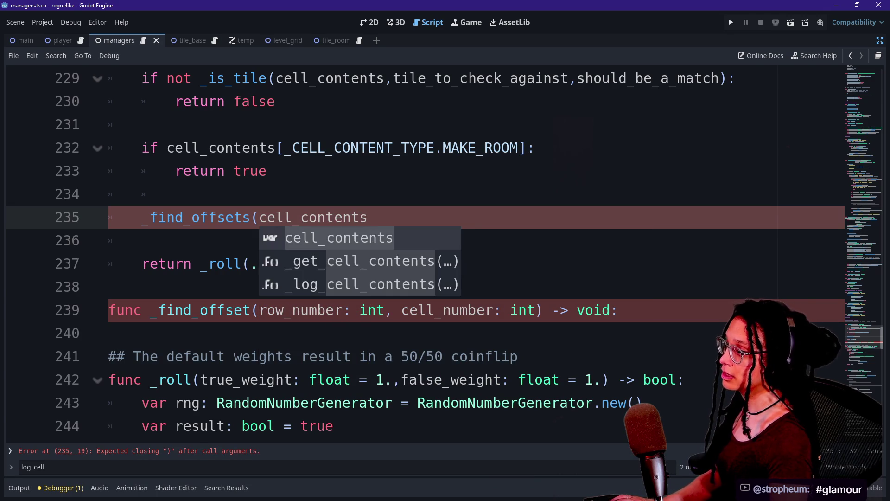
pyautogui.moveTo(284, 147); pyautogui.dragTo(518, 147)
pyautogui.hotkey('ctrl', 'c')
pyautogui.click(376, 217)
pyautogui.hotkey('ctrl', 'v')
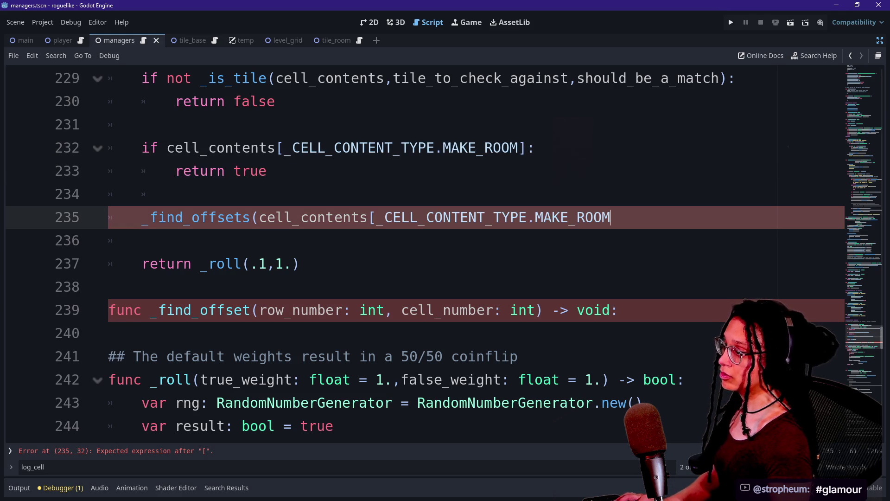
pyautogui.click(259, 217)
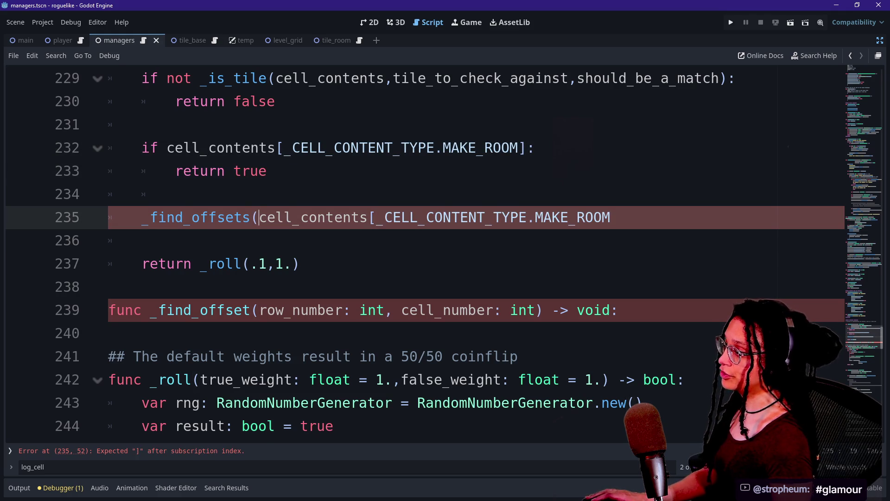
pyautogui.press('Return')
pyautogui.press('End')
pyautogui.press('BackSpace')
pyautogui.press('BackSpace')
pyautogui.press('BackSpace')
pyautogui.write('ROW],')
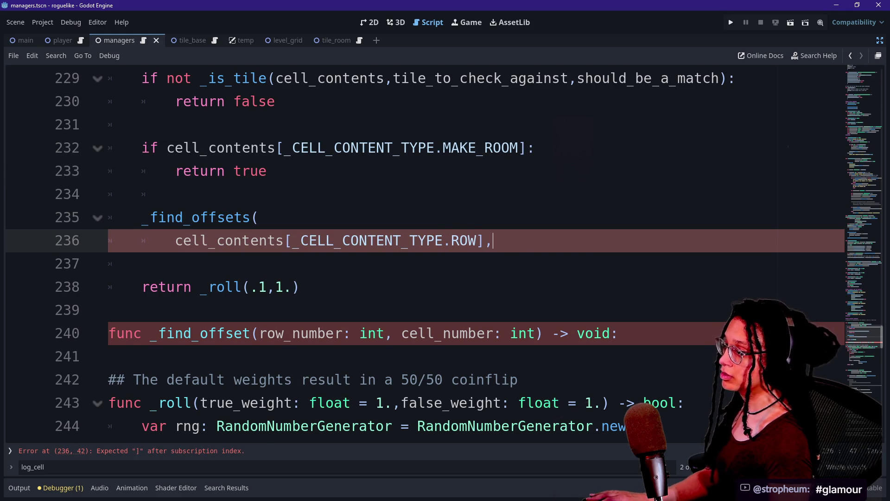
# - Copy the ROW argument line as a second argument, with the closing parenthesis below
pyautogui.press('Return')
pyautogui.press('Up')
pyautogui.press('End')
pyautogui.hotkey('shift', 'Up')
pyautogui.hotkey('ctrl', 'c')
pyautogui.press('Right')
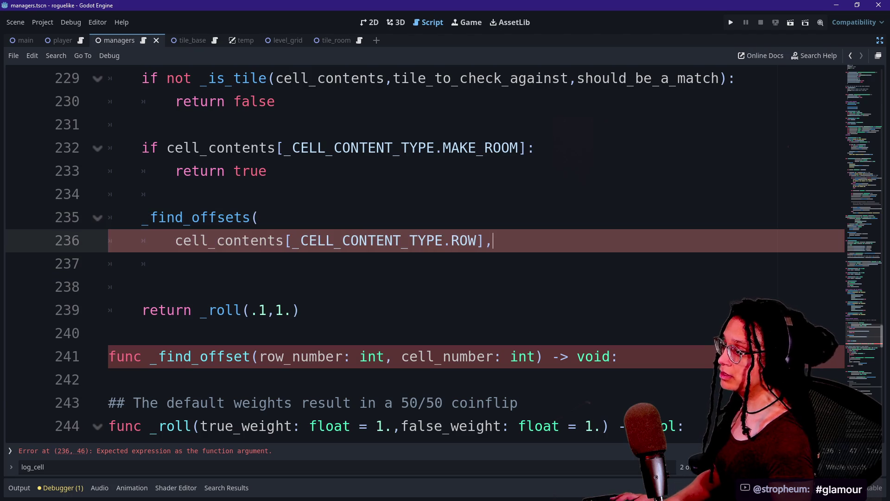
pyautogui.hotkey('ctrl', 'v')
pyautogui.doubleClick(464, 264)
pyautogui.write('cell')
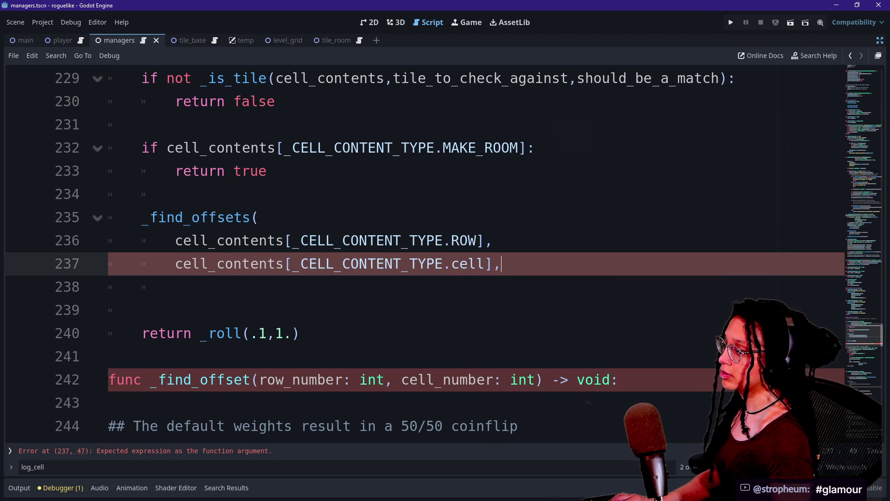
pyautogui.press('Return')
# - Change the second argument's key to _CELL_CONTENT_TYPE.CELL
pyautogui.scroll(-1, 417, 251)
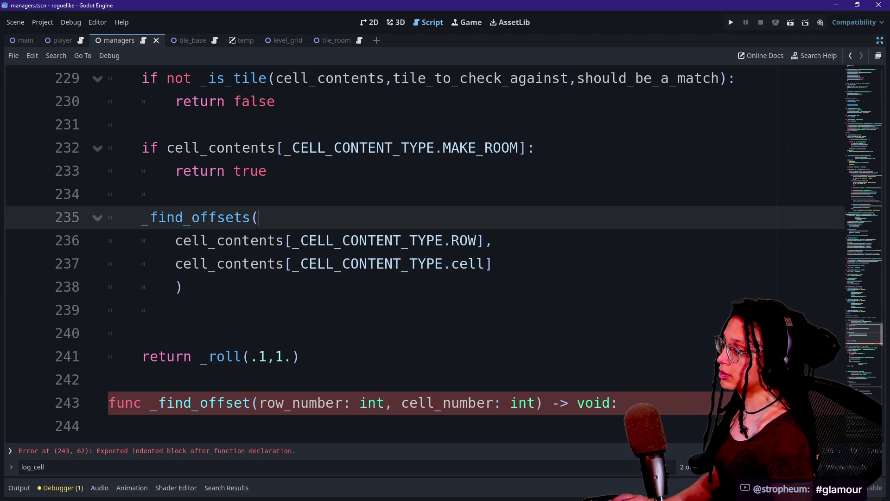
pyautogui.click(109, 310)
pyautogui.scroll(2, 342, 250)
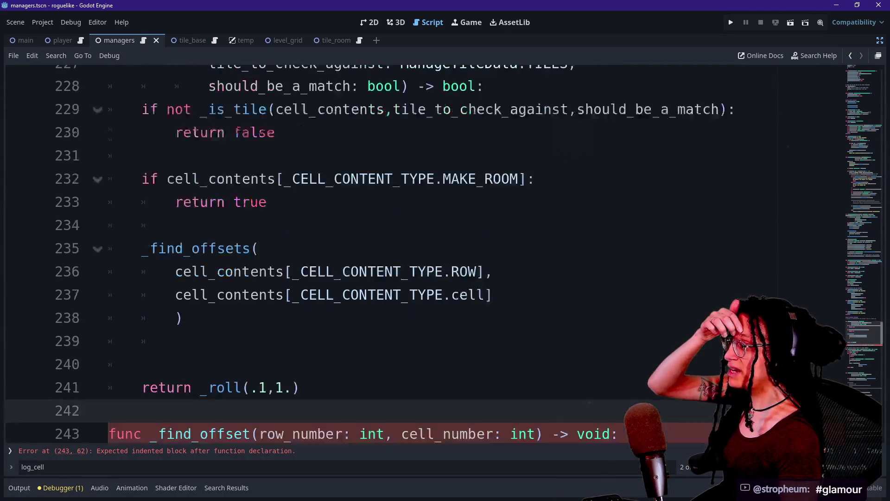
pyautogui.click(342, 310)
pyautogui.press('Down')
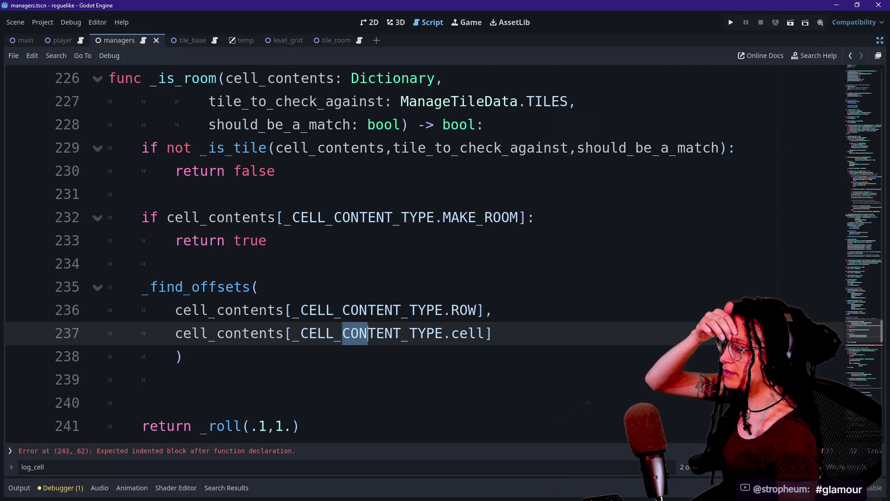
pyautogui.doubleClick(470, 333)
pyautogui.write('CEL')
pyautogui.press('Return')
# - Select the _roll(.1,1.) call on the return line, then move to the blank line above the call
pyautogui.click(342, 310)
pyautogui.scroll(-2, 417, 251)
pyautogui.click(175, 241)
pyautogui.click(183, 217)
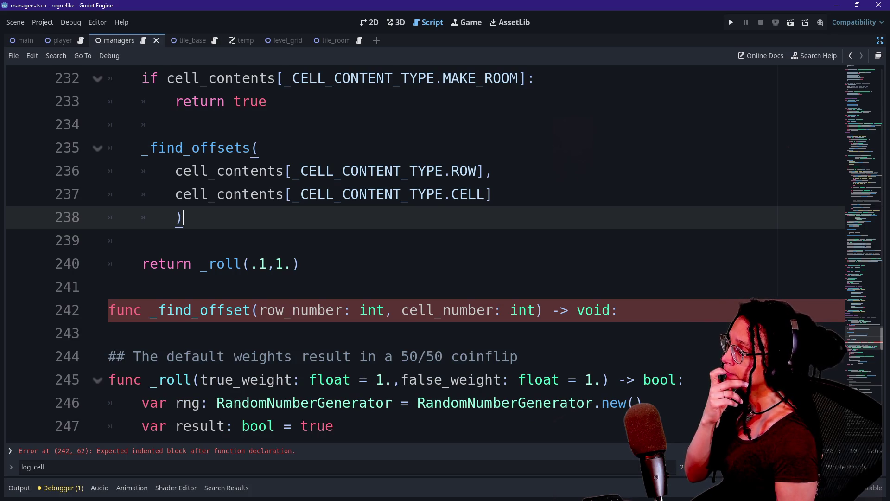
pyautogui.click(283, 194)
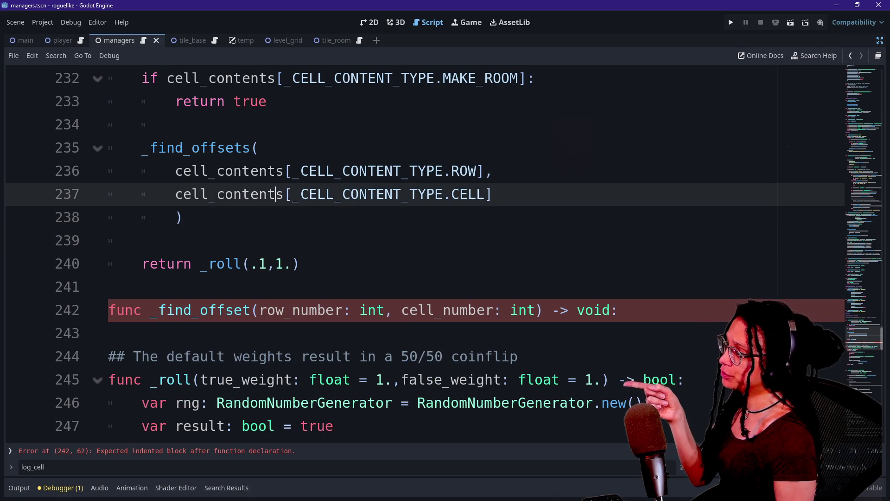
pyautogui.click(300, 264)
pyautogui.moveTo(300, 263)
pyautogui.mouseDown()
pyautogui.moveTo(250, 264)
pyautogui.moveTo(301, 263)
pyautogui.mouseUp()
pyautogui.click(175, 125)
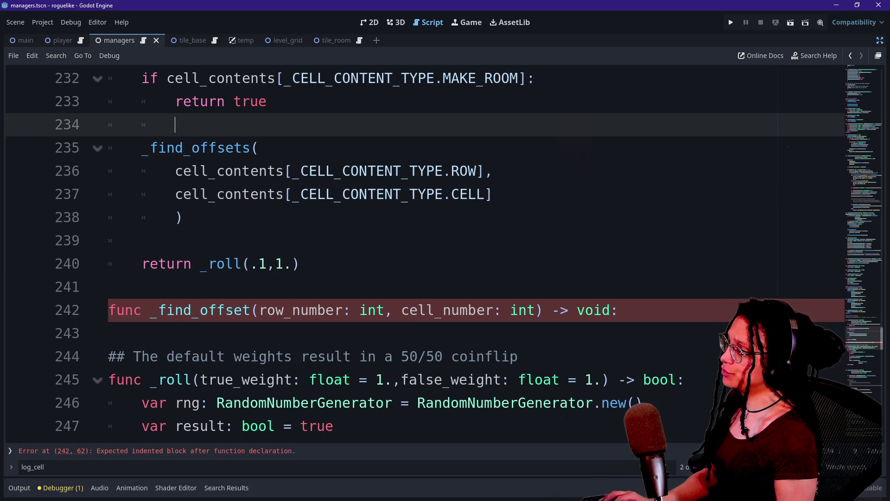
pyautogui.scroll(1, 417, 232)
# - Wrap the _find_offsets call in 'if _roll(.1,1.):' and indent it under the condition
pyautogui.press('Return')
pyautogui.write('if')
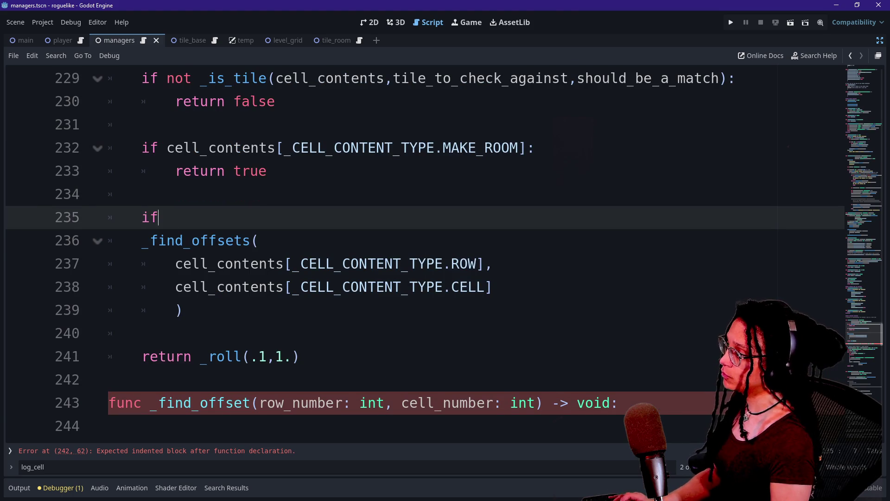
pyautogui.hotkey('ctrl', 'v')
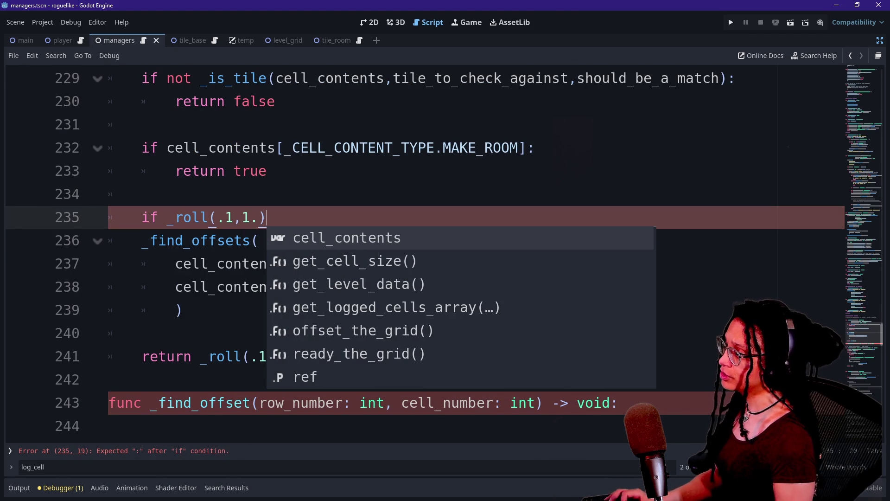
pyautogui.write(':')
pyautogui.moveTo(141, 240); pyautogui.dragTo(208, 286)
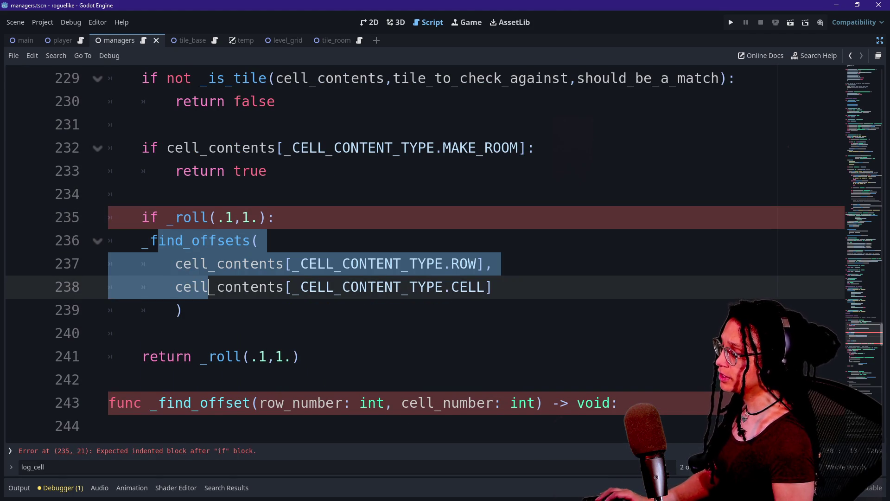
pyautogui.click(184, 309)
pyautogui.hotkey('shift', 'Up')
pyautogui.hotkey('shift', 'Up')
pyautogui.hotkey('shift', 'Up')
pyautogui.hotkey('shift', 'Home')
pyautogui.press('Tab')
pyautogui.press('Down')
pyautogui.press('Up')
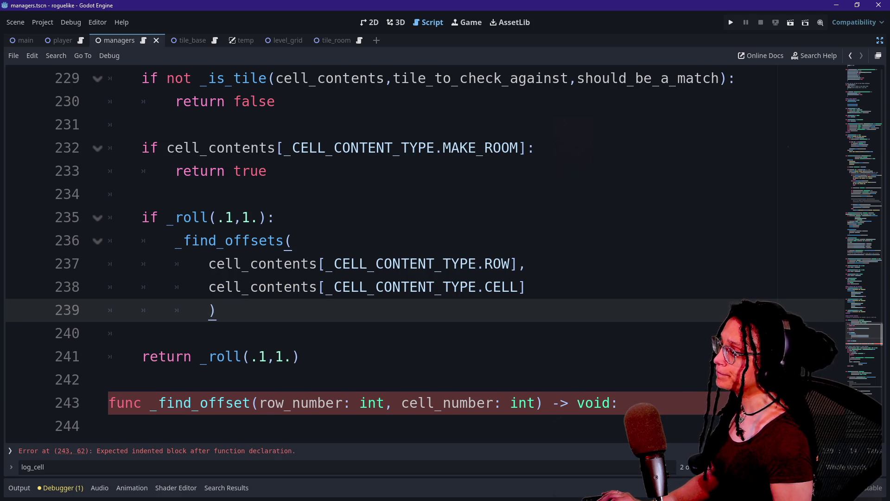
# - Make the final return false and add 'return true' inside the if block
pyautogui.click(201, 356)
pyautogui.hotkey('shift', 'End')
pyautogui.write('false')
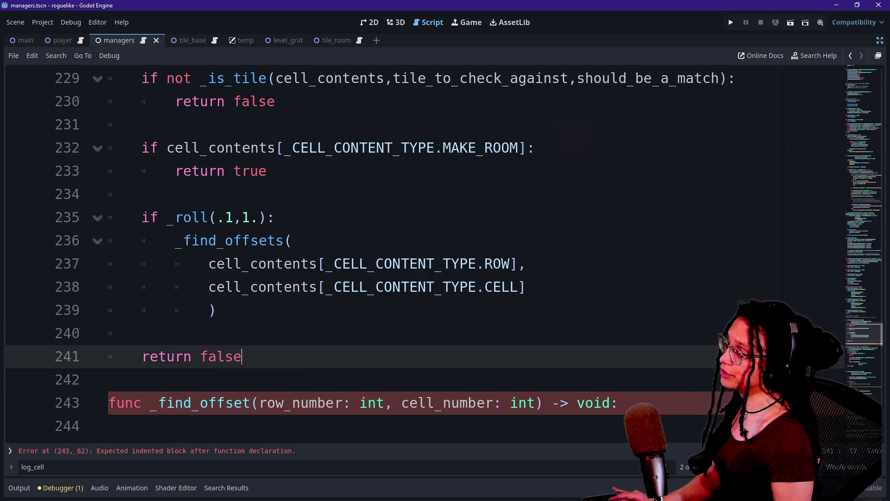
pyautogui.click(292, 240)
pyautogui.click(217, 310)
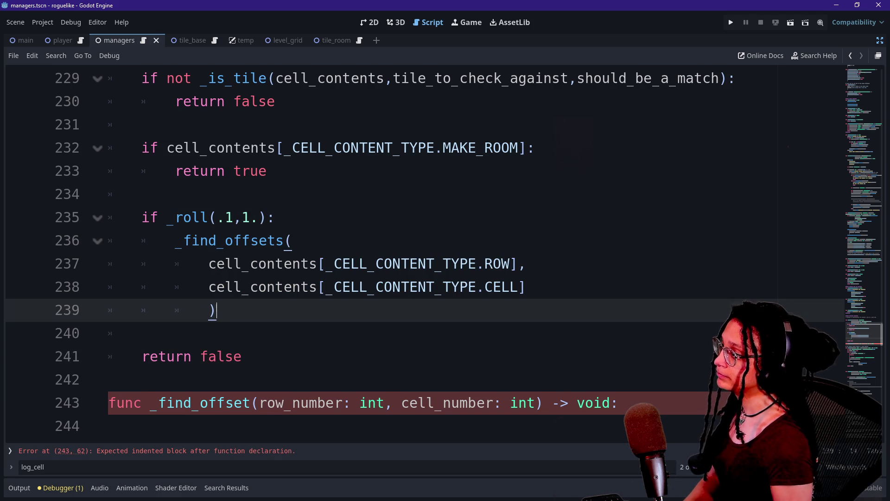
pyautogui.press('Return')
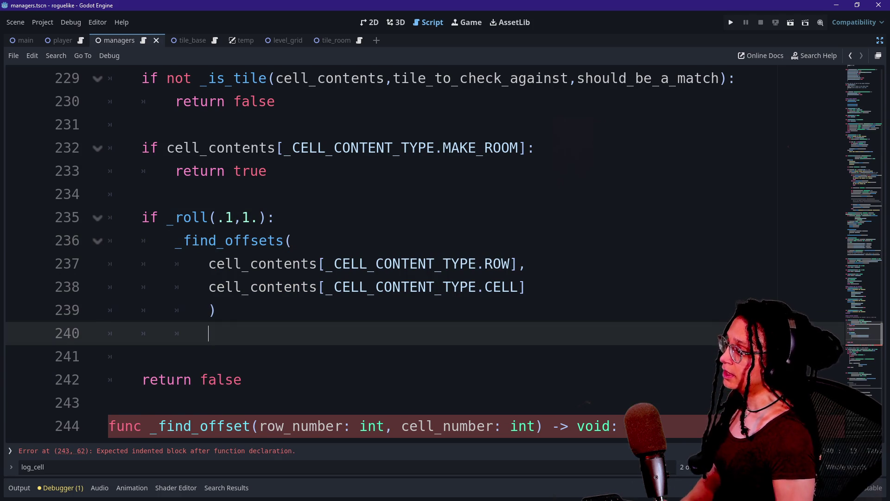
pyautogui.write('eturn true')
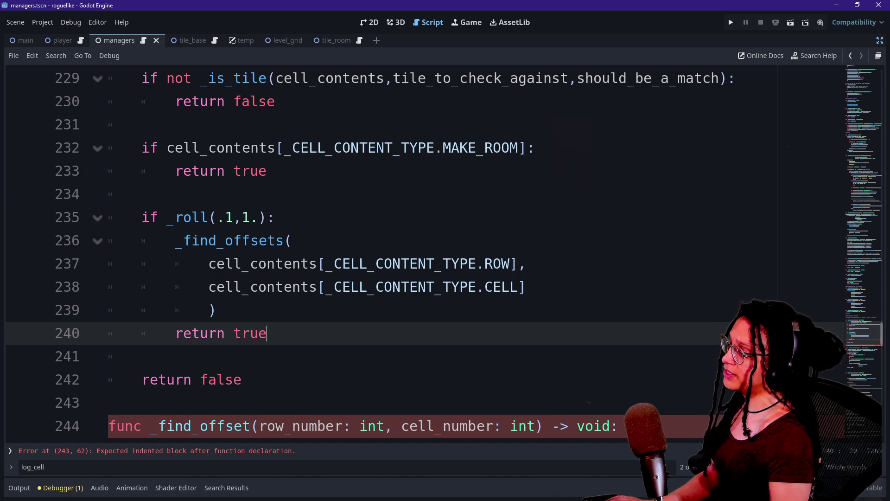
pyautogui.click(216, 310)
pyautogui.scroll(1, 417, 251)
pyautogui.scroll(-3, 417, 250)
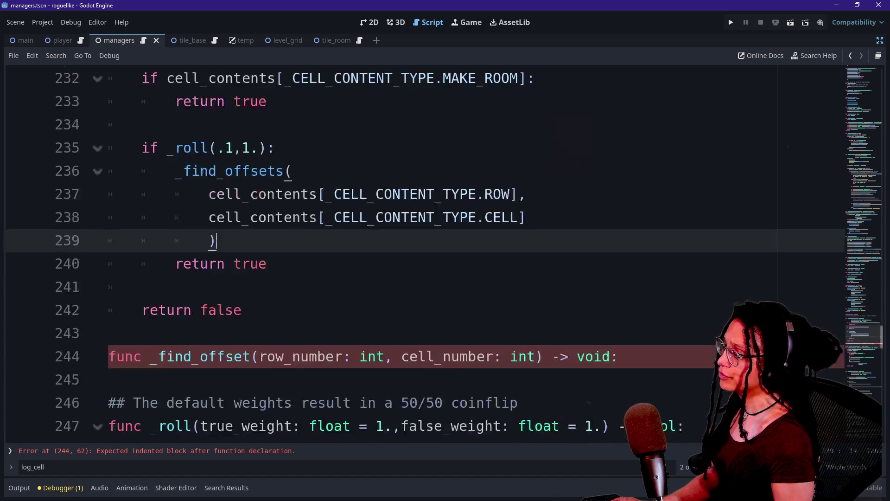
pyautogui.click(618, 286)
# - Give _find_offset a pass body and rename it _find_offsets to match its call
pyautogui.press('Return')
pyautogui.write('pass')
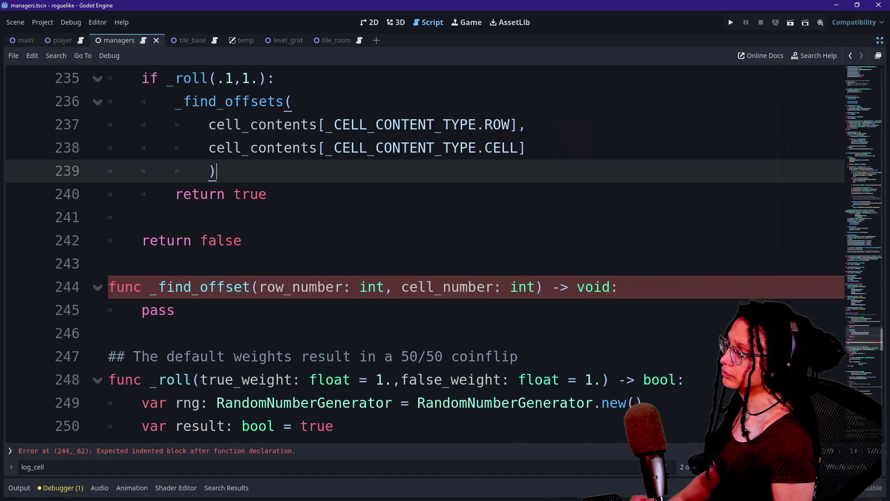
pyautogui.scroll(1, 418, 251)
pyautogui.scroll(1, 417, 250)
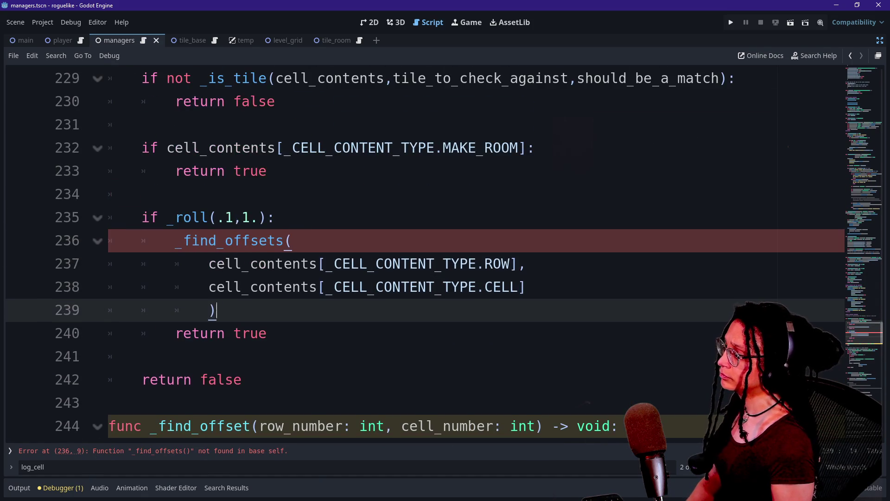
pyautogui.scroll(-1, 418, 250)
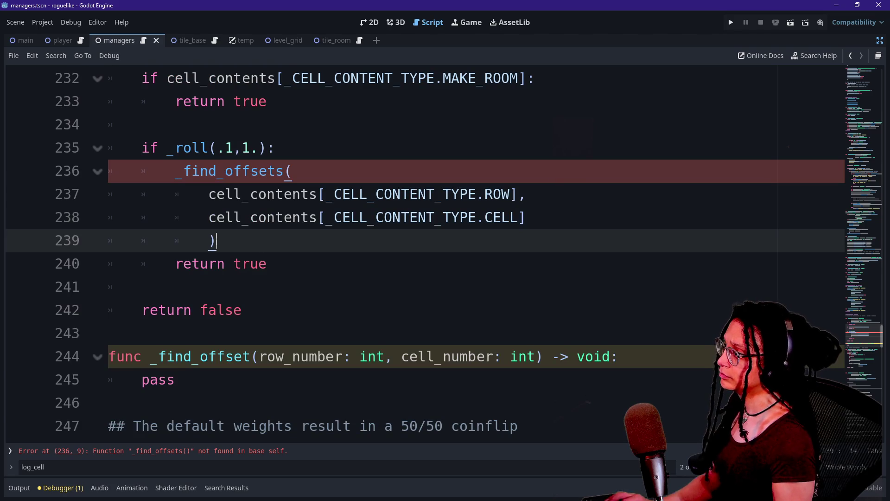
pyautogui.click(284, 171)
pyautogui.click(250, 356)
pyautogui.write('s')
pyautogui.click(268, 263)
pyautogui.scroll(2, 417, 250)
pyautogui.scroll(-2, 417, 250)
# - Delete the pass placeholder from _find_offsets and switch to the Excalidraw sketch
pyautogui.click(177, 380)
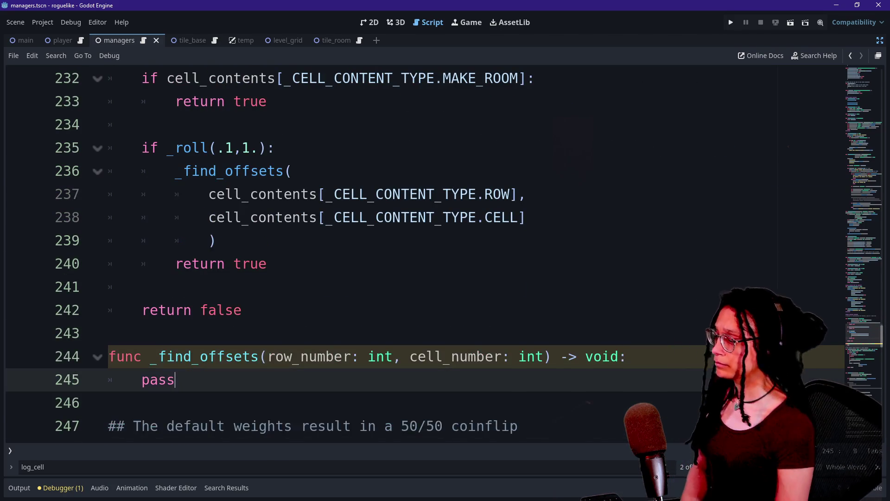
pyautogui.scroll(-1, 417, 250)
pyautogui.moveTo(343, 379)
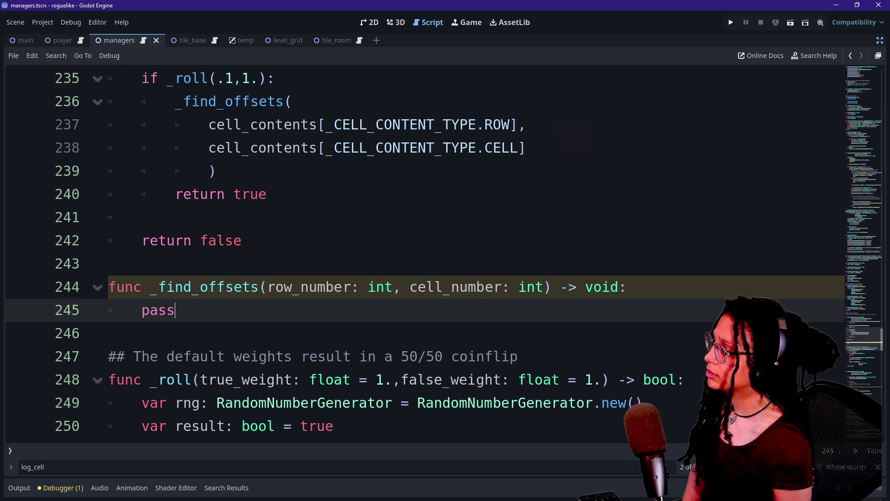
pyautogui.press('BackSpace')
pyautogui.press('BackSpace')
pyautogui.press('BackSpace')
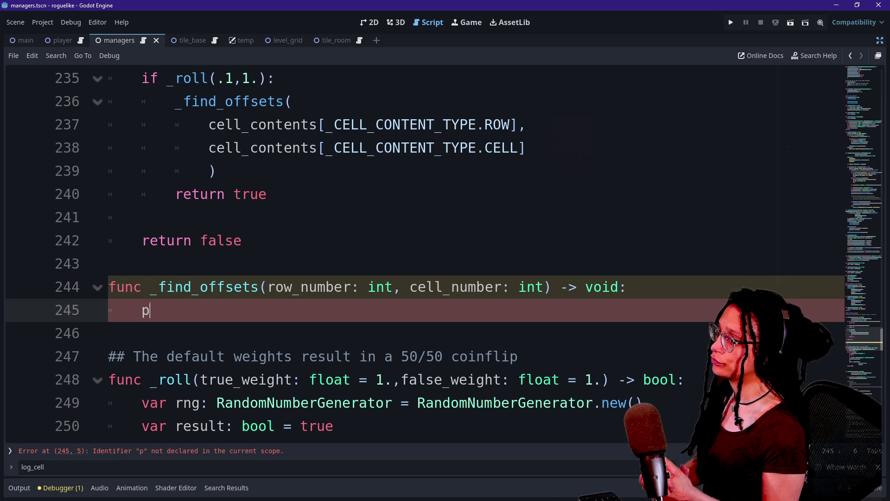
pyautogui.press('BackSpace')
pyautogui.press('BackSpace')
pyautogui.hotkey('alt', 'Tab')
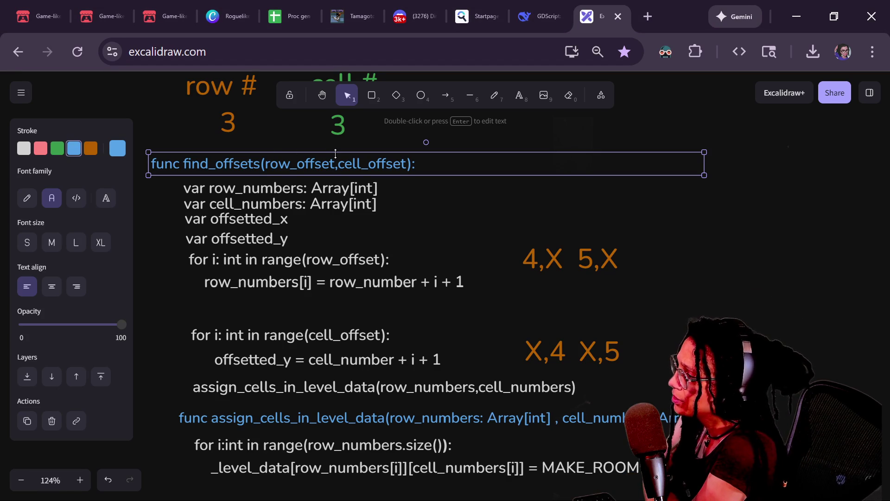
# - Go back from the find_offsets pseudocode in Excalidraw to the Godot script editor
pyautogui.hotkey('alt', 'Tab')
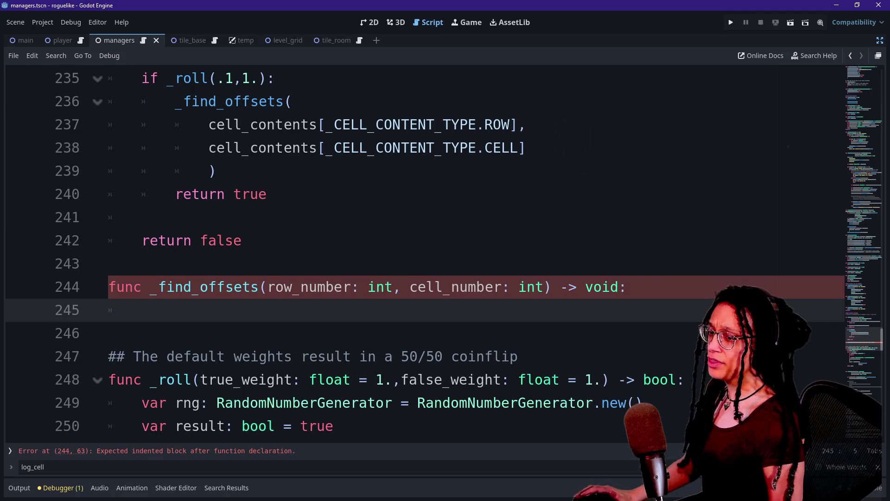
pyautogui.scroll(15, 839, 334)
pyautogui.scroll(-15, 839, 334)
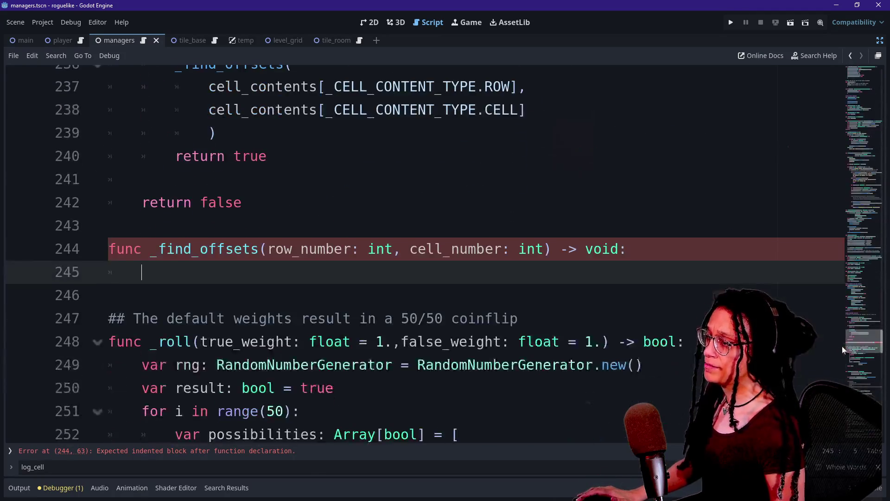
pyautogui.moveTo(843, 346); pyautogui.dragTo(842, 342)
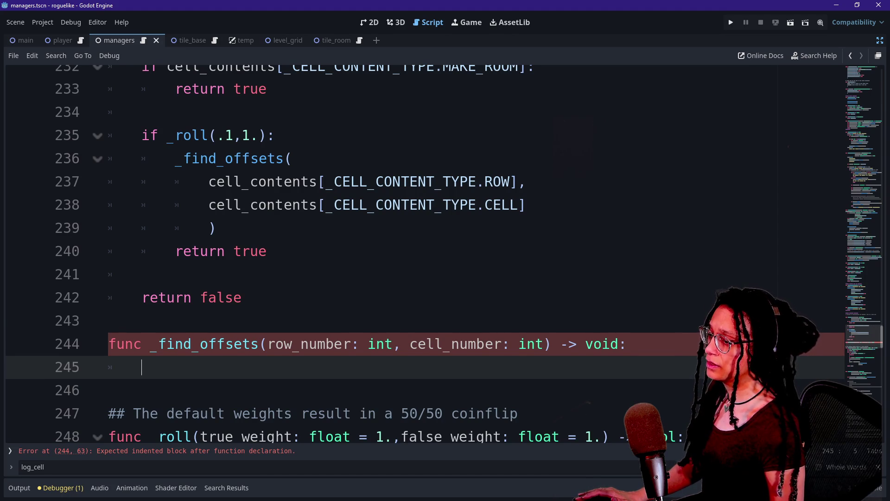
pyautogui.scroll(20, 417, 252)
pyautogui.scroll(-1, 417, 253)
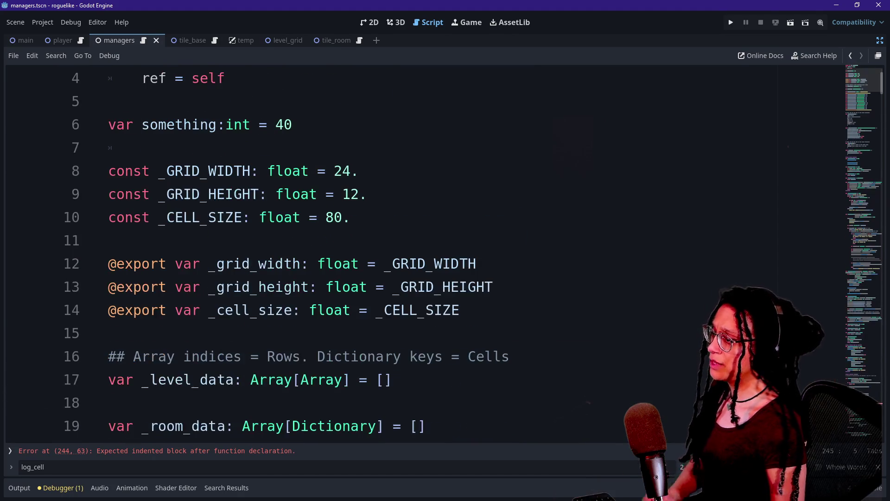
pyautogui.click(460, 310)
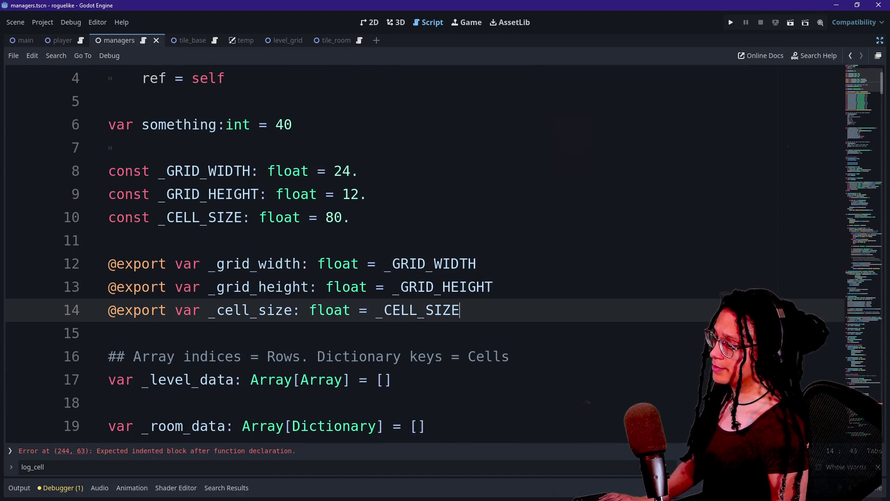
pyautogui.press('Return')
pyautogui.write('@export var _room_size_me')
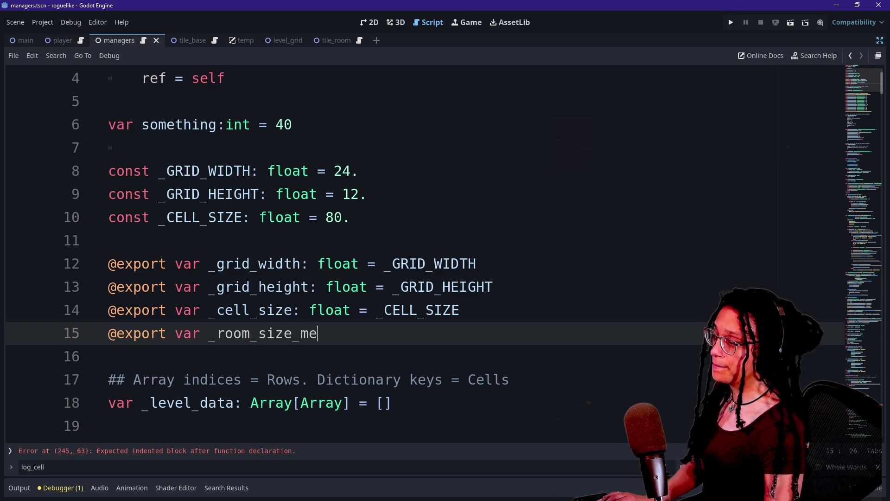
pyautogui.write('an: float ')
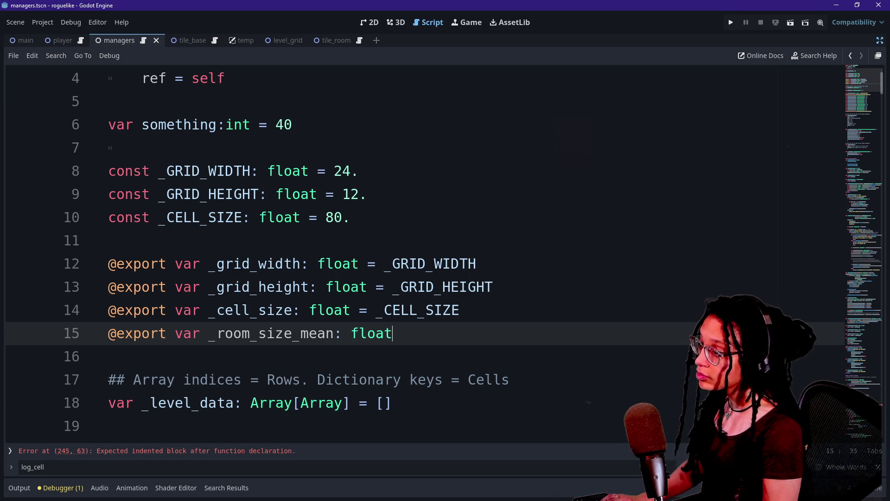
pyautogui.write('= ')
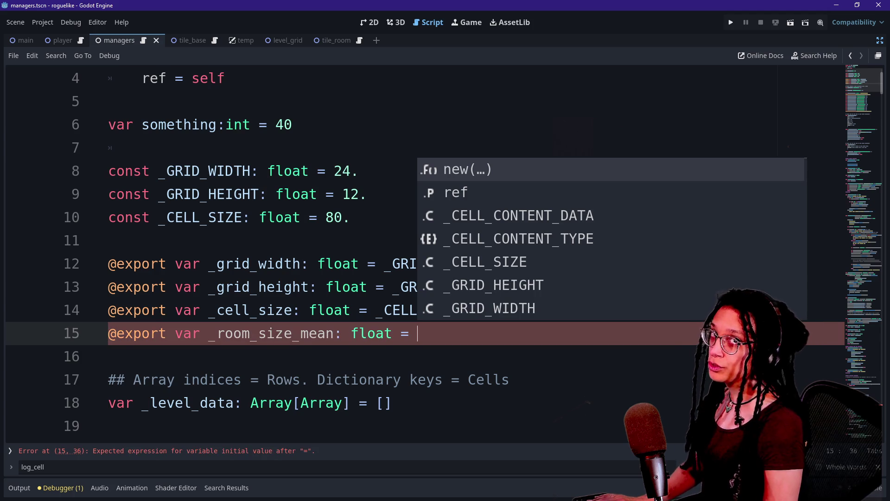
pyautogui.write('0.')
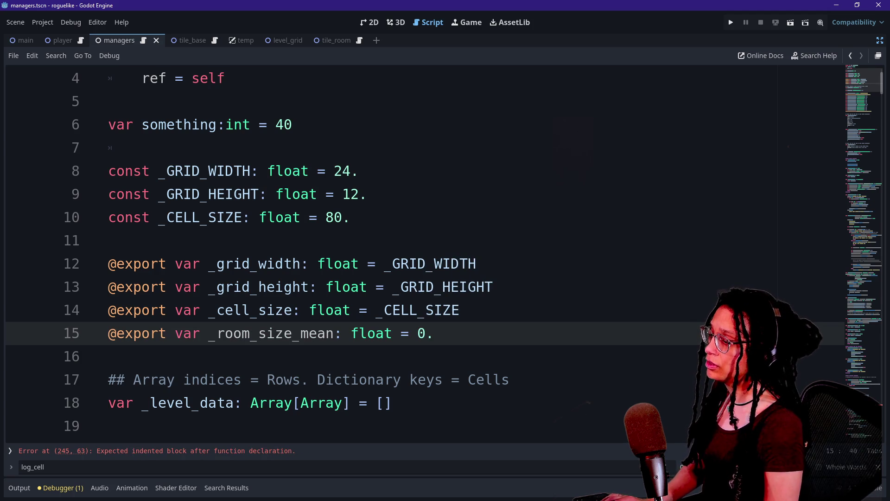
pyautogui.press('Return')
pyautogui.press('BackSpace')
pyautogui.press('BackSpace')
pyautogui.press('BackSpace')
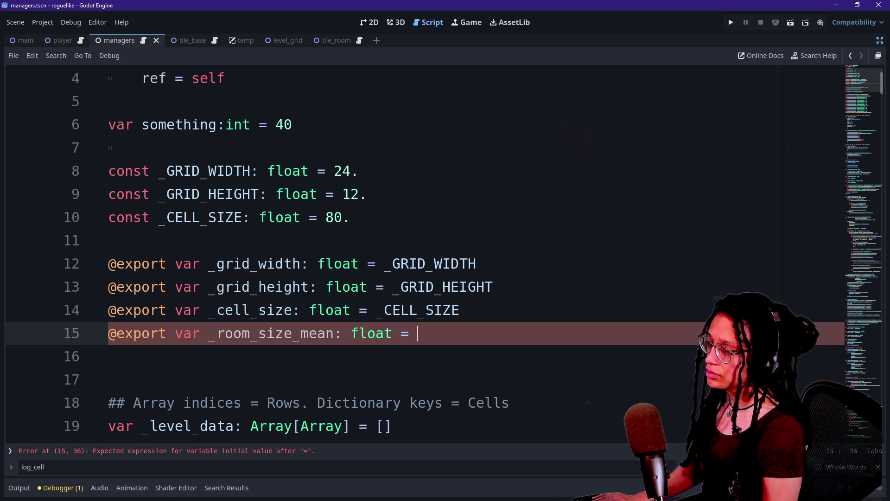
pyautogui.press('Return')
pyautogui.write('@')
pyautogui.press('BackSpace')
pyautogui.write('@export var _room_size_deviation: ')
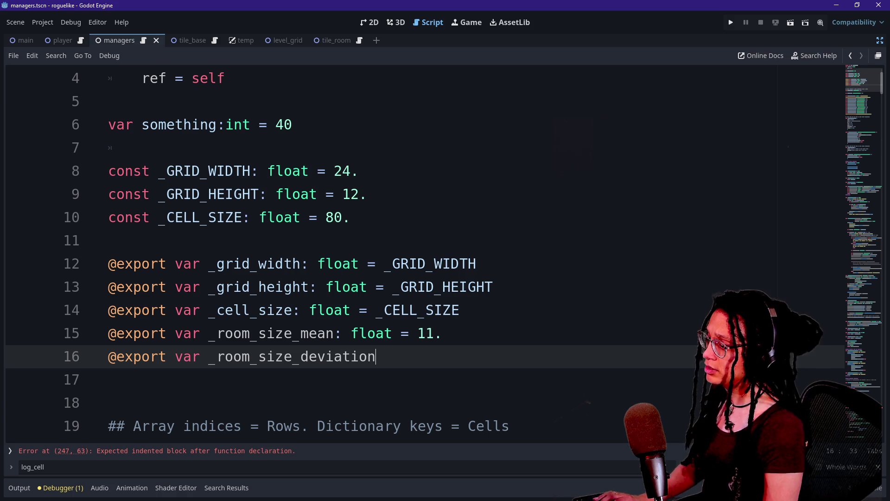
pyautogui.write('float = 3')
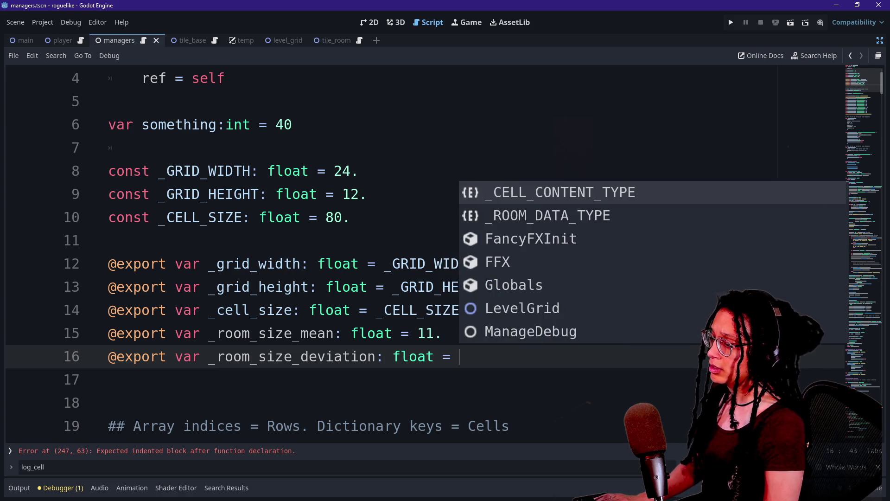
pyautogui.moveTo(208, 356); pyautogui.dragTo(477, 356)
pyautogui.click(477, 356)
pyautogui.scroll(-10, 477, 356)
pyautogui.scroll(-20, 417, 250)
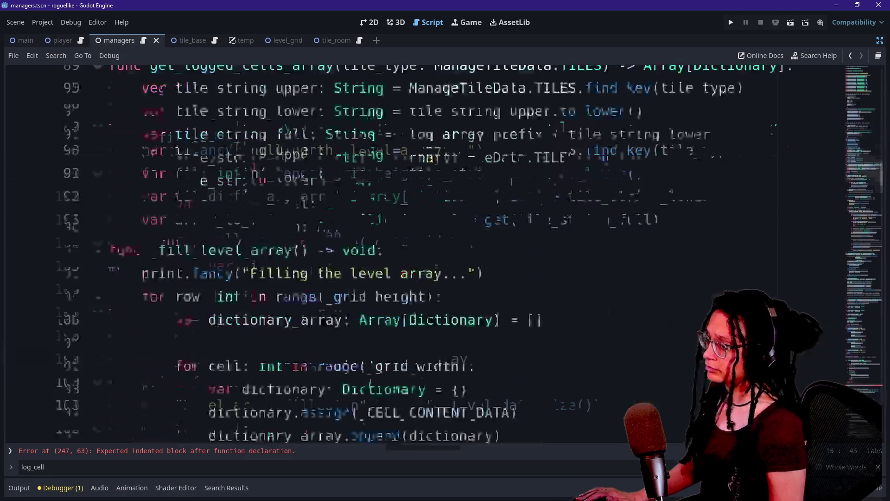
pyautogui.scroll(-8, 417, 251)
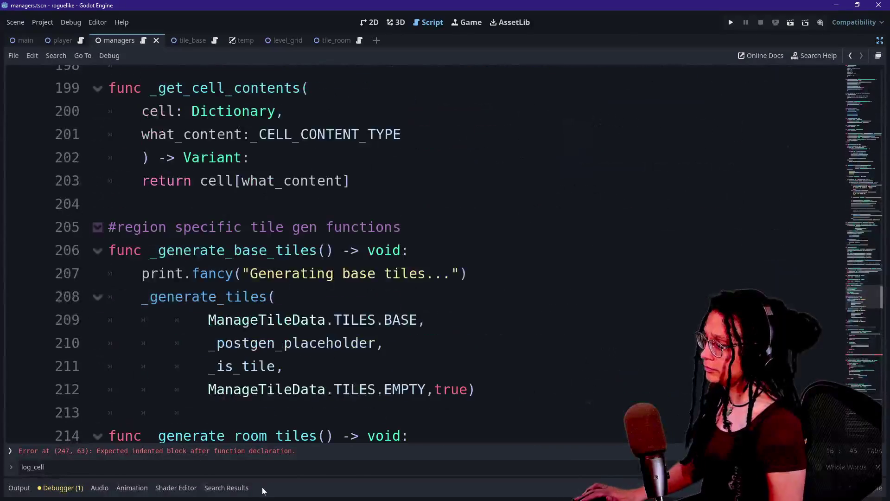
pyautogui.click(277, 451)
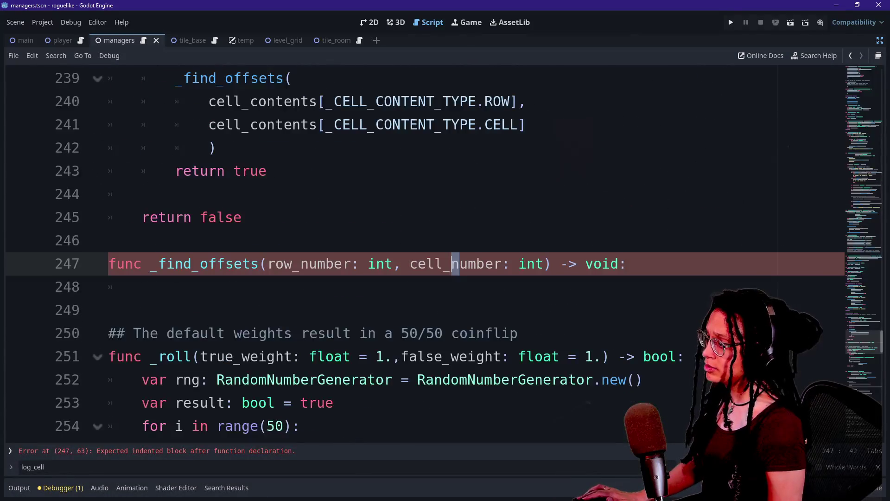
pyautogui.click(141, 286)
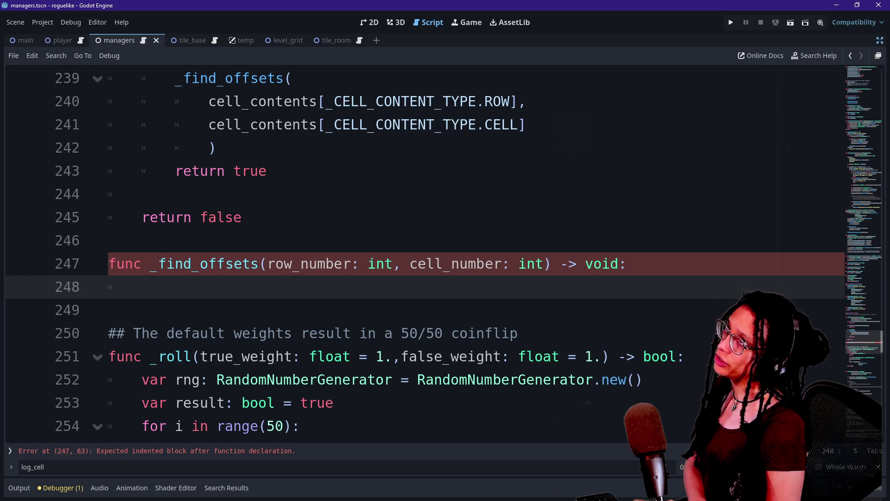
pyautogui.moveTo(863, 343)
pyautogui.mouseDown()
pyautogui.moveTo(826, 109)
pyautogui.moveTo(832, 103)
pyautogui.mouseUp()
pyautogui.moveTo(838, 66)
pyautogui.mouseDown()
pyautogui.moveTo(847, 114)
pyautogui.moveTo(846, 93)
pyautogui.mouseUp()
pyautogui.click(435, 249)
# - Try alternative room size values, ending at mean 4 and deviation 2
pyautogui.press('BackSpace')
pyautogui.press('BackSpace')
pyautogui.write('3')
pyautogui.press('BackSpace')
pyautogui.write('2.')
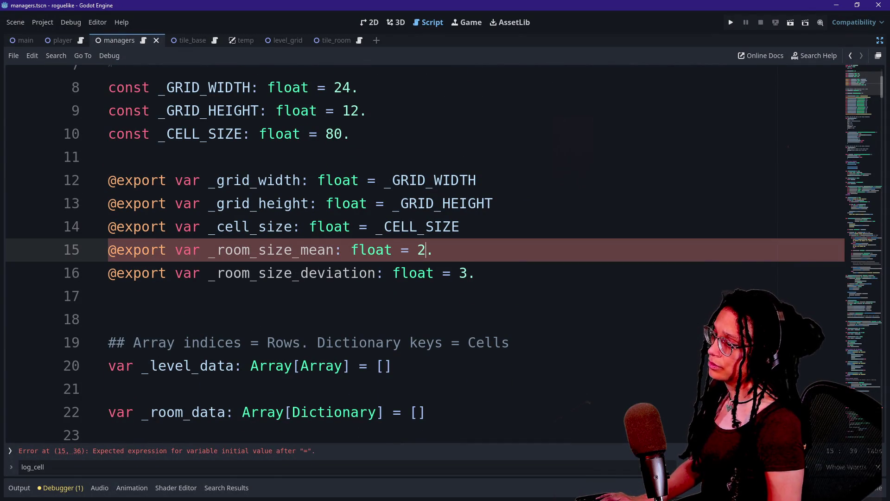
pyautogui.press('BackSpace')
pyautogui.write('4')
pyautogui.click(470, 273)
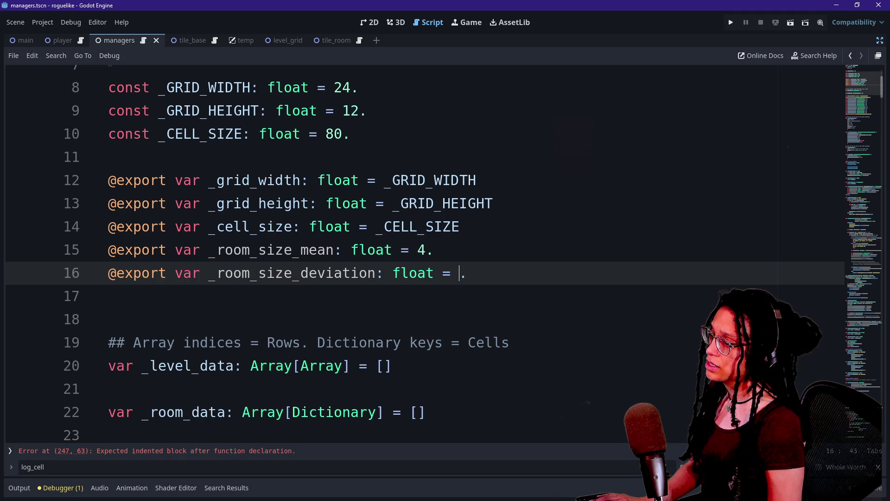
pyautogui.press('BackSpace')
pyautogui.write('2')
pyautogui.press('End')
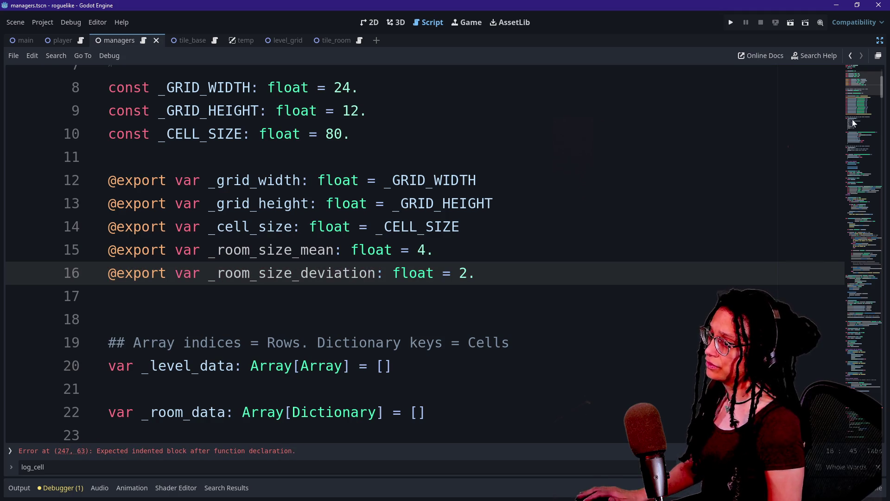
pyautogui.scroll(-1, 865, 90)
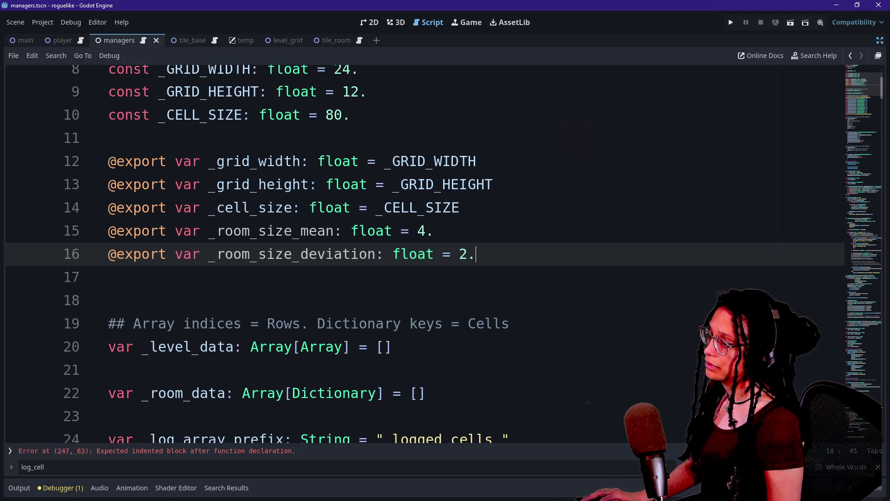
# - Settle on room size mean 5. and deviation 3., then move into _find_offsets
pyautogui.click(426, 230)
pyautogui.press('BackSpace')
pyautogui.write('5')
pyautogui.click(467, 254)
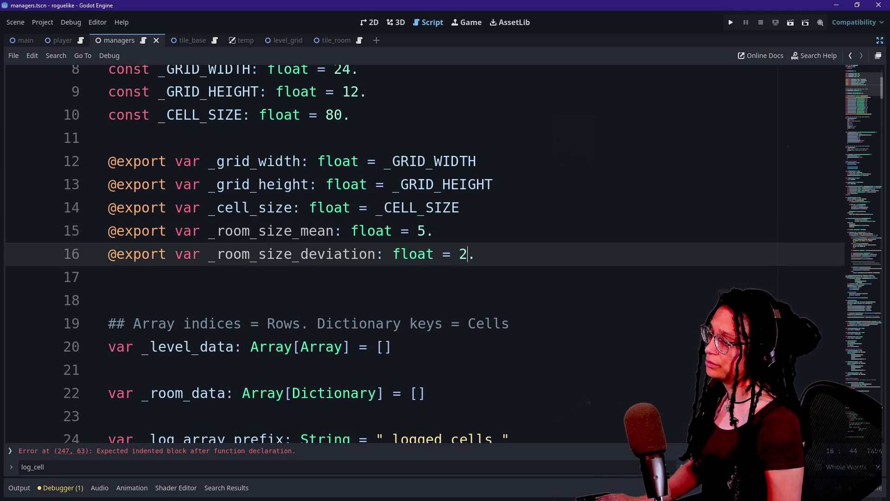
pyautogui.press('BackSpace')
pyautogui.write('4')
pyautogui.press('BackSpace')
pyautogui.write('3')
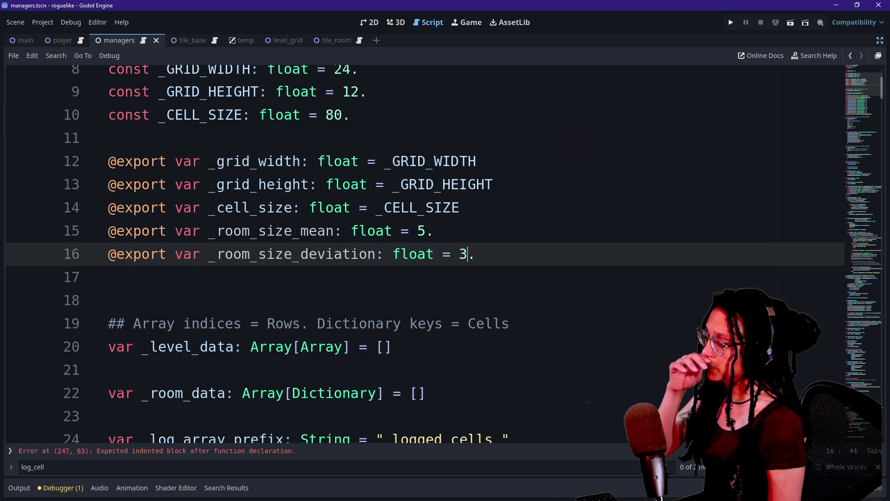
pyautogui.moveTo(866, 86)
pyautogui.mouseDown()
pyautogui.moveTo(853, 368)
pyautogui.moveTo(851, 346)
pyautogui.mouseUp()
pyautogui.click(141, 338)
pyautogui.click(142, 315)
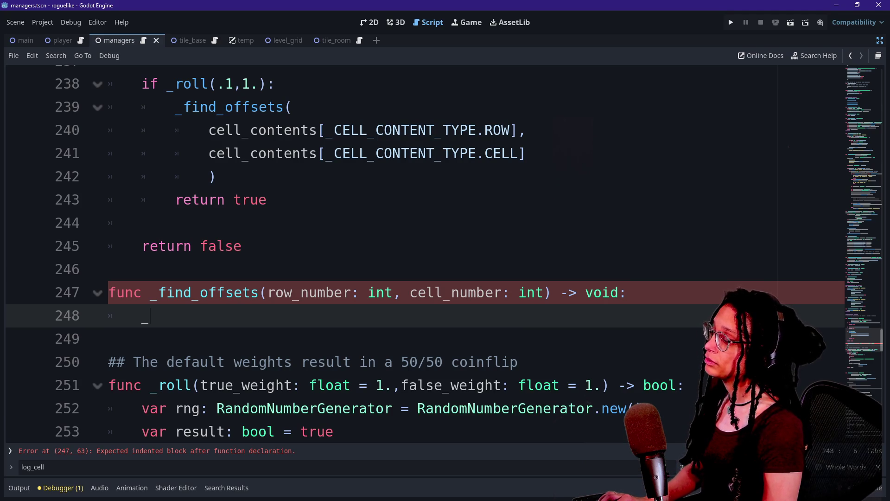
# - Type 'var row_offset: int =' as the first line of _find_offsets, value left blank
pyautogui.write('var')
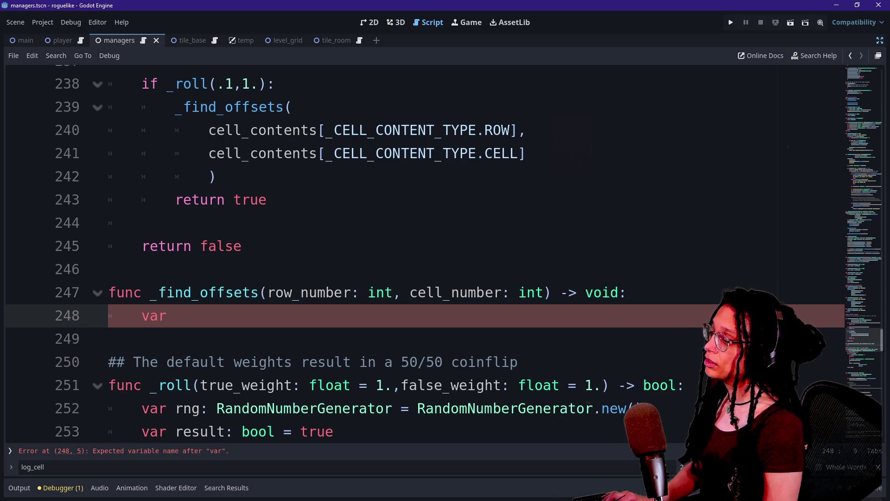
pyautogui.write('row_offset:')
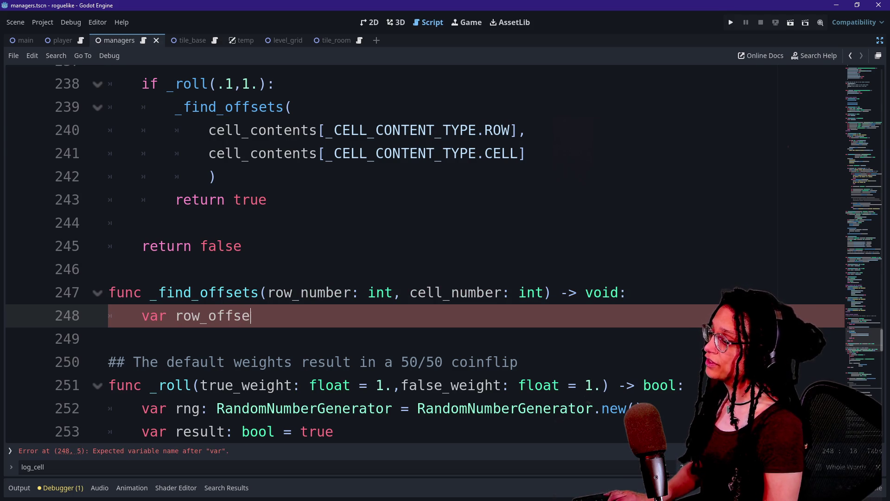
pyautogui.write(' int =')
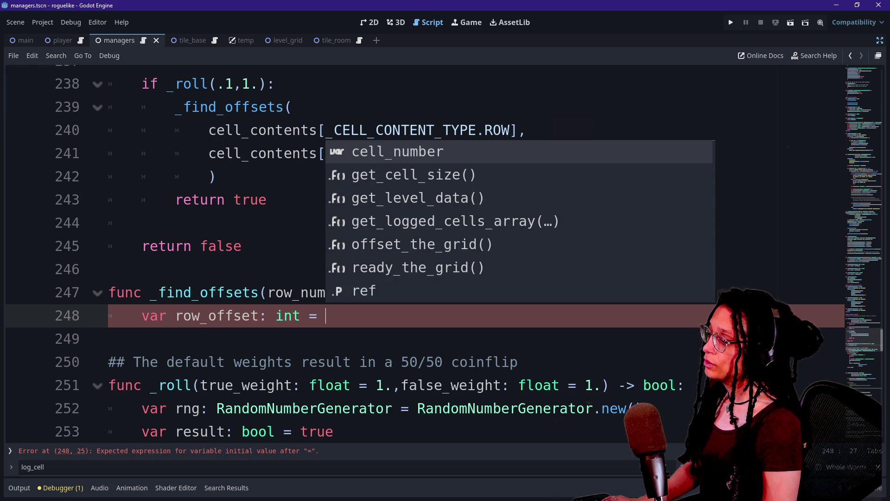
pyautogui.press('BackSpace')
pyautogui.press('BackSpace')
pyautogui.press('BackSpace')
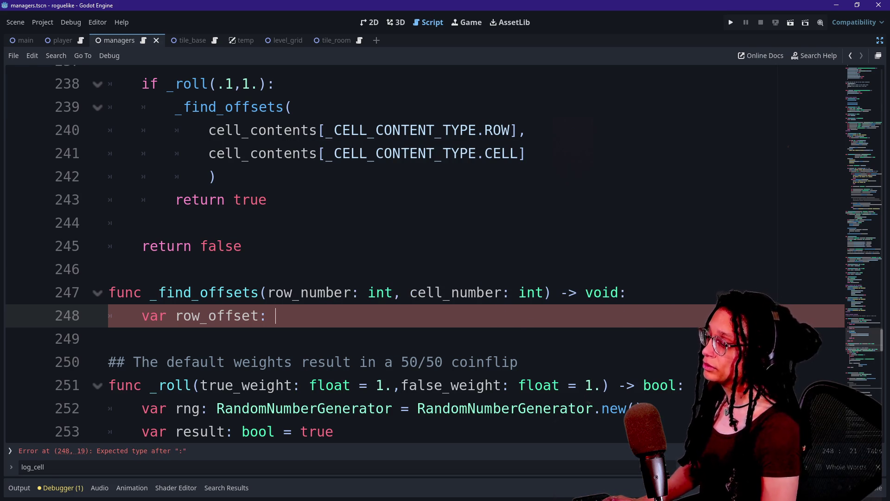
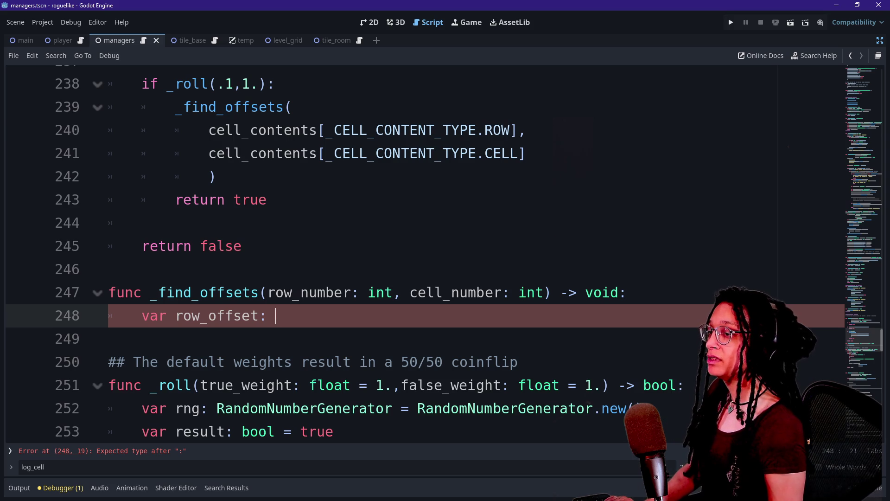
# - Look up randfn in the Search Help documentation
pyautogui.click(807, 60)
pyautogui.write('randin')
pyautogui.press('BackSpace')
pyautogui.press('BackSpace')
pyautogui.write('fn')
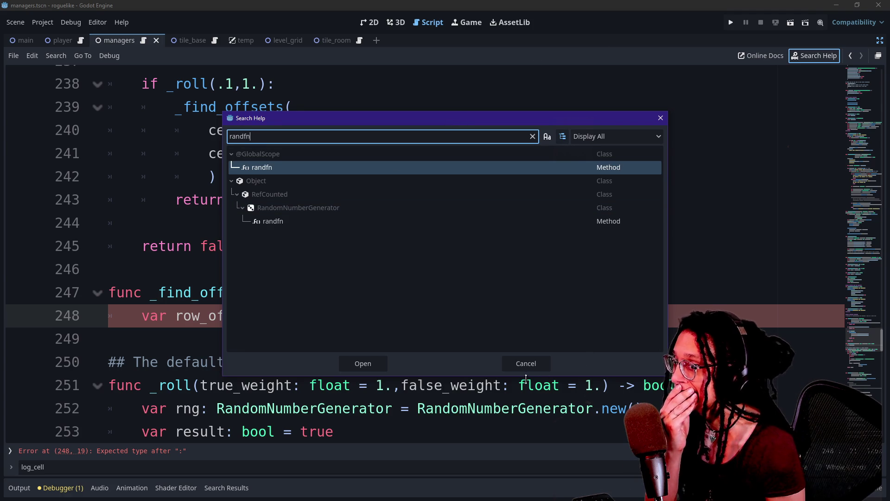
pyautogui.click(514, 365)
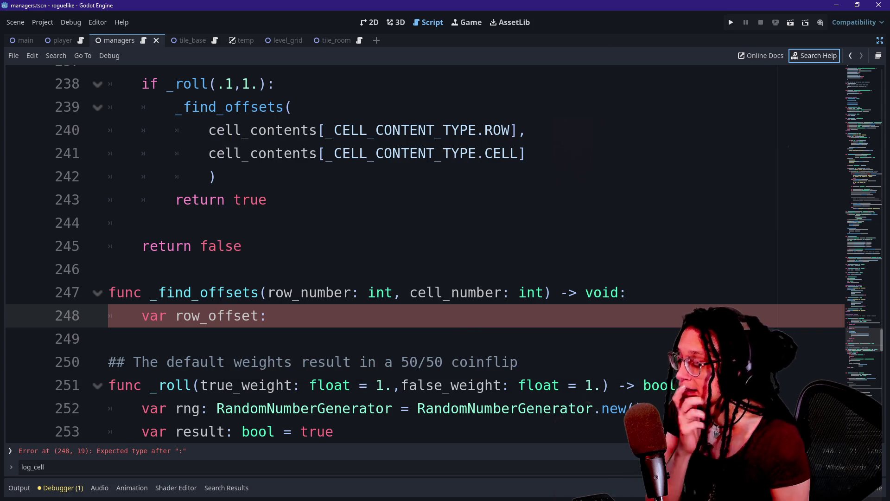
# - On line 248, set var row_offset: int = randfn(_room_size_mean, _room_size_deviation)
pyautogui.write('int:')
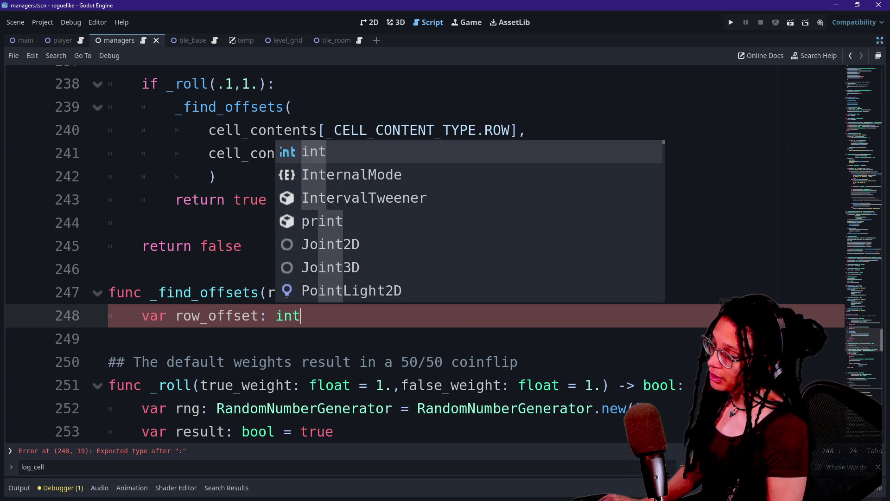
pyautogui.press('BackSpace')
pyautogui.press('BackSpace')
pyautogui.press('BackSpace')
pyautogui.press('BackSpace')
pyautogui.press('BackSpace')
pyautogui.write('int = ')
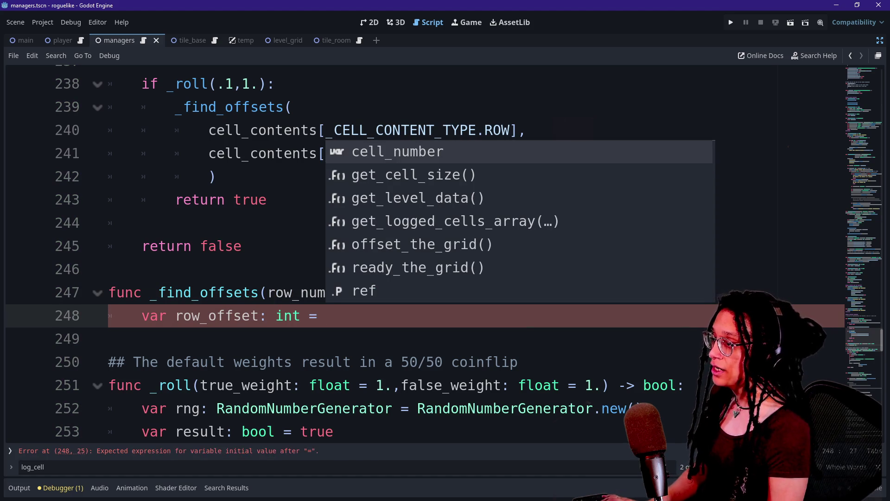
pyautogui.write('f')
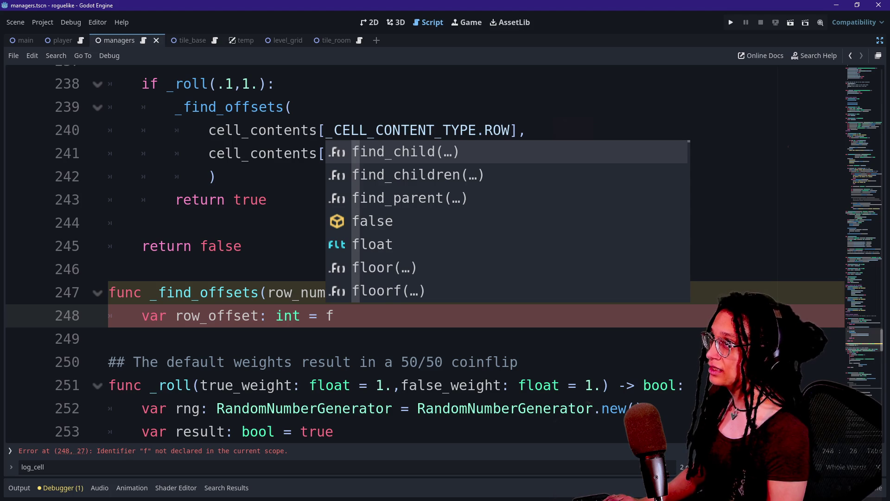
pyautogui.press('BackSpace')
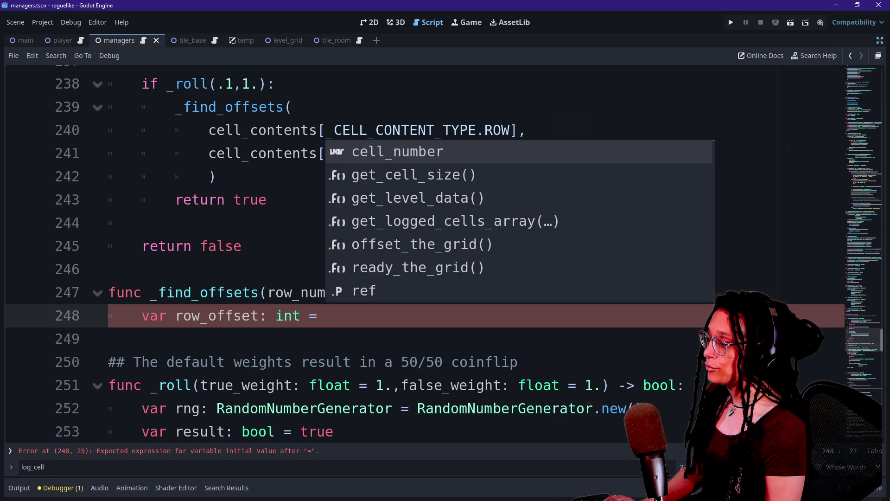
pyautogui.write('f')
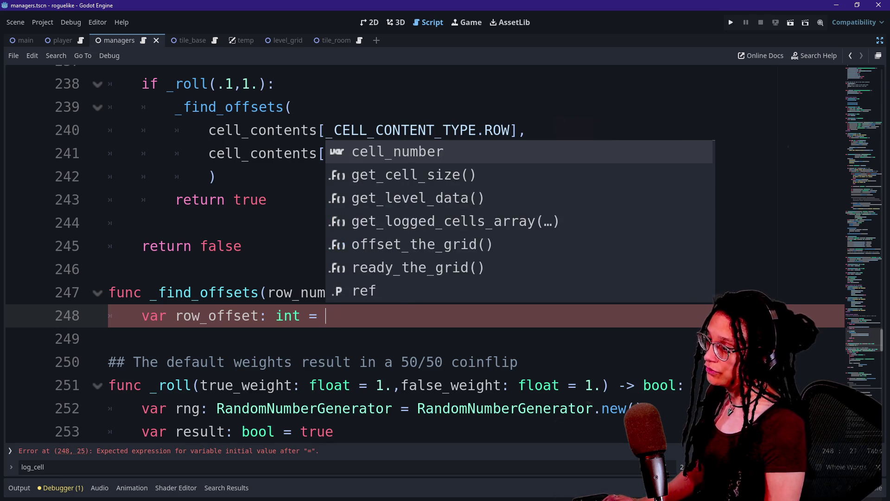
pyautogui.press('BackSpace')
pyautogui.write('randfn')
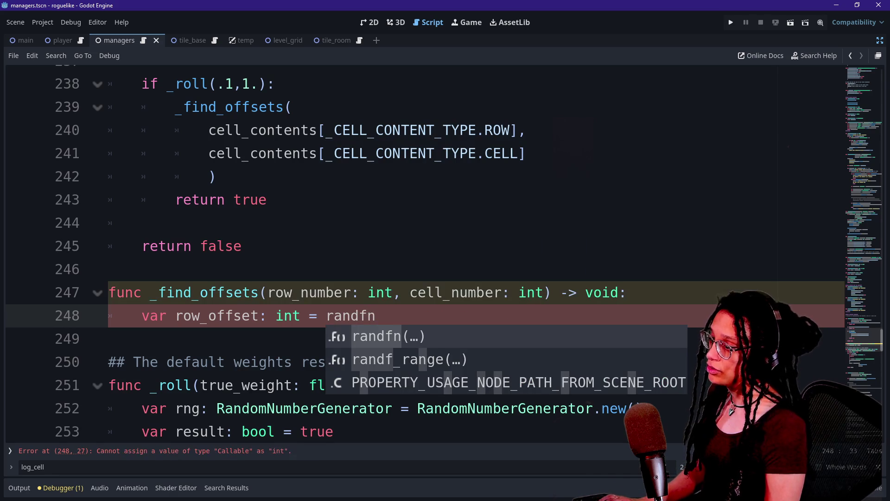
pyautogui.write('(')
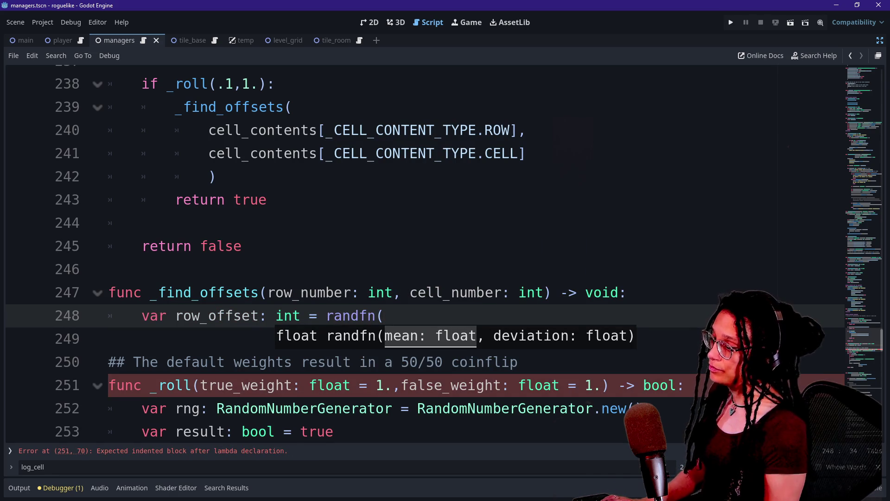
pyautogui.press('Escape')
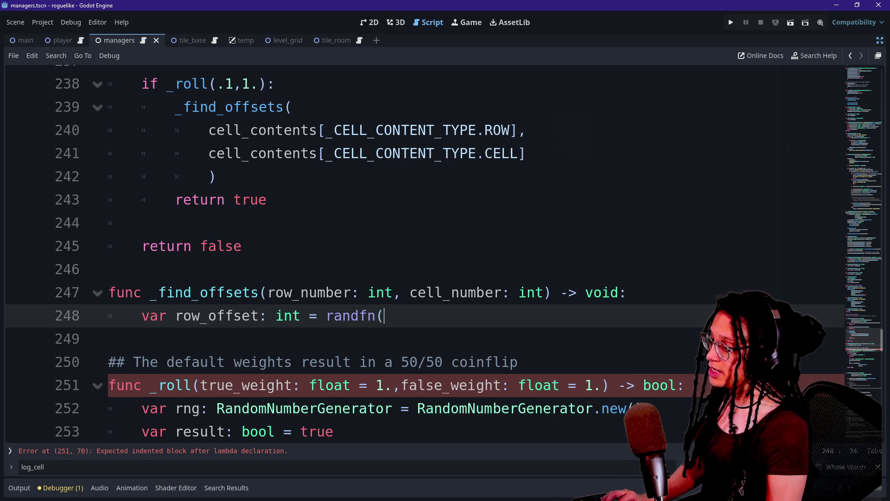
pyautogui.write('room')
pyautogui.press('Down')
pyautogui.press('Down')
pyautogui.press('Return')
pyautogui.write('_ro')
pyautogui.press('Up')
pyautogui.press('Return')
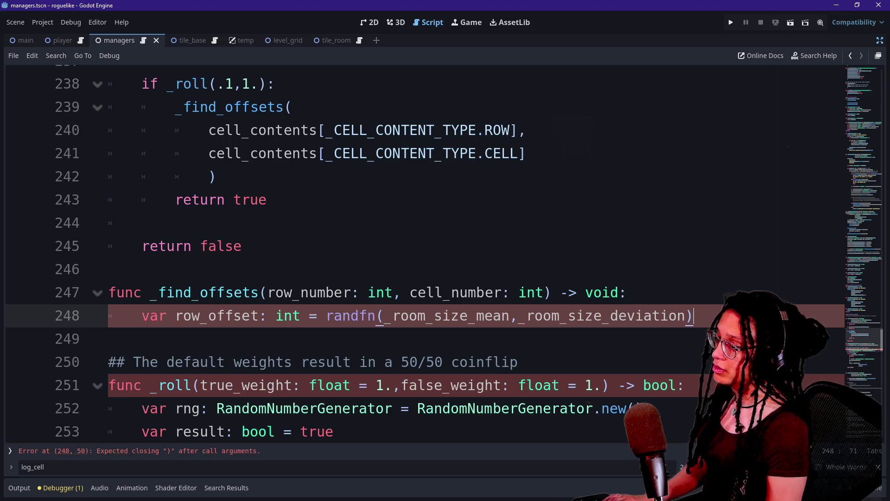
# - Wrap the randfn call in int(...) and review the _roll function below
pyautogui.click(326, 315)
pyautogui.write('int(')
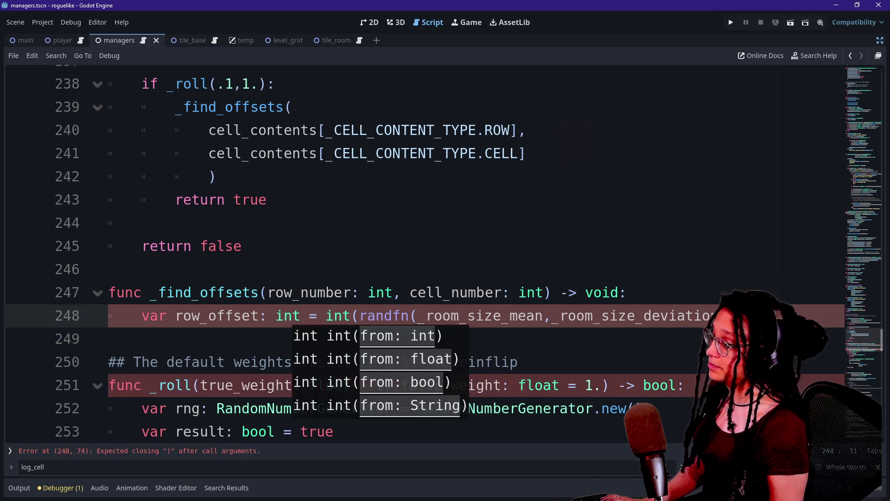
pyautogui.press('End')
pyautogui.write(')')
pyautogui.click(502, 293)
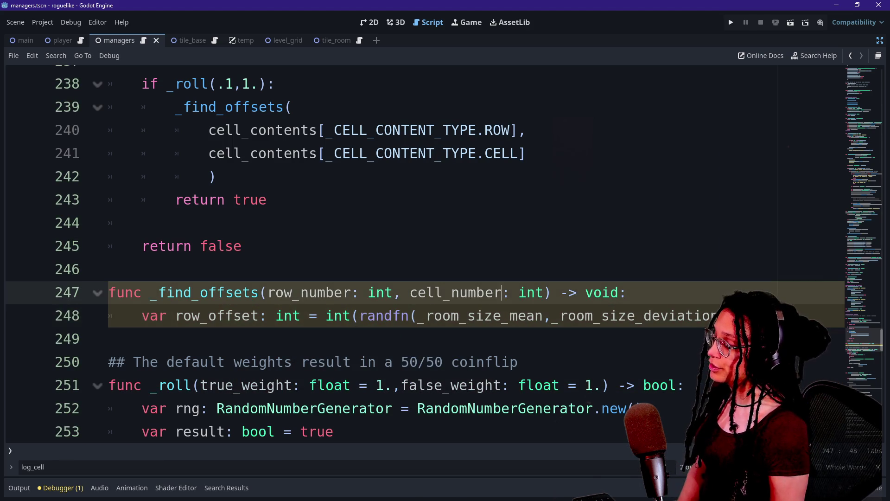
pyautogui.click(401, 315)
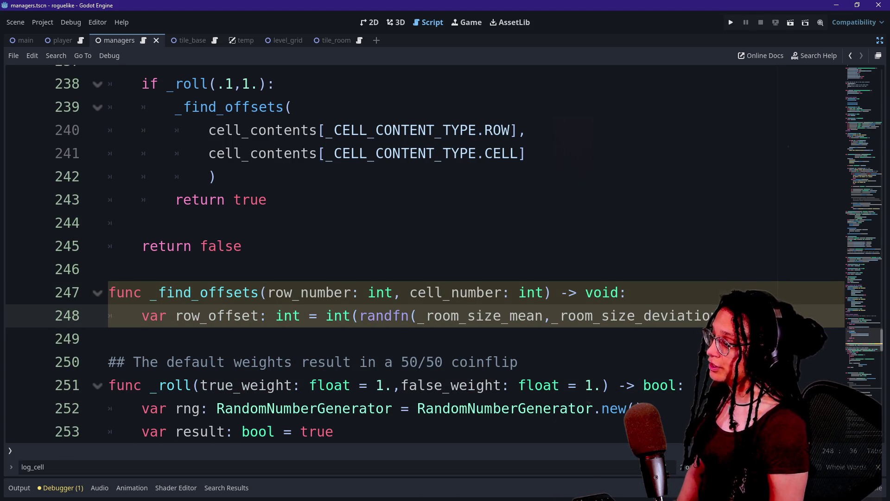
pyautogui.click(384, 316)
pyautogui.press('Down')
pyautogui.press('Down')
pyautogui.press('Down')
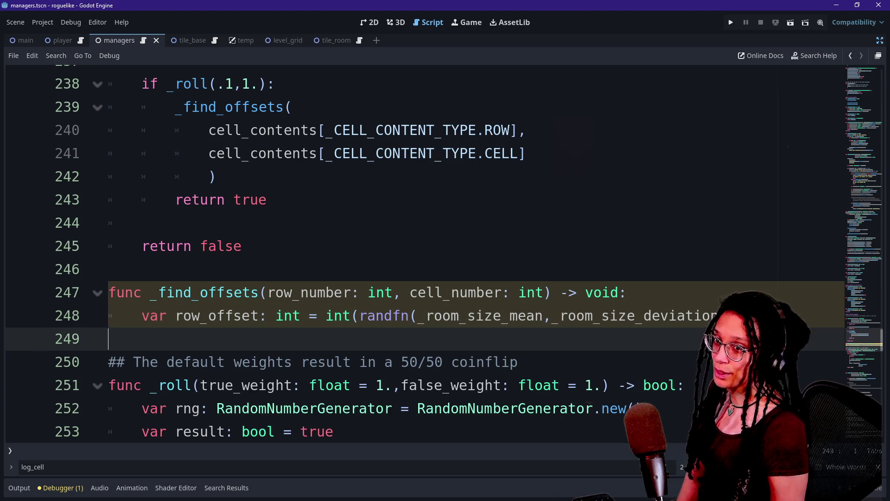
pyautogui.press('Down')
pyautogui.press('Down')
pyautogui.press('Down')
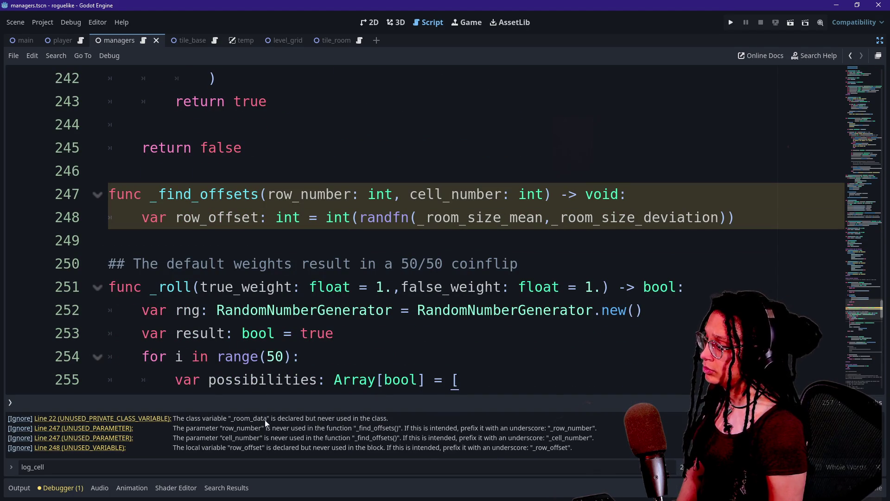
pyautogui.click(734, 217)
# - Add a temporary print(row_offset) line, then delete it again
pyautogui.press('Return')
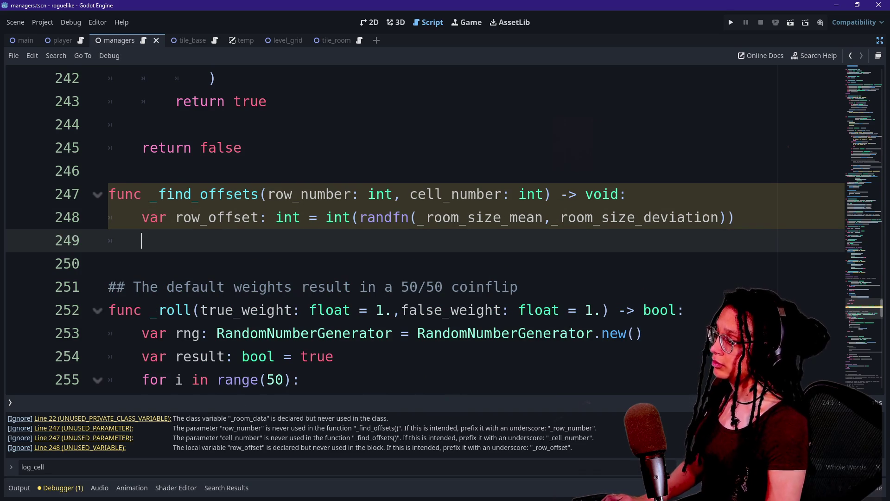
pyautogui.write('print(row_offset)')
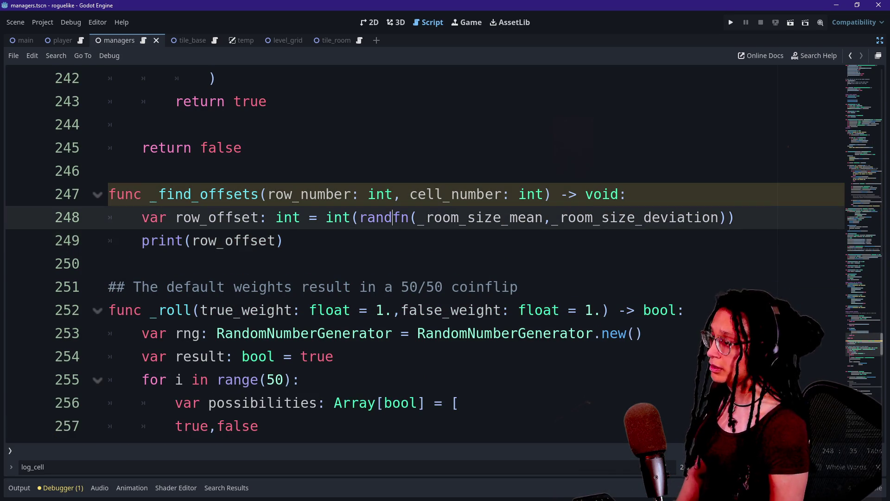
pyautogui.click(310, 217)
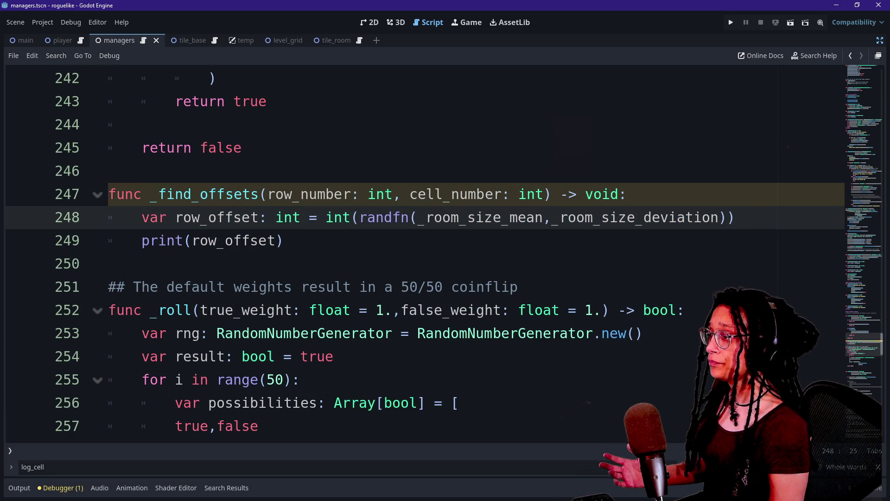
pyautogui.tripleClick(194, 240)
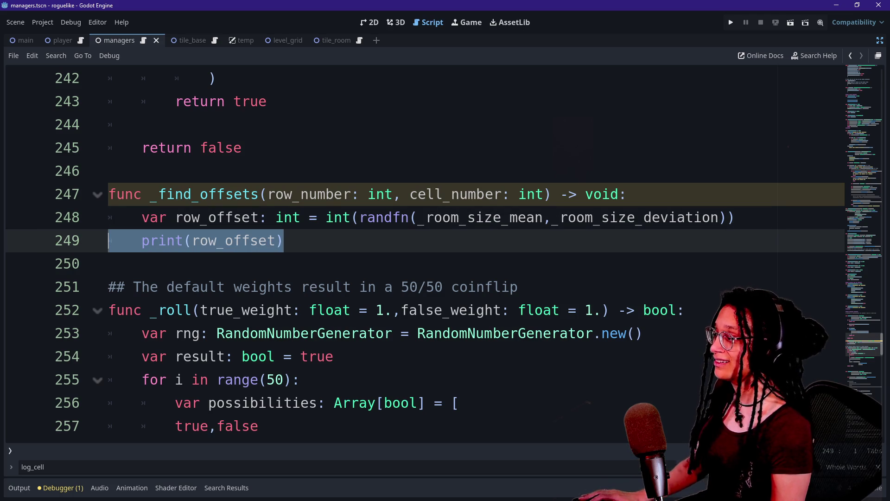
pyautogui.press('Tab')
pyautogui.press('BackSpace')
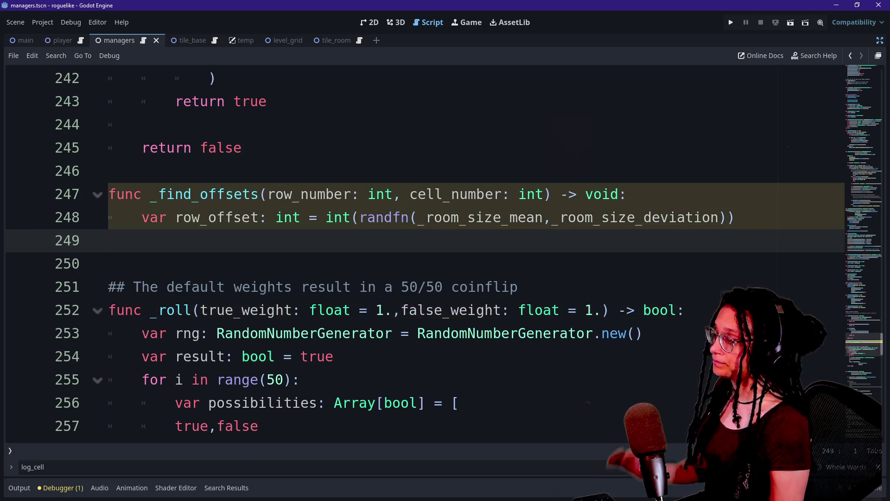
pyautogui.press('BackSpace')
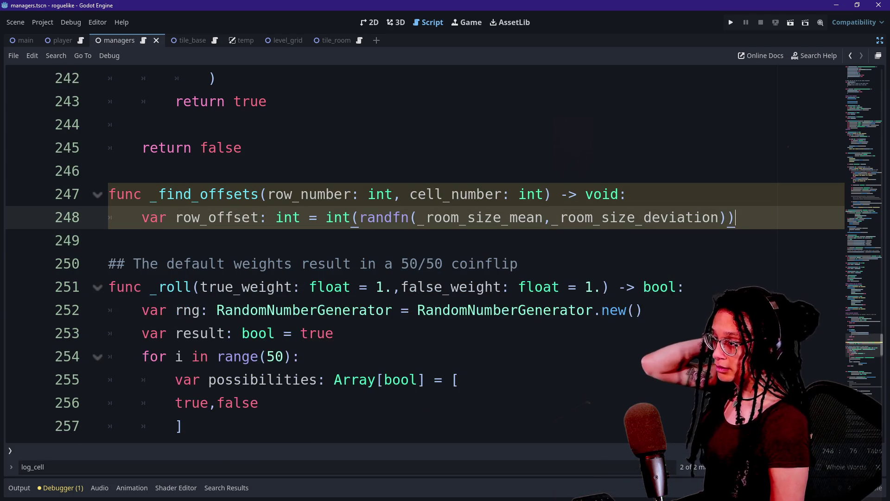
pyautogui.press('Return')
# - Wrap the randfn call in floor(), making row_offset int(floor(randfn(...)))
pyautogui.click(351, 217)
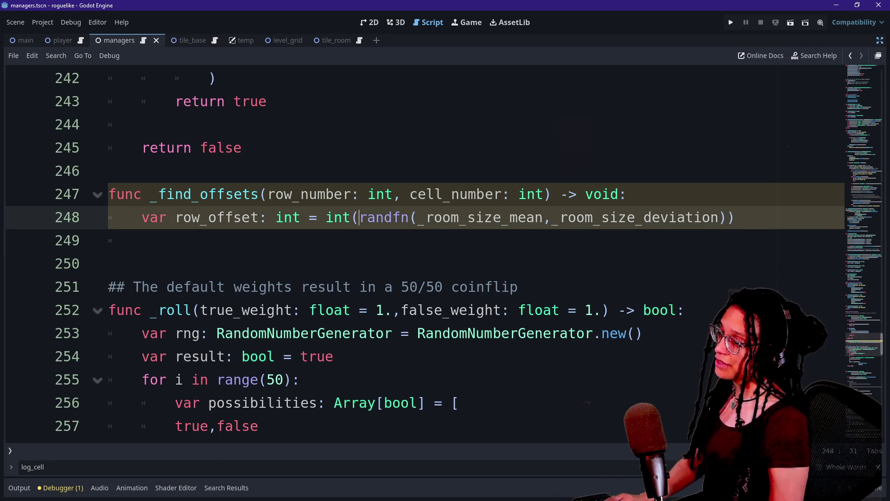
pyautogui.write('math')
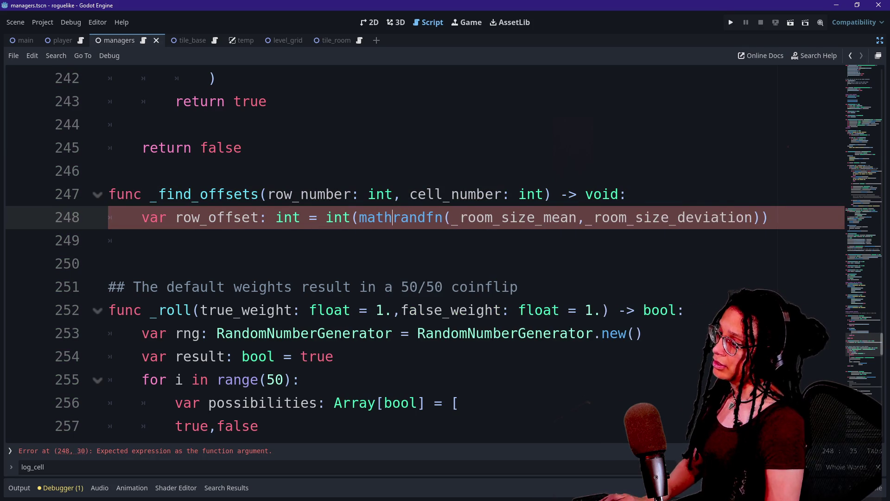
pyautogui.press('BackSpace')
pyautogui.press('BackSpace')
pyautogui.press('BackSpace')
pyautogui.write('Math.f')
pyautogui.write('loo')
pyautogui.press('BackSpace')
pyautogui.press('BackSpace')
pyautogui.press('BackSpace')
pyautogui.press('BackSpace')
pyautogui.write('floor')
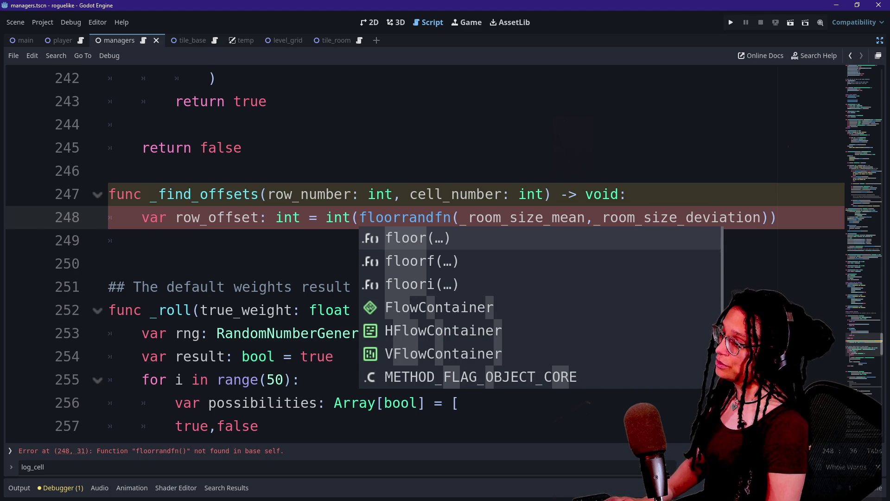
pyautogui.write('(')
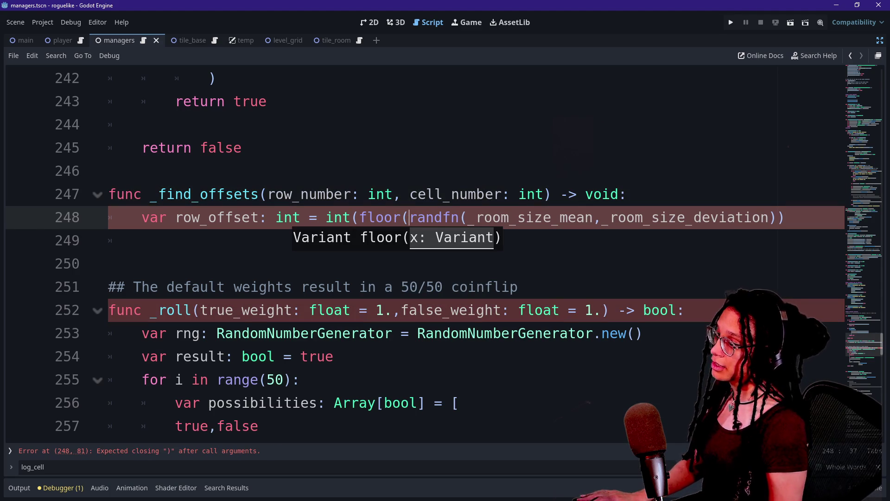
pyautogui.press('Right')
pyautogui.press('Right')
pyautogui.press('Right')
pyautogui.write(')')
pyautogui.click(493, 217)
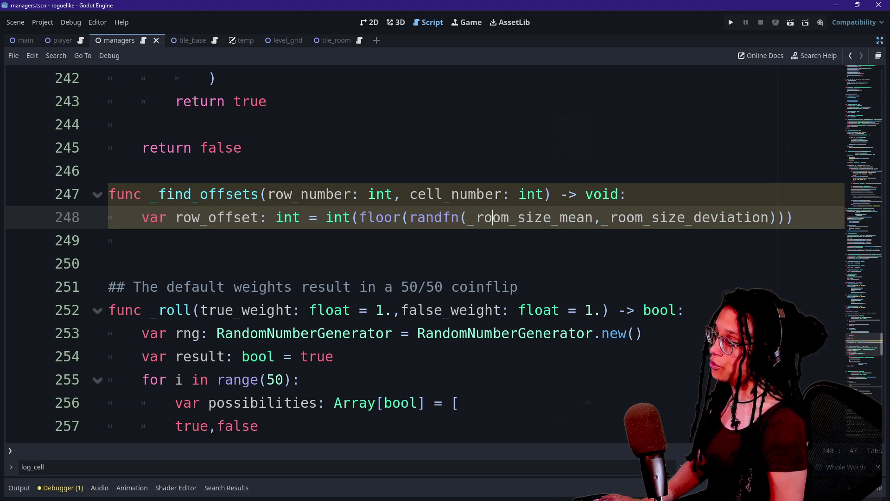
# - Split the int(floor(randfn(...))) expression across several lines and add a new line below it
pyautogui.press('Return')
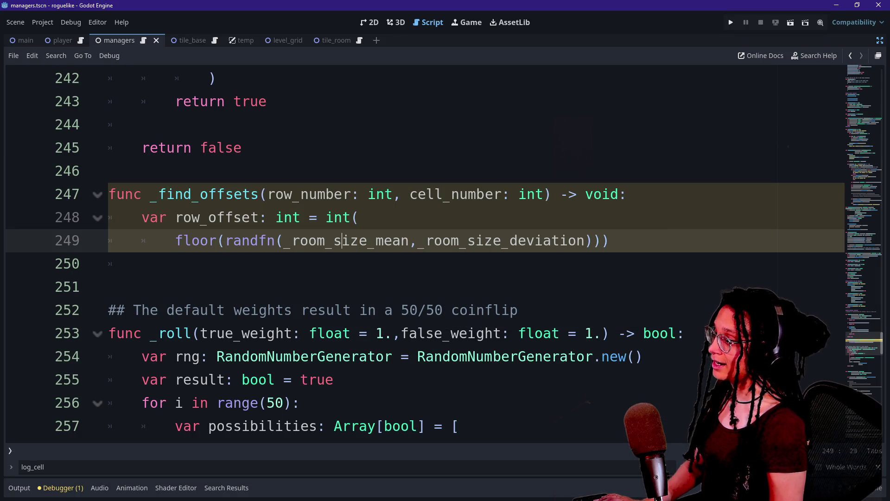
pyautogui.click(225, 240)
pyautogui.press('Return')
pyautogui.click(325, 263)
pyautogui.press('Return')
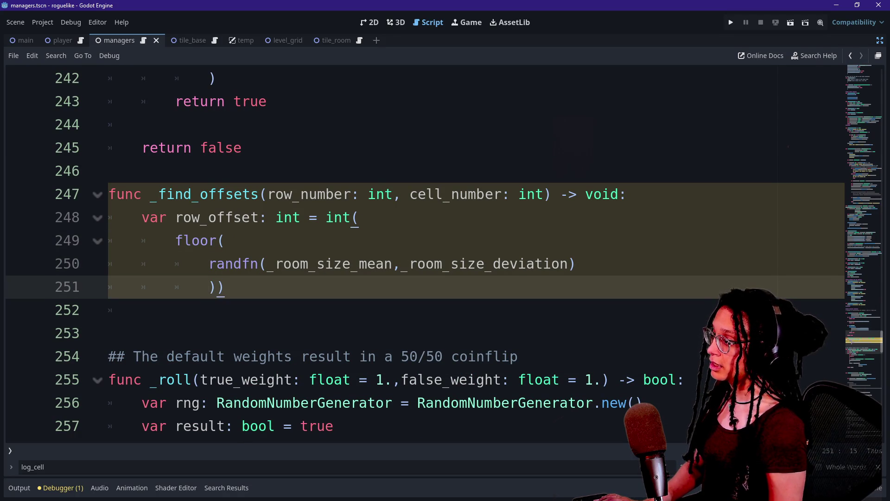
pyautogui.click(576, 263)
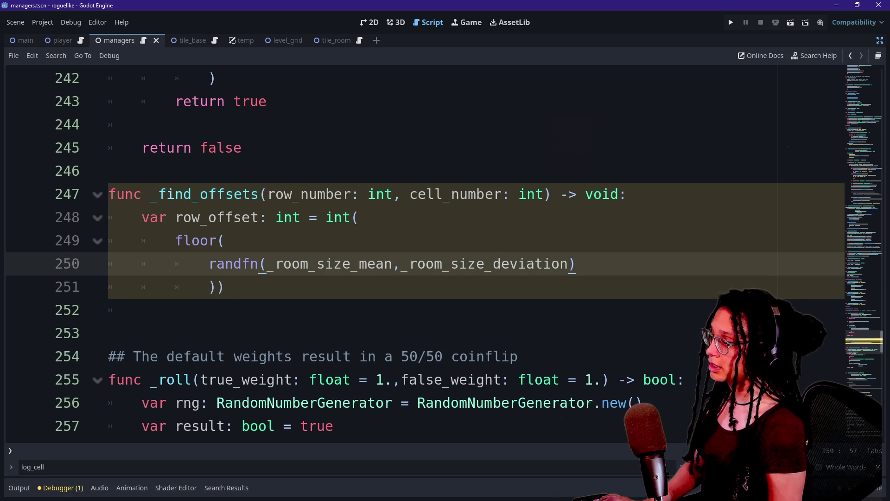
pyautogui.moveTo(195, 241)
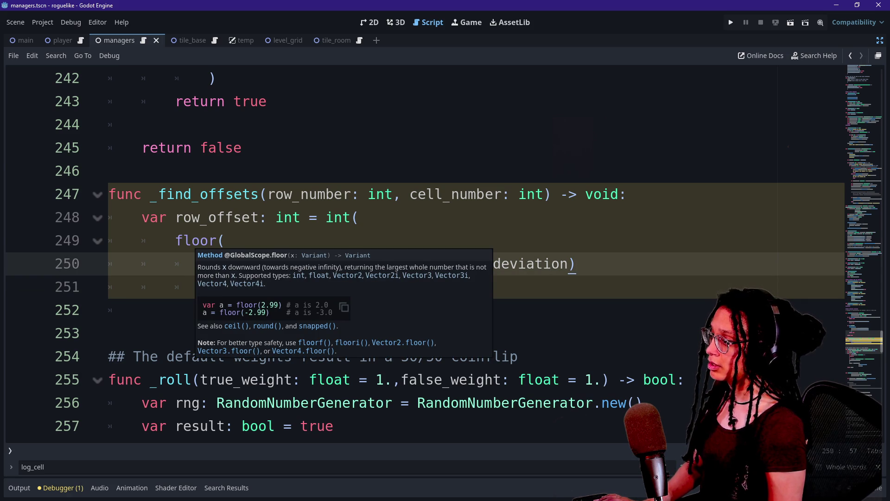
pyautogui.click(225, 286)
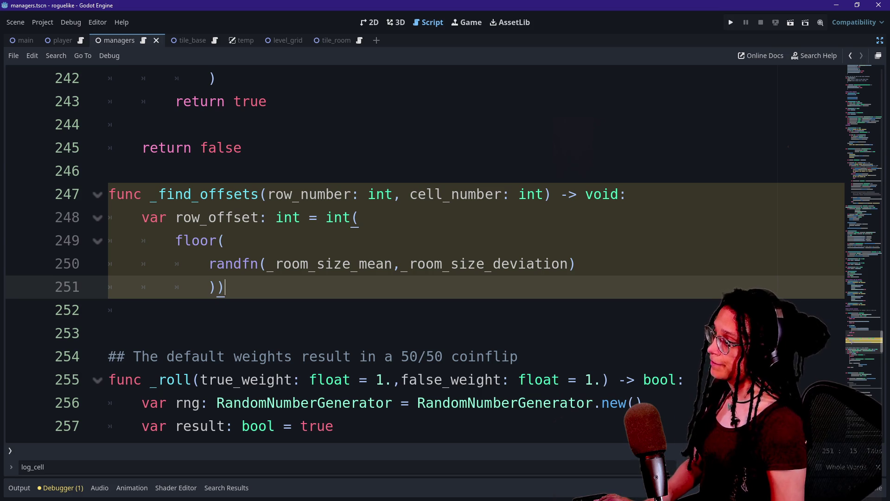
pyautogui.press('Return')
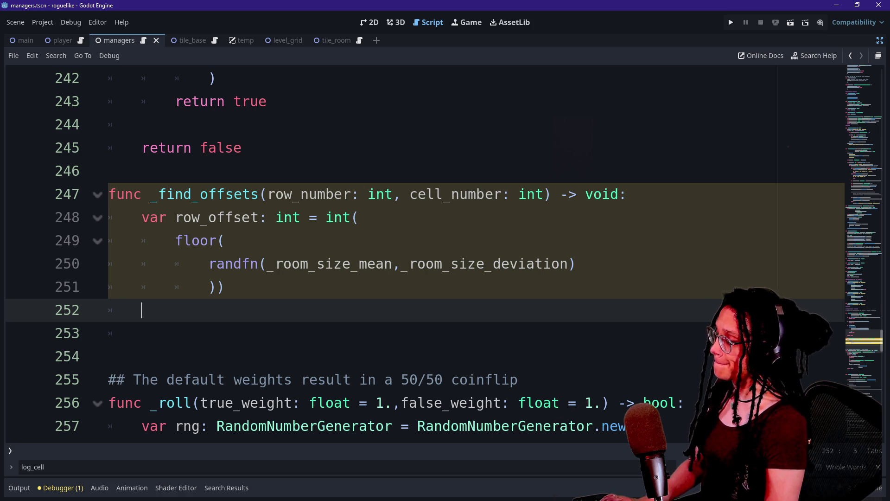
pyautogui.moveTo(225, 286)
pyautogui.mouseDown()
pyautogui.moveTo(225, 240)
pyautogui.moveTo(627, 194)
pyautogui.mouseUp()
# - Declare a new function _roll_normal_distribution() -> int below _find_offsets
pyautogui.click(225, 287)
pyautogui.press('Return')
pyautogui.press('Return')
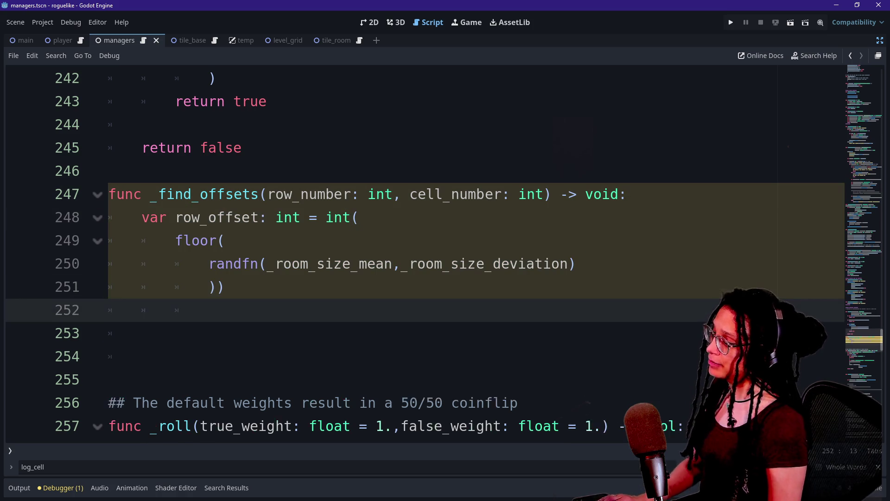
pyautogui.press('BackSpace')
pyautogui.write('func _')
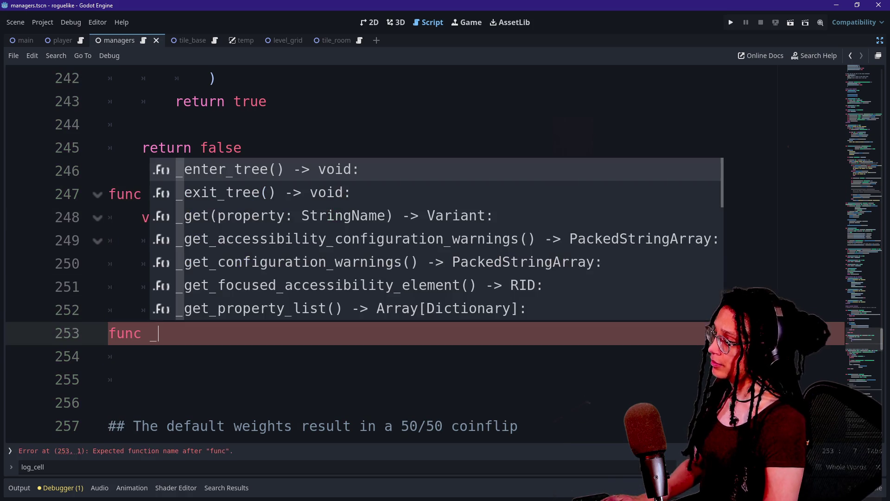
pyautogui.write('find_')
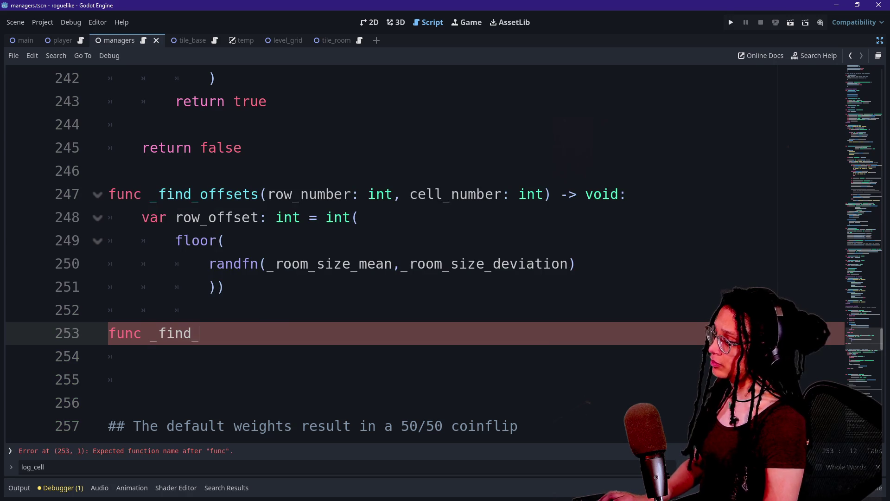
pyautogui.press('BackSpace')
pyautogui.press('BackSpace')
pyautogui.press('BackSpace')
pyautogui.press('BackSpace')
pyautogui.press('BackSpace')
pyautogui.write('roll_')
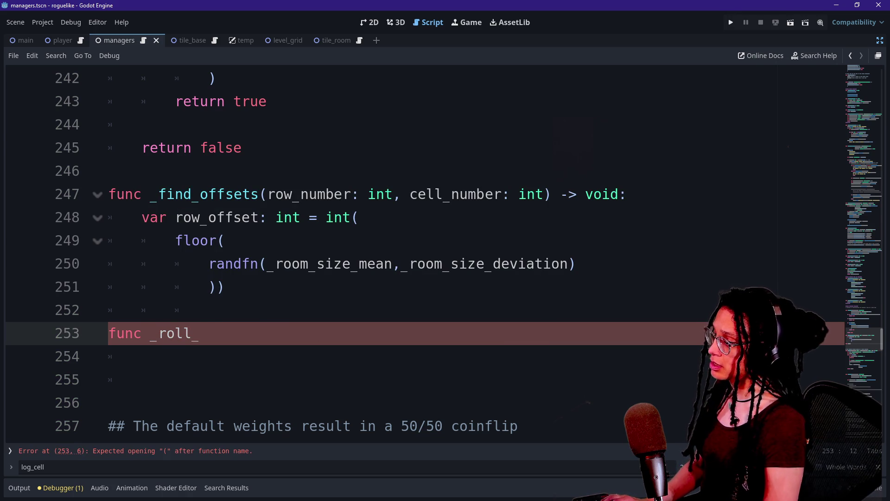
pyautogui.moveTo(239, 271)
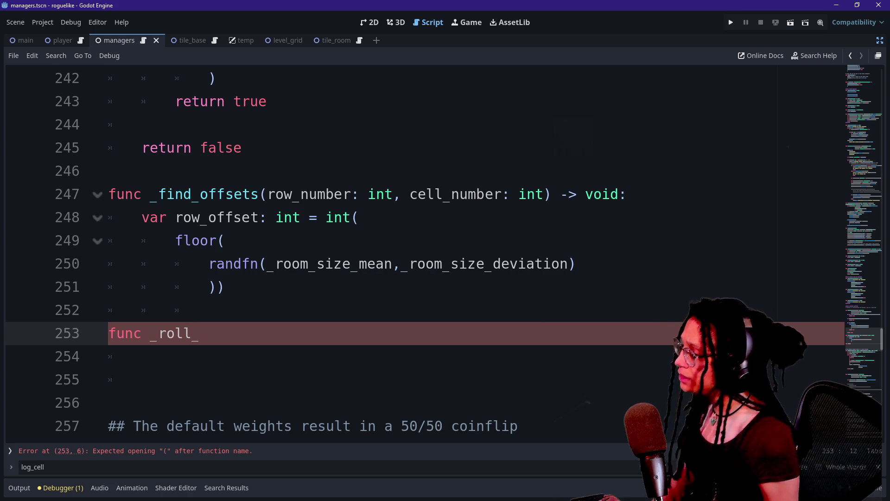
pyautogui.press('BackSpace')
pyautogui.press('BackSpace')
pyautogui.press('BackSpace')
pyautogui.write('oll_normal_')
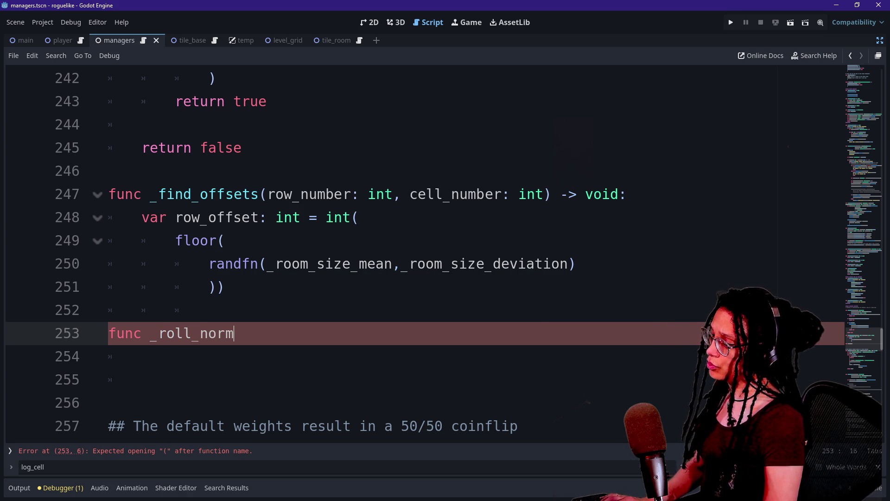
pyautogui.write('distrubition(')
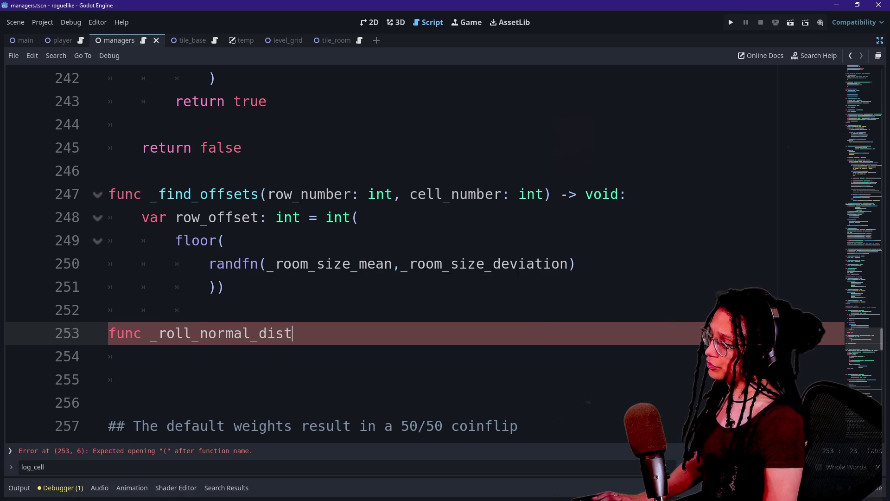
pyautogui.press('BackSpace')
pyautogui.press('BackSpace')
pyautogui.press('BackSpace')
pyautogui.write('ibution() -')
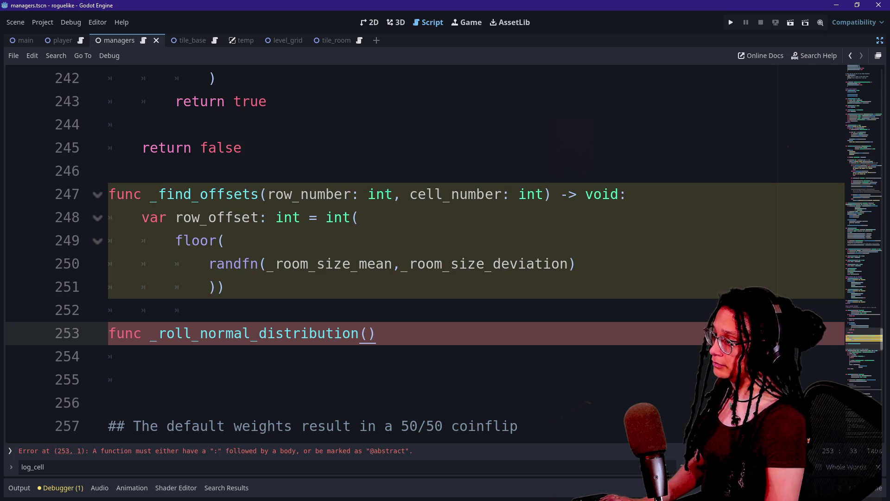
pyautogui.write('> int:')
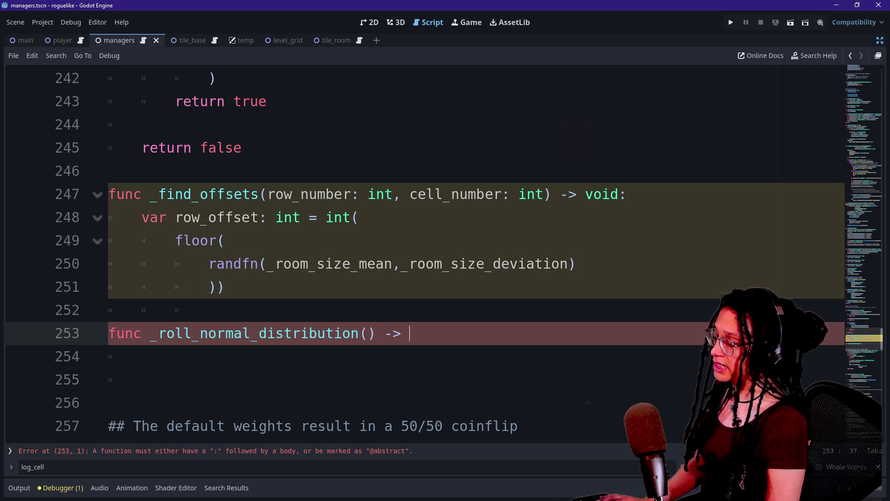
# - Move the int(floor(randfn(...))) expression into the new function as var roll, returning roll
pyautogui.moveTo(225, 287)
pyautogui.mouseDown()
pyautogui.moveTo(273, 263)
pyautogui.moveTo(326, 217)
pyautogui.mouseUp()
pyautogui.click(232, 310)
pyautogui.moveTo(225, 287)
pyautogui.mouseDown()
pyautogui.moveTo(334, 217)
pyautogui.moveTo(326, 217)
pyautogui.mouseUp()
pyautogui.hotkey('ctrl', 'c')
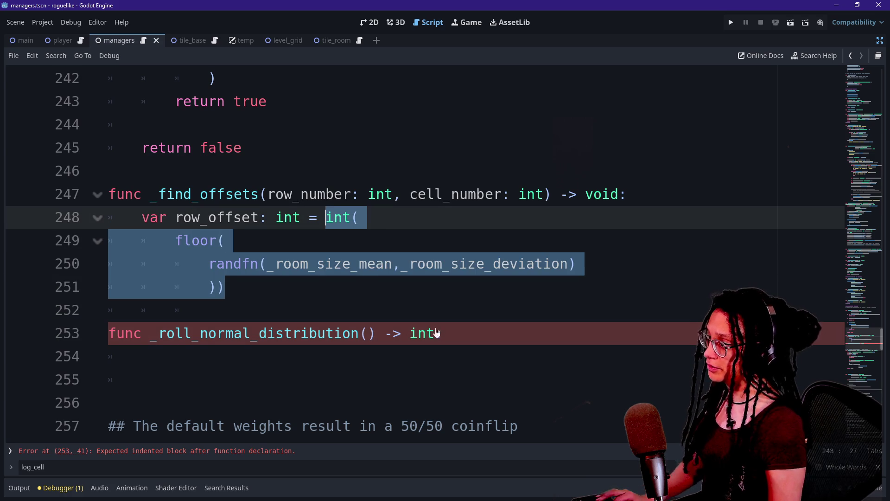
pyautogui.press('BackSpace')
pyautogui.click(444, 263)
pyautogui.press('Return')
pyautogui.hotkey('ctrl', 'v')
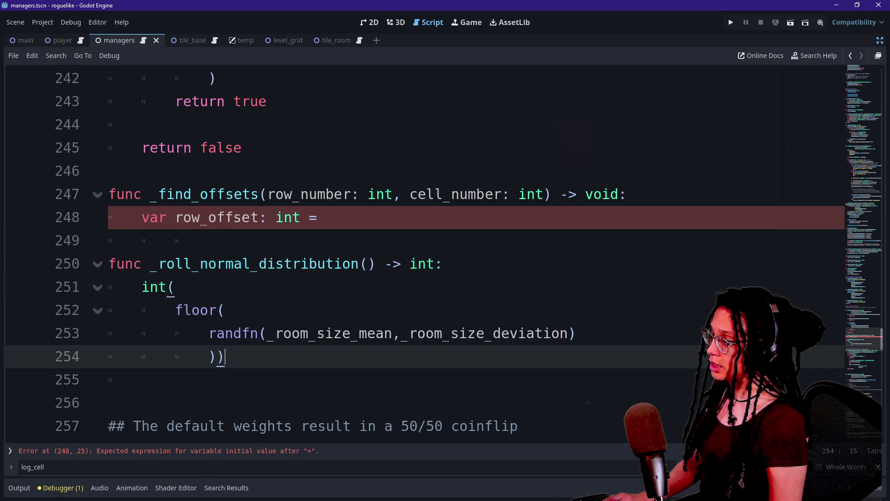
pyautogui.press('Return')
pyautogui.click(142, 287)
pyautogui.write('var ')
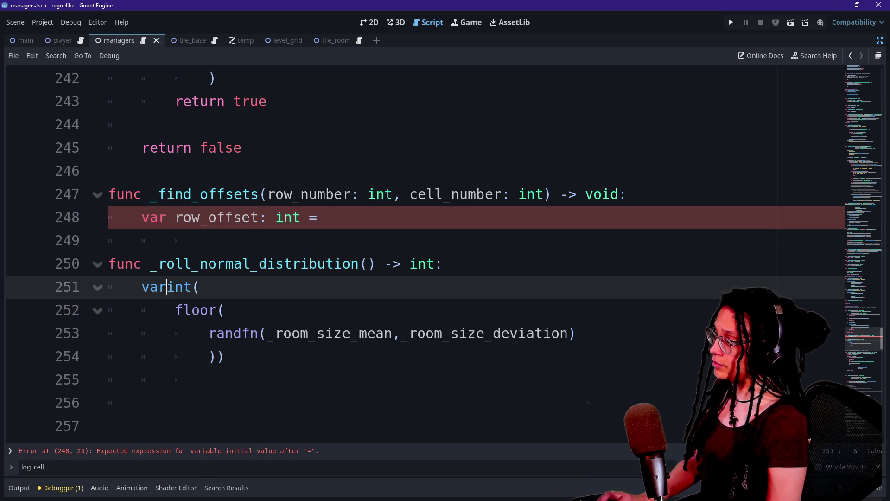
pyautogui.write('roll:')
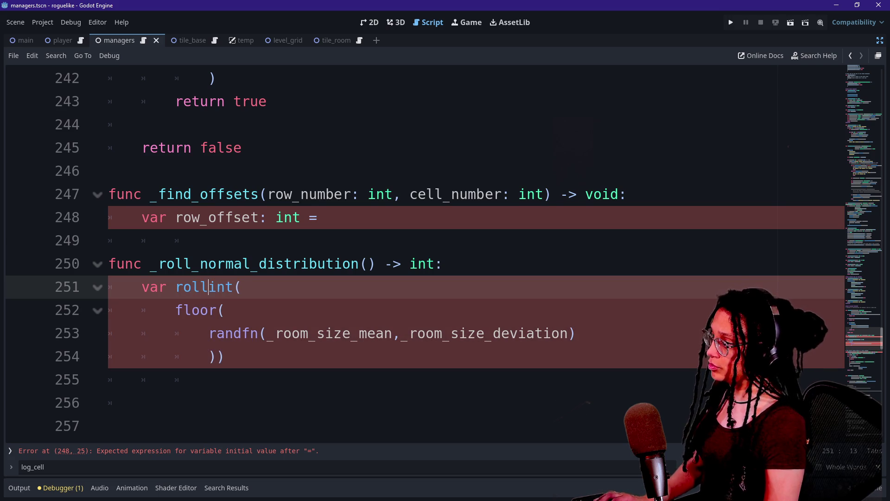
pyautogui.write(' int =')
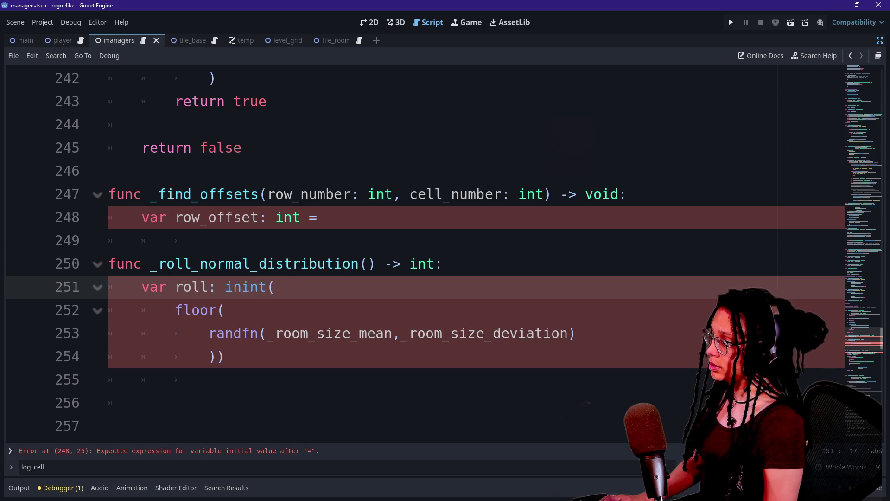
pyautogui.click(208, 380)
pyautogui.write('return roll')
# - Set row_offset and a duplicated cell_offset to _roll_normal_distribution(), then save
pyautogui.click(108, 171)
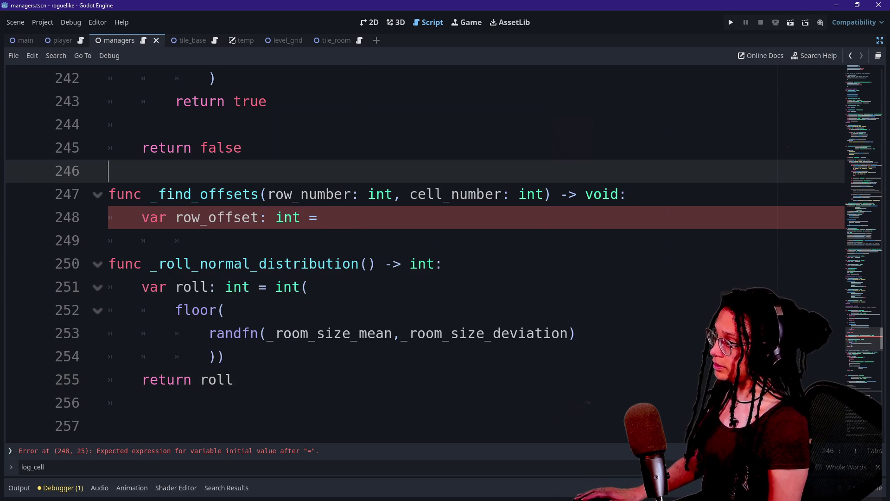
pyautogui.click(326, 217)
pyautogui.write('_roll')
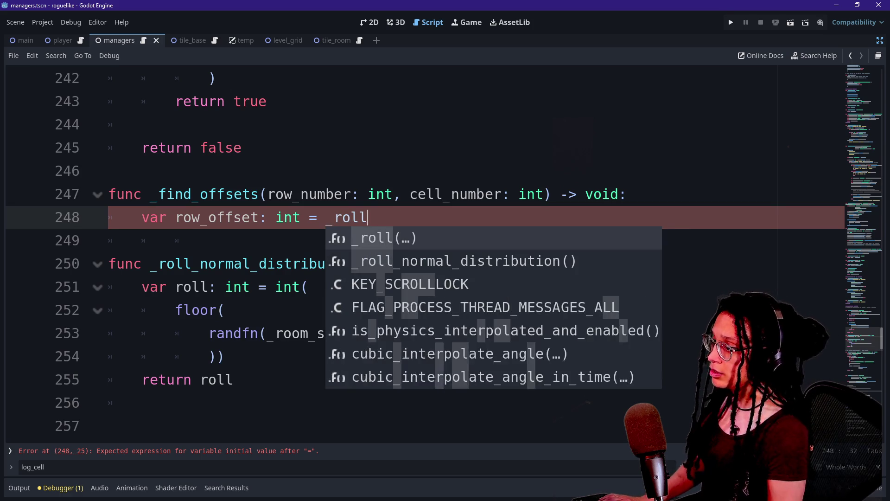
pyautogui.press('Down')
pyautogui.press('Return')
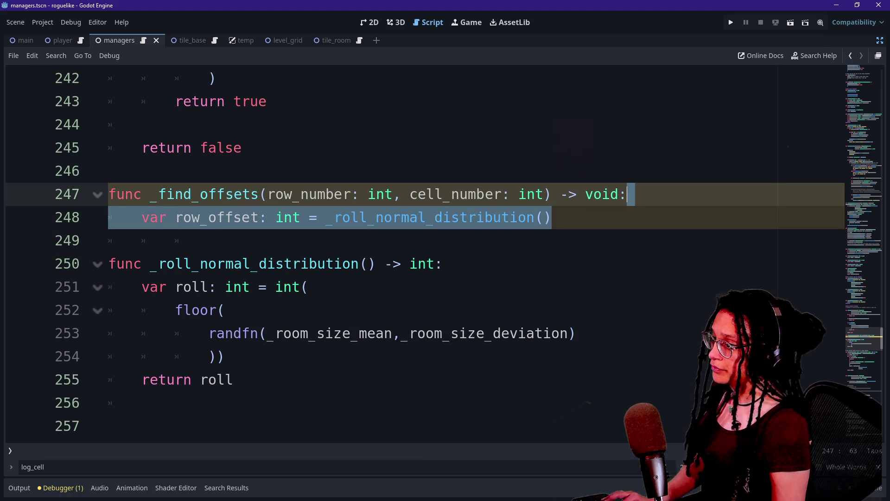
pyautogui.hotkey('ctrl', 'shift', 'd')
pyautogui.click(201, 240)
pyautogui.press('BackSpace')
pyautogui.press('BackSpace')
pyautogui.press('BackSpace')
pyautogui.write('cell')
pyautogui.click(552, 240)
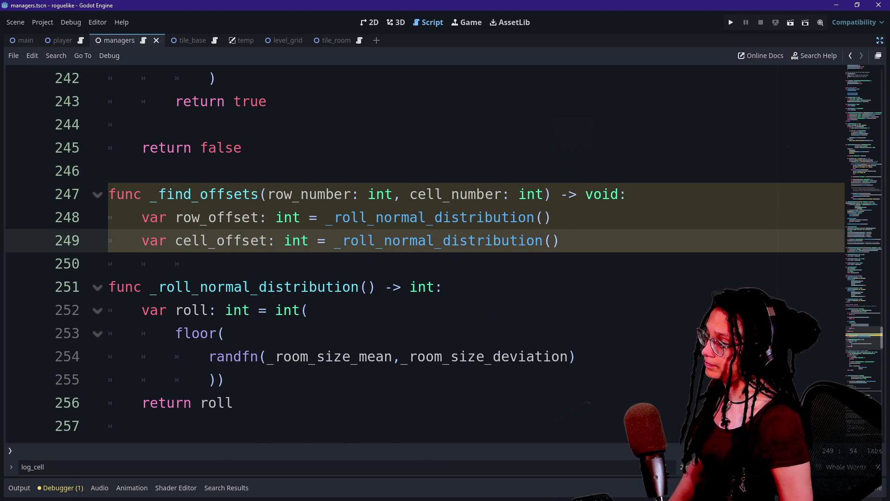
pyautogui.hotkey('ctrl', 's')
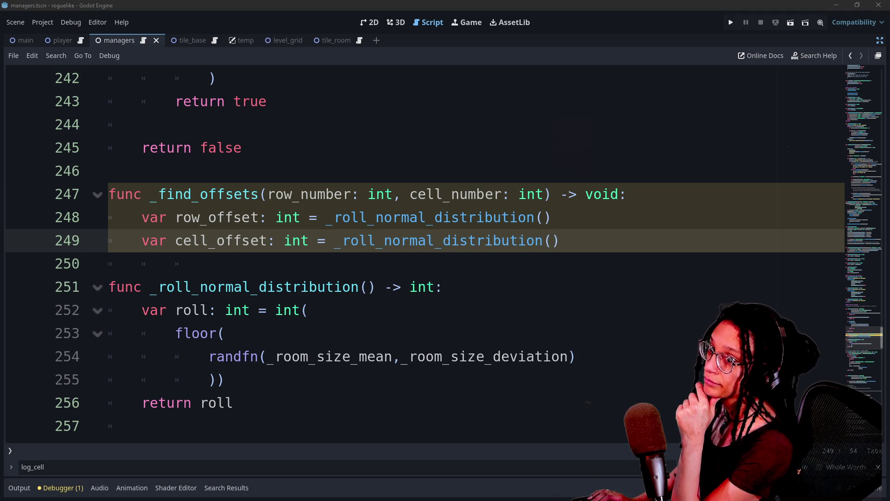
pyautogui.hotkey('alt', 'Tab')
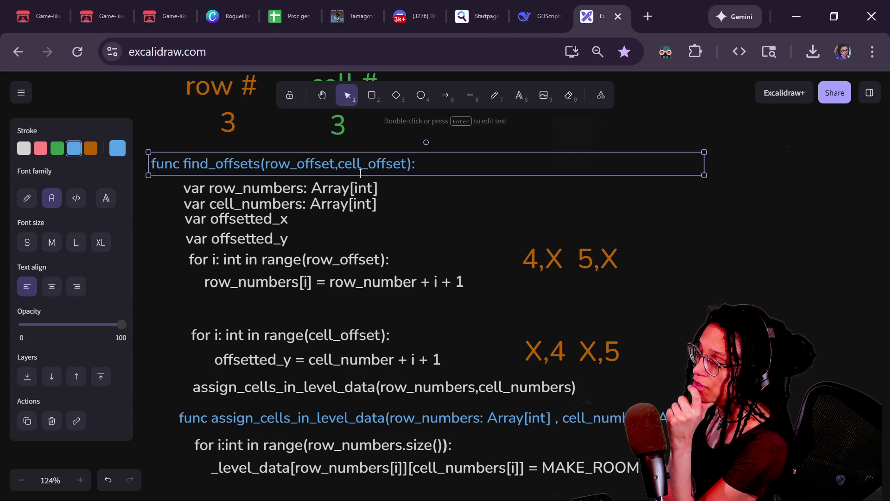
# - Check the row_numbers and cell_numbers lines in the Excalidraw sketch, then return to Godot
pyautogui.click(248, 196)
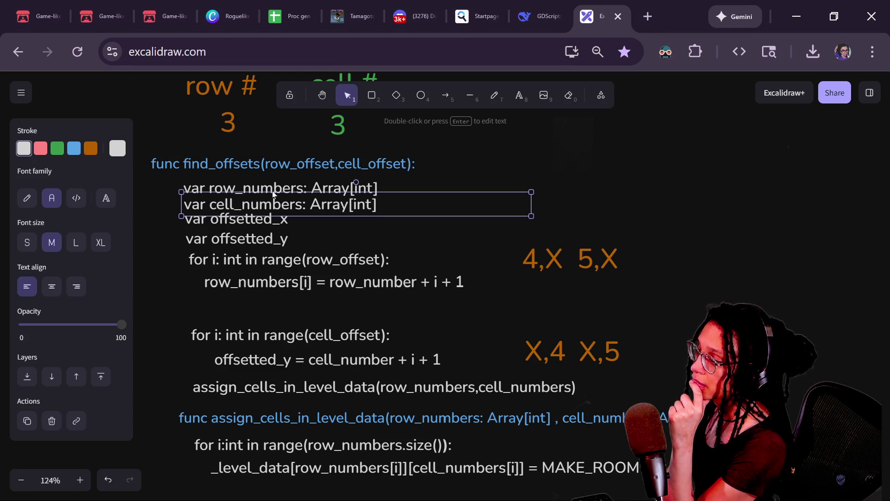
pyautogui.click(280, 189)
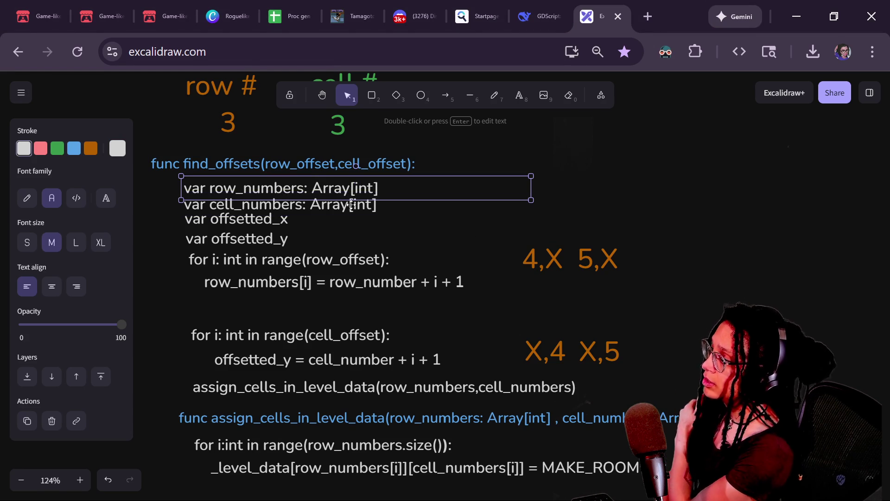
pyautogui.hotkey('alt', 'Tab')
pyautogui.press('Right')
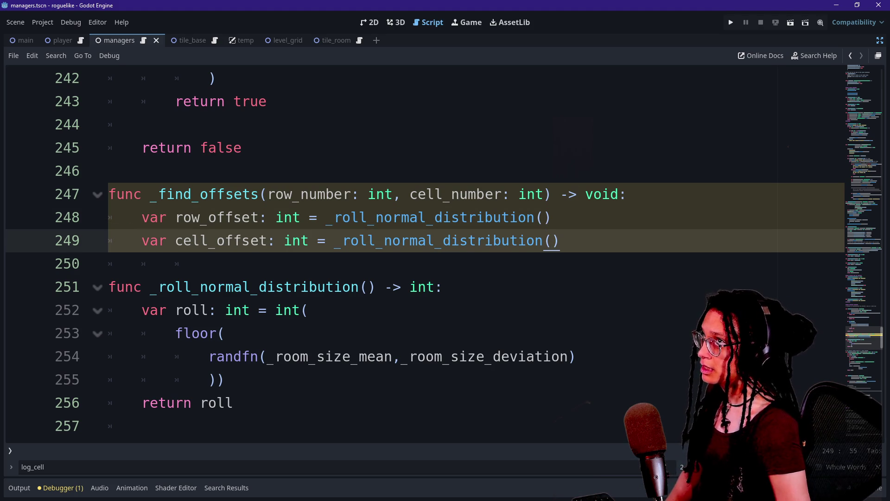
# - Following the sketch, declare var row_numbers: Array[int] = [] below cell_offset
pyautogui.hotkey('alt', 'Tab')
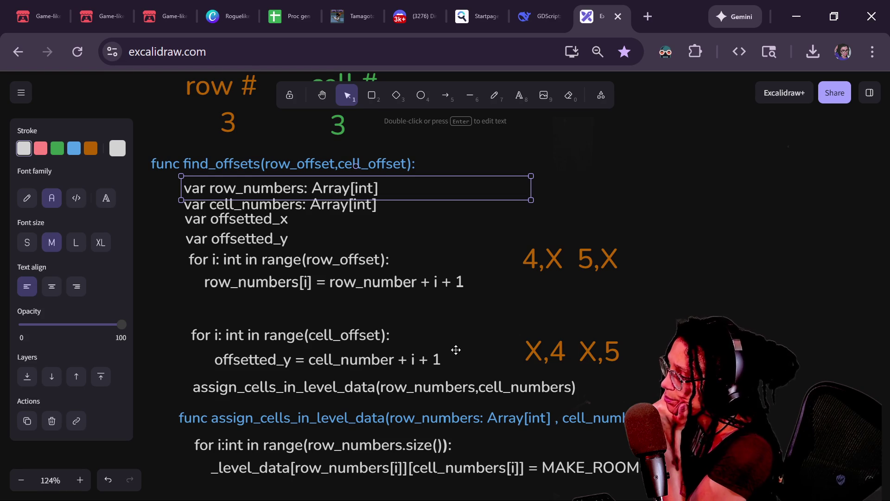
pyautogui.hotkey('alt', 'Tab')
pyautogui.press('Return')
pyautogui.press('Return')
pyautogui.write('var')
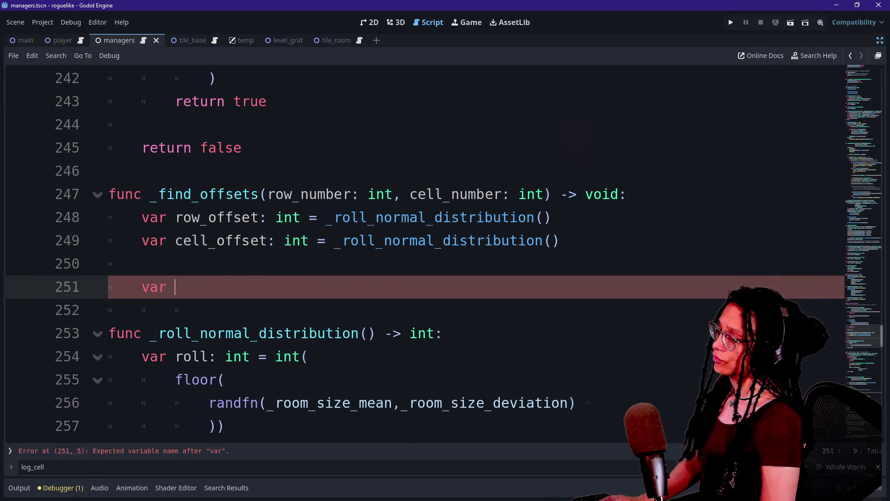
pyautogui.hotkey('alt', 'Tab')
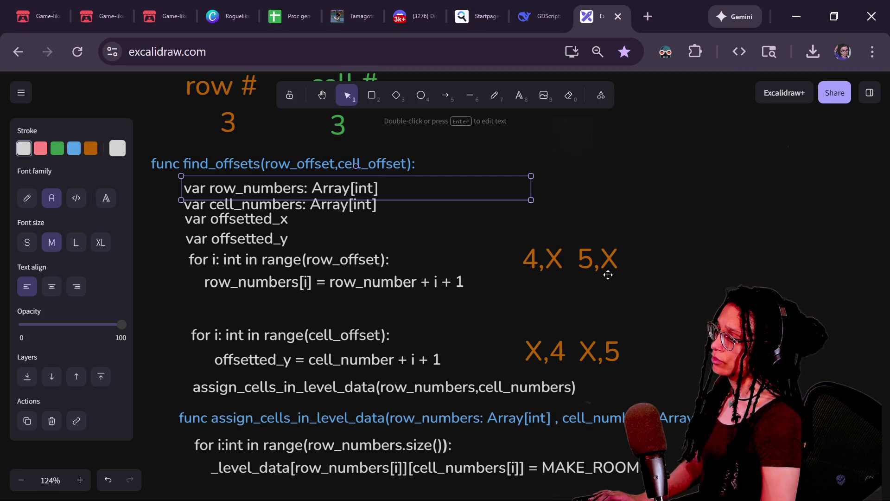
pyautogui.hotkey('alt', 'Tab')
pyautogui.write('row_numbers:Arrat[')
pyautogui.press('BackSpace')
pyautogui.press('BackSpace')
pyautogui.write('y[int]')
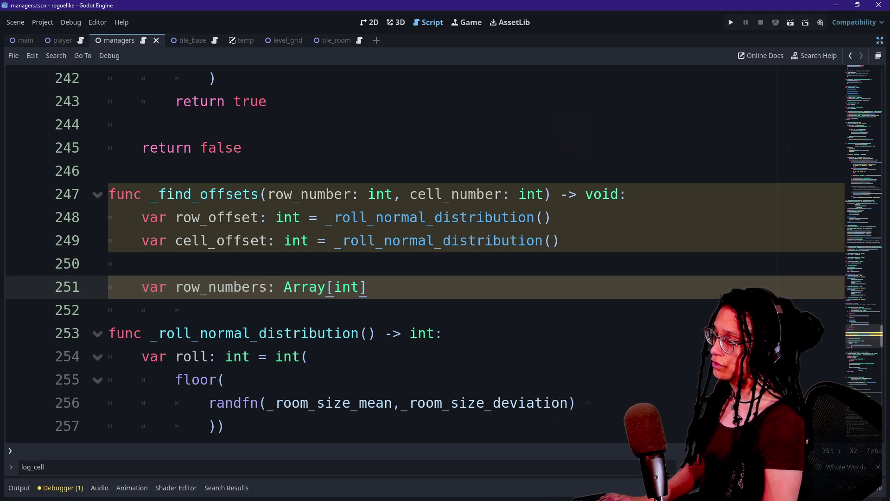
pyautogui.write(' = []')
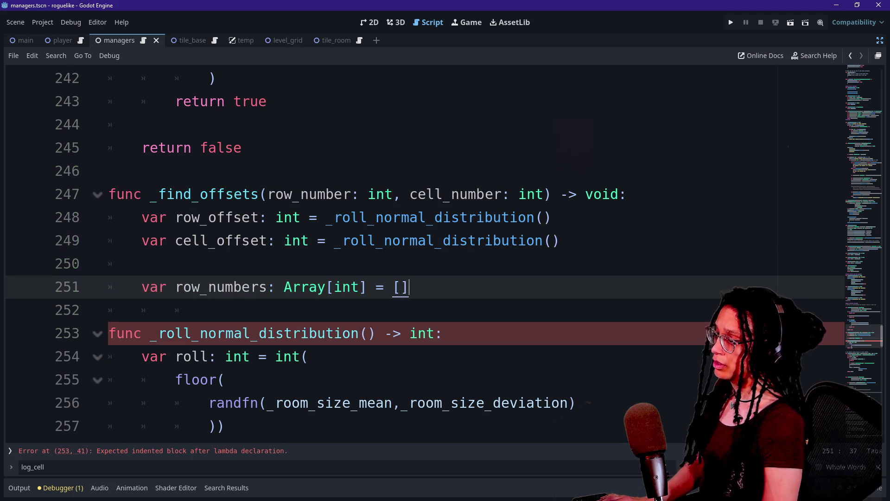
# - Duplicate that declaration as cell_numbers: Array[int] = [] and start a new line
pyautogui.hotkey('shift', 'Up')
pyautogui.hotkey('shift', 'Down')
pyautogui.hotkey('ctrl', 'shift', 'd')
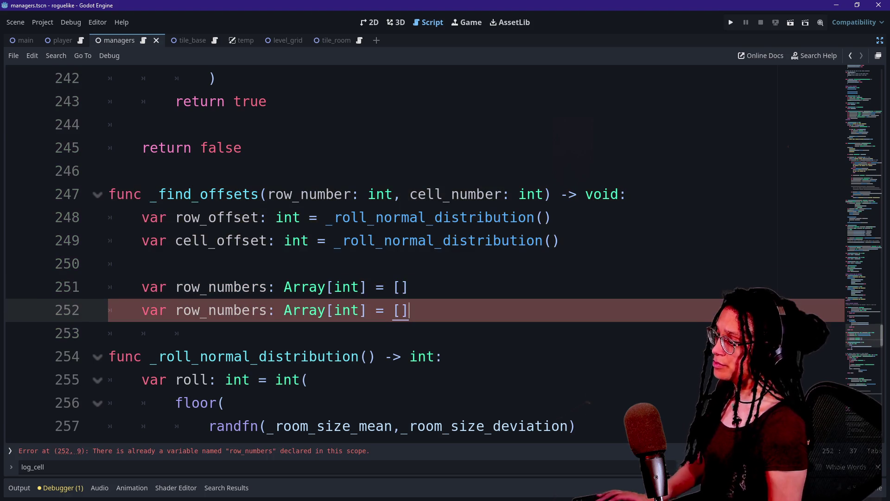
pyautogui.moveTo(176, 311); pyautogui.dragTo(192, 310)
pyautogui.write('cell')
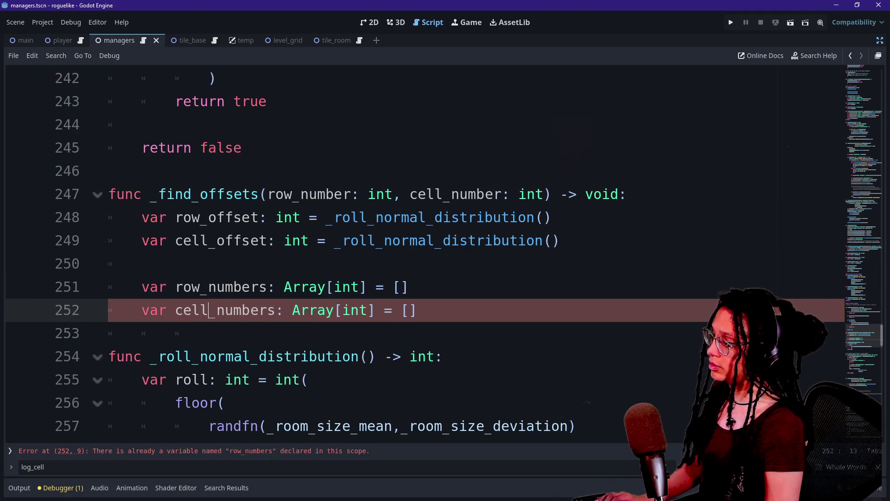
pyautogui.click(417, 310)
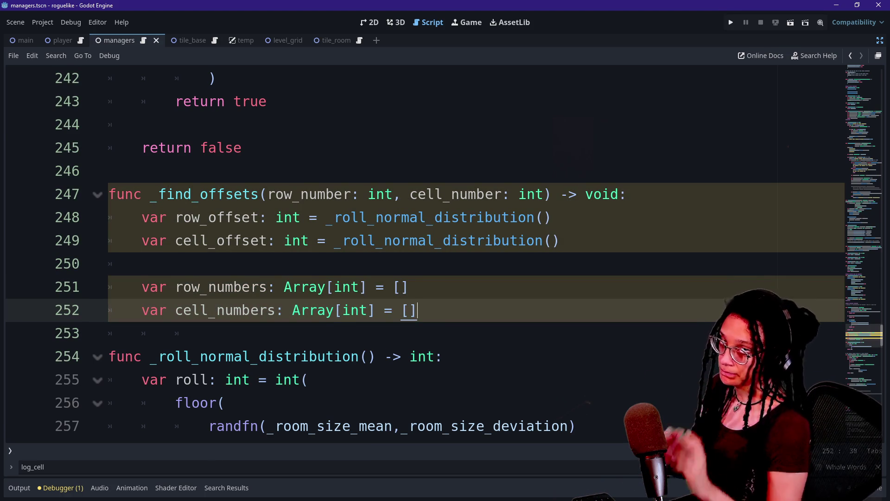
pyautogui.press('Return')
# - Check the offsetted_y and row_numbers[i] lines in the Excalidraw notes, then return to Godot
pyautogui.hotkey('alt', 'Tab')
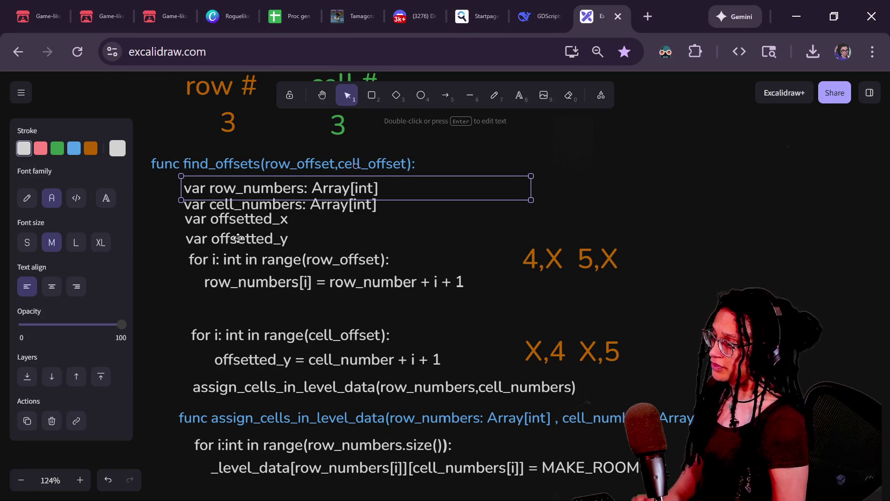
pyautogui.click(208, 239)
pyautogui.click(207, 280)
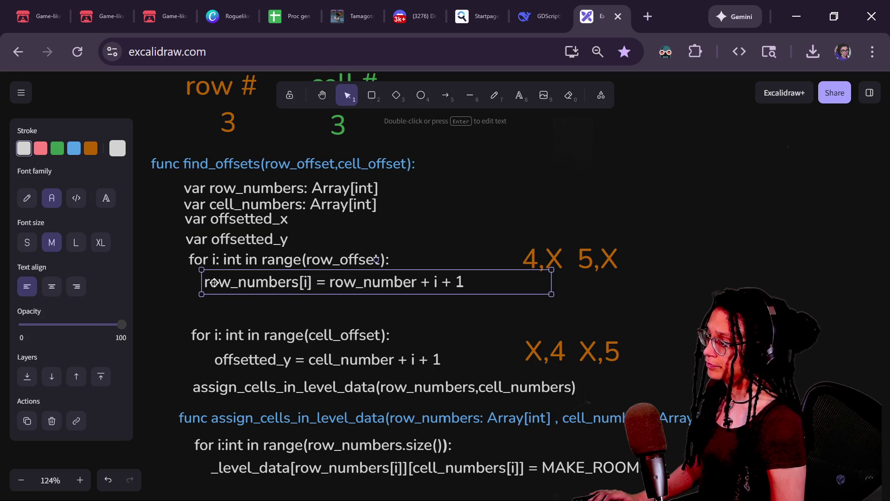
pyautogui.hotkey('alt', 'Tab')
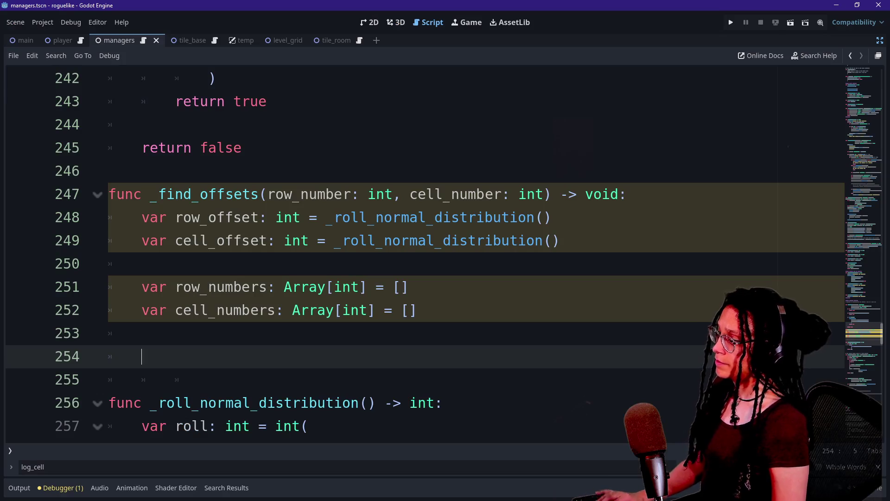
# - Write the loop header 'for i: int in range(row_offset):' on line 254, checking the Excalidraw notes
pyautogui.write('for i: int in range')
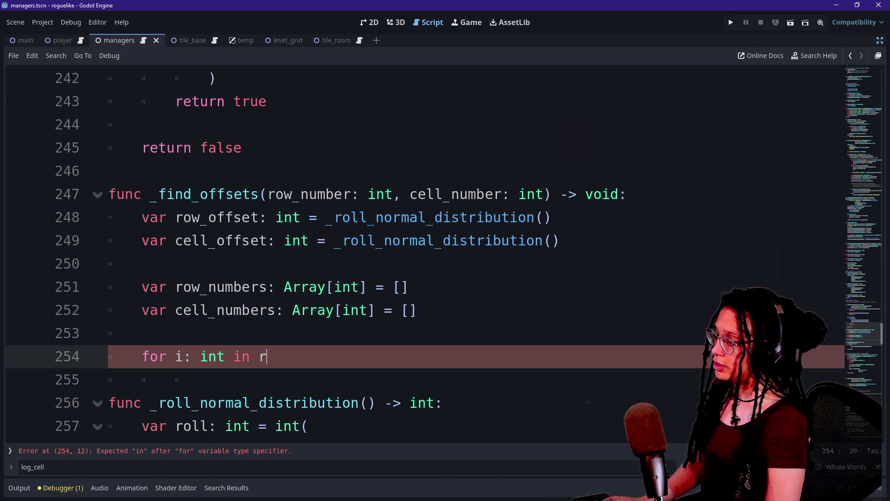
pyautogui.write('(_')
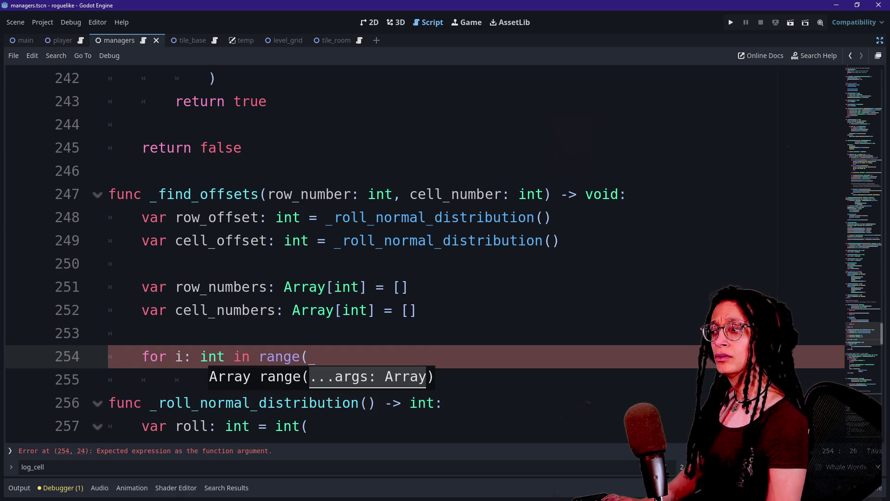
pyautogui.hotkey('alt', 'Tab')
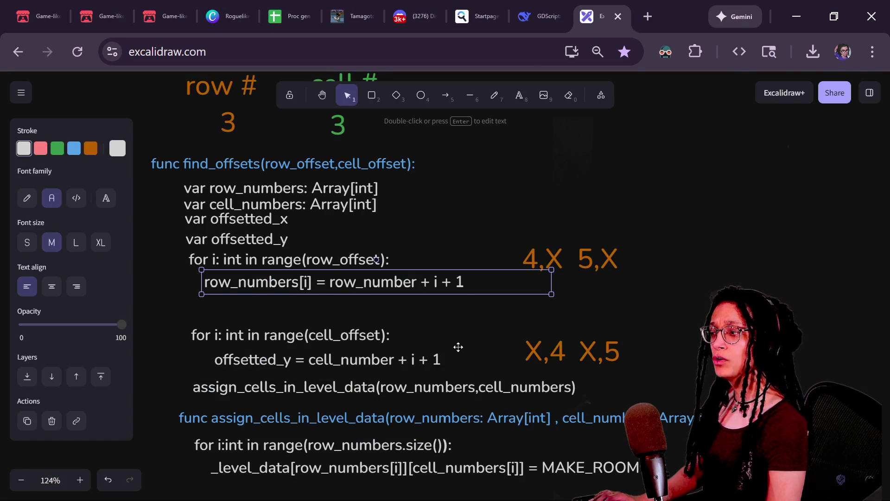
pyautogui.hotkey('alt', 'Tab')
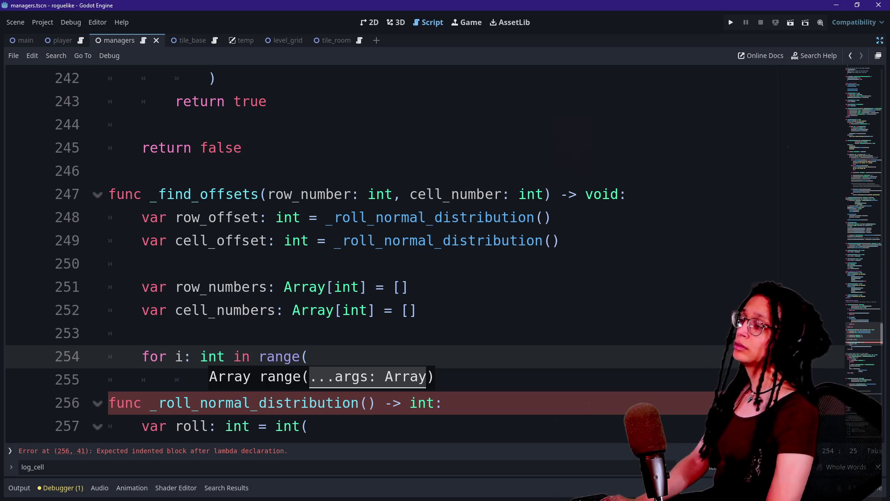
pyautogui.write('row')
pyautogui.press('BackSpace')
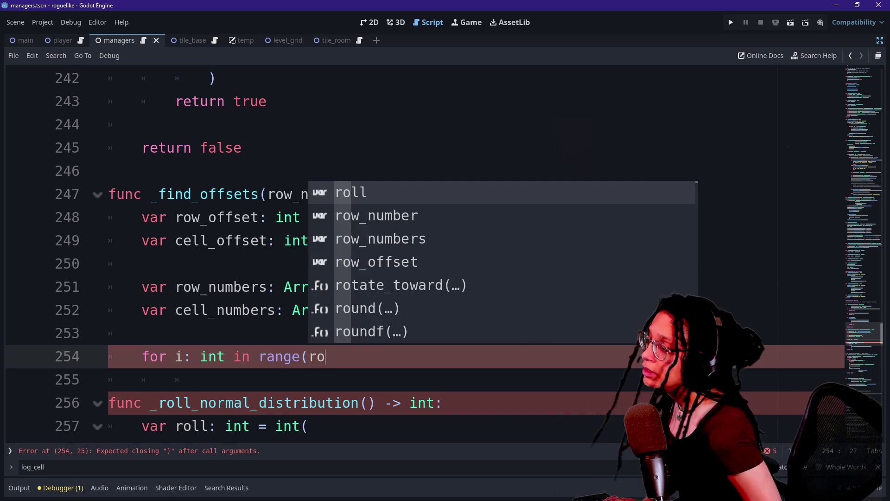
pyautogui.write('w_offset) -')
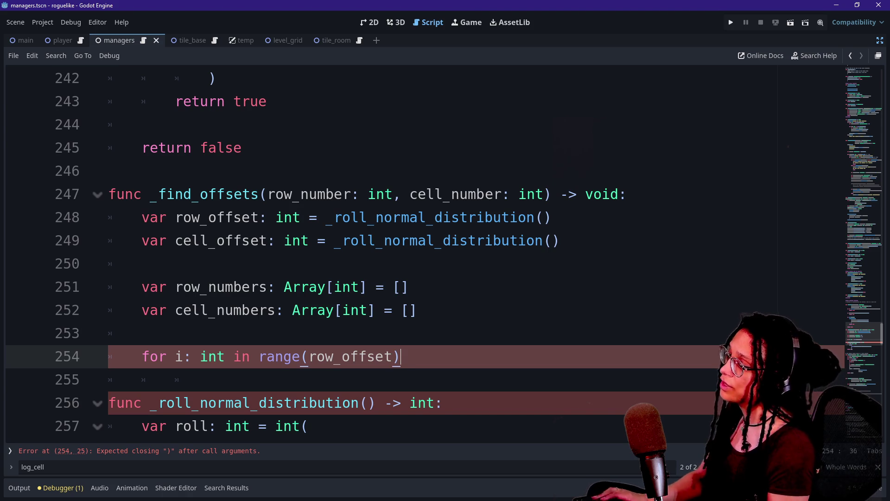
pyautogui.write('>')
pyautogui.press('BackSpace')
pyautogui.press('BackSpace')
pyautogui.press('BackSpace')
pyautogui.write(':')
pyautogui.press('Return')
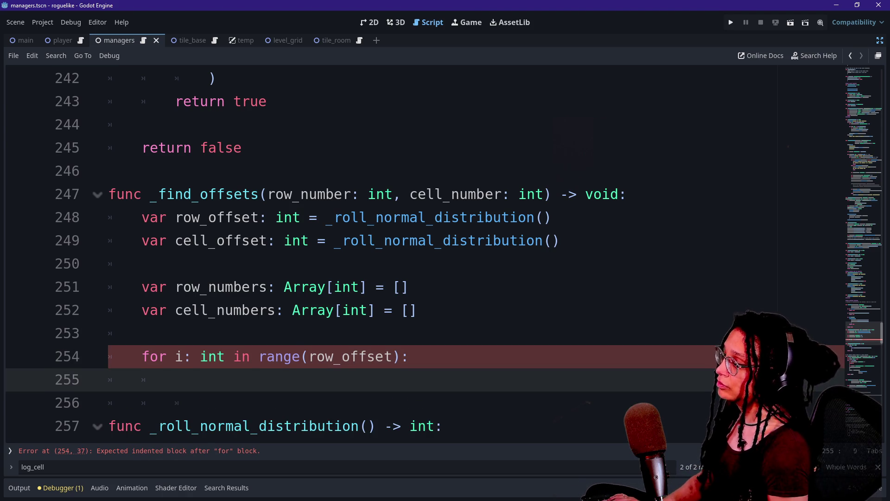
# - Begin the loop body with 'row_numbers[i] = i +'
pyautogui.scroll(-1, 417, 250)
pyautogui.moveTo(200, 148); pyautogui.dragTo(451, 148)
pyautogui.click(176, 333)
pyautogui.moveTo(176, 287); pyautogui.dragTo(408, 287)
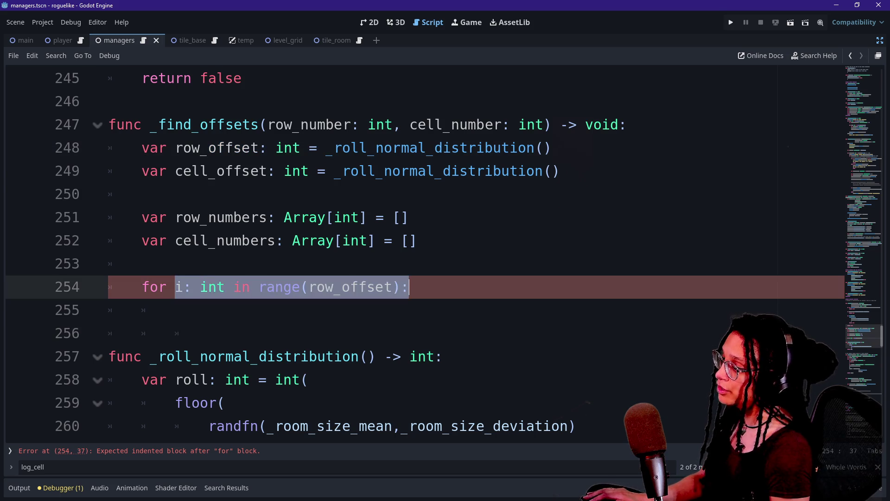
pyautogui.click(176, 310)
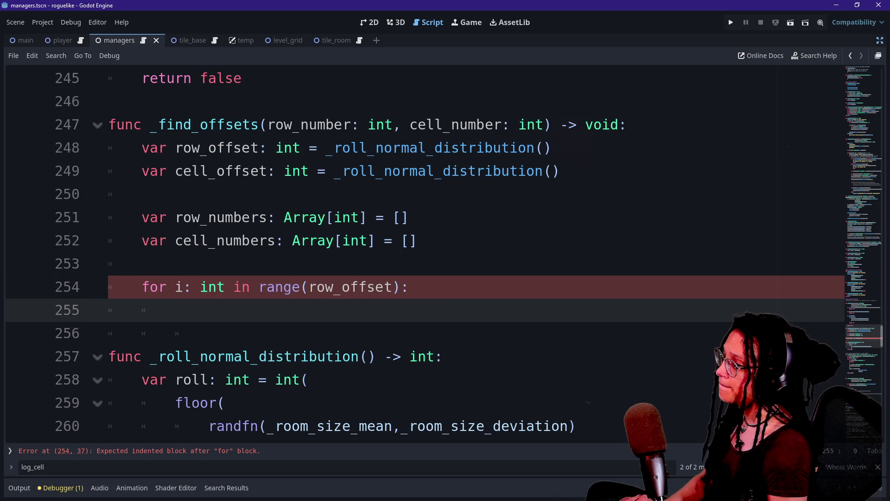
pyautogui.write('row_num')
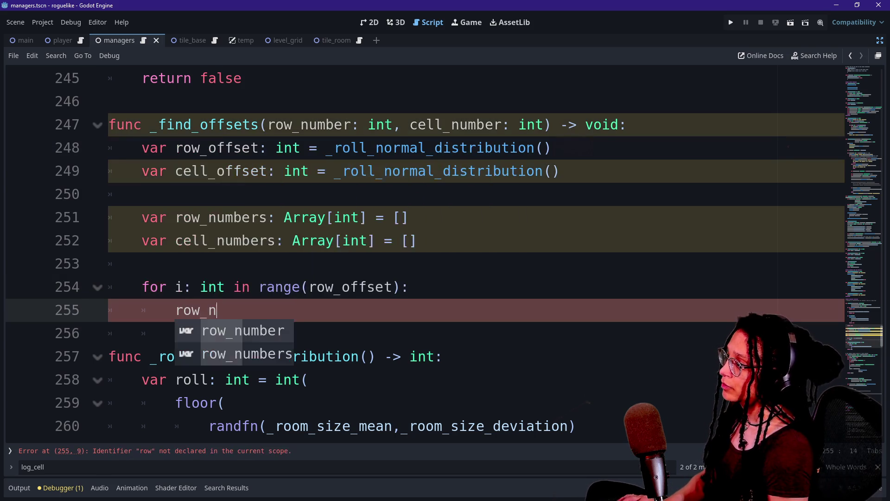
pyautogui.write('bers[')
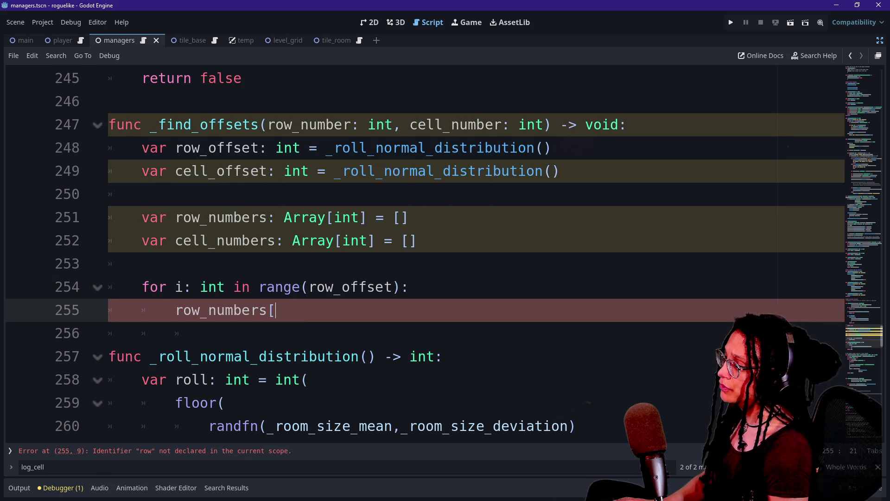
pyautogui.write('i]')
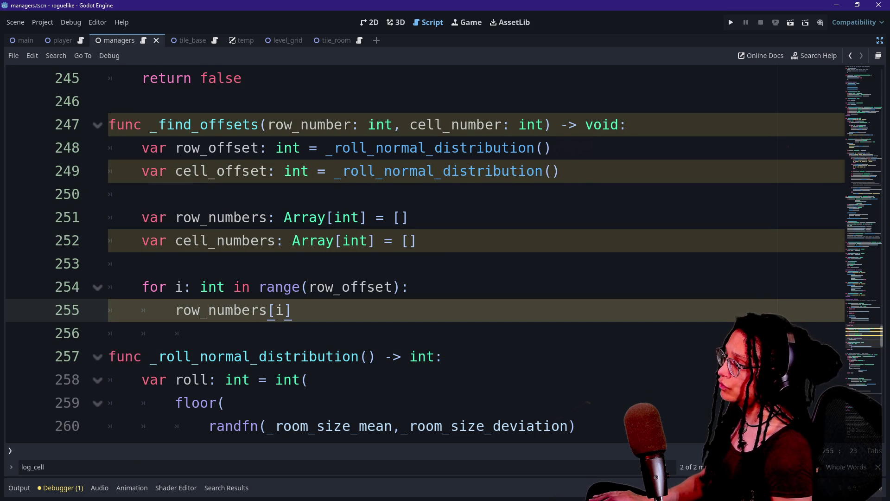
pyautogui.hotkey('shift', 'Home')
pyautogui.press('Right')
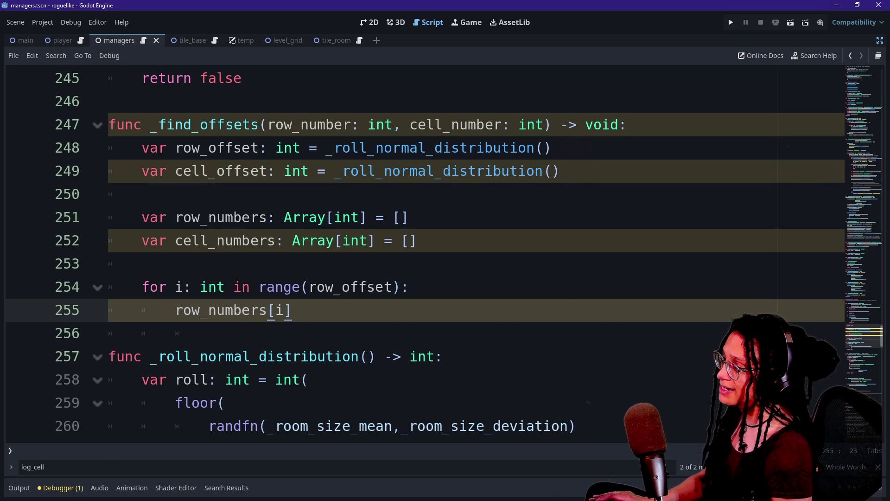
pyautogui.write('= ')
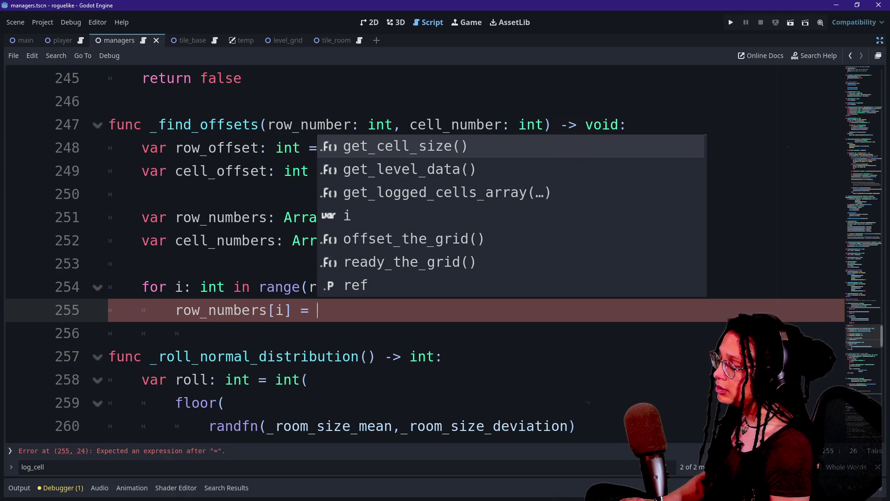
pyautogui.write('i +')
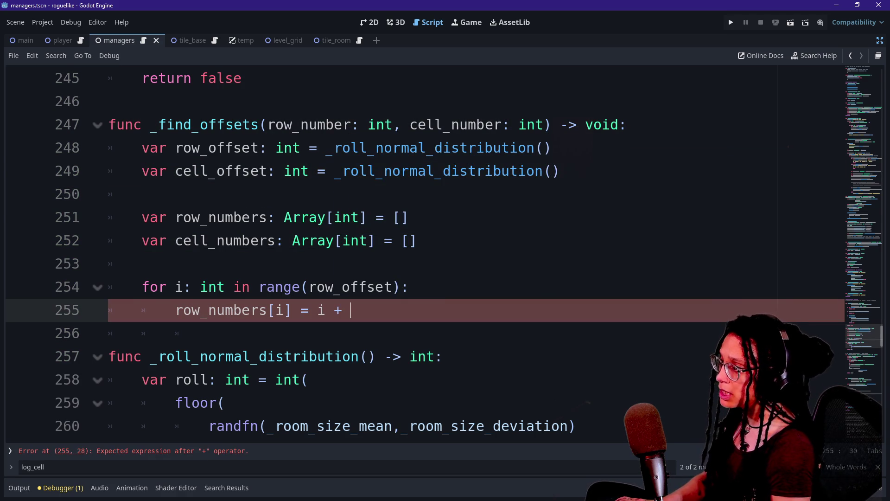
# - Correct the body to 'row_numbers[i] = row_number + i + 1' after consulting the notes
pyautogui.hotkey('alt', 'Tab')
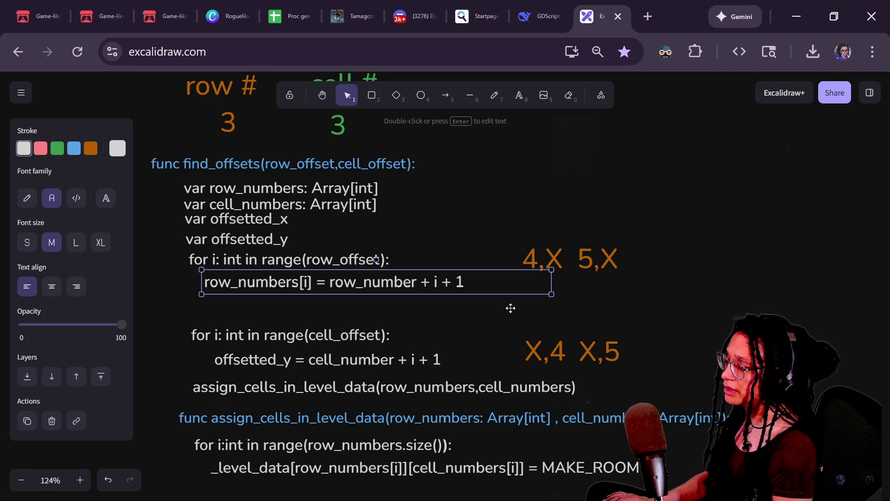
pyautogui.hotkey('alt', 'Tab')
pyautogui.press('BackSpace')
pyautogui.press('BackSpace')
pyautogui.press('BackSpace')
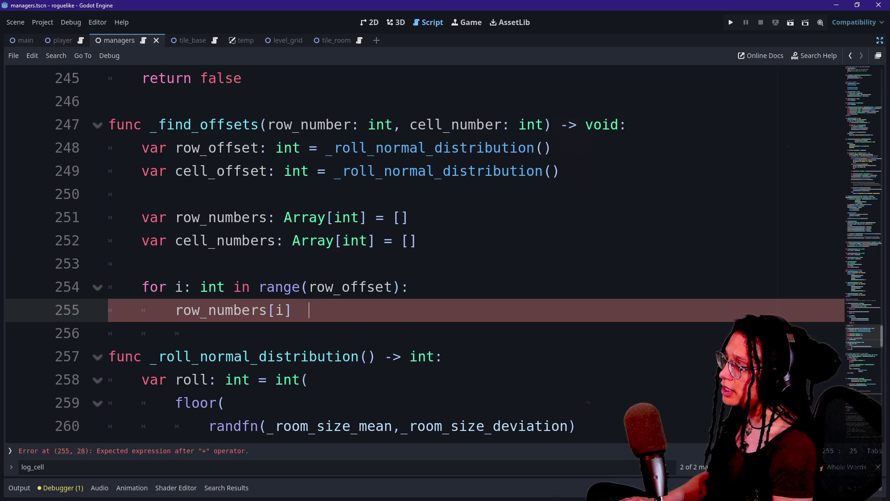
pyautogui.write('row_Anumb')
pyautogui.press('BackSpace')
pyautogui.press('BackSpace')
pyautogui.press('BackSpace')
pyautogui.press('BackSpace')
pyautogui.write('number + i ')
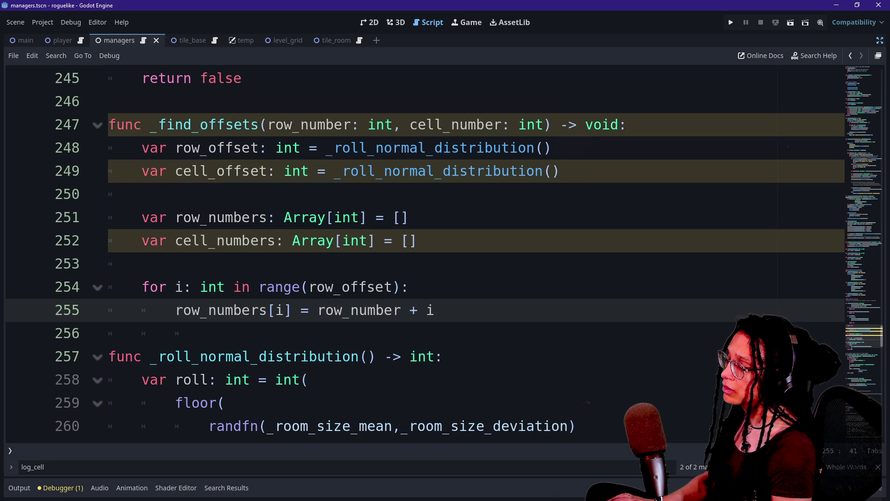
pyautogui.write('+ 1')
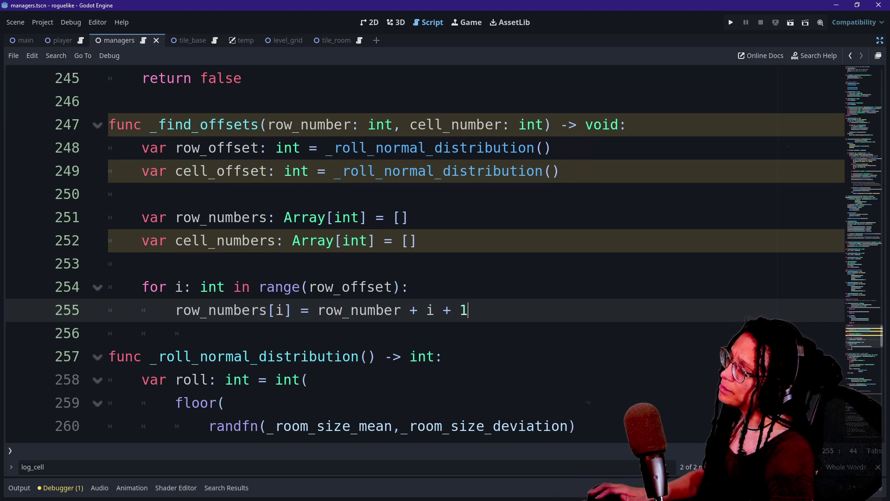
pyautogui.click(418, 241)
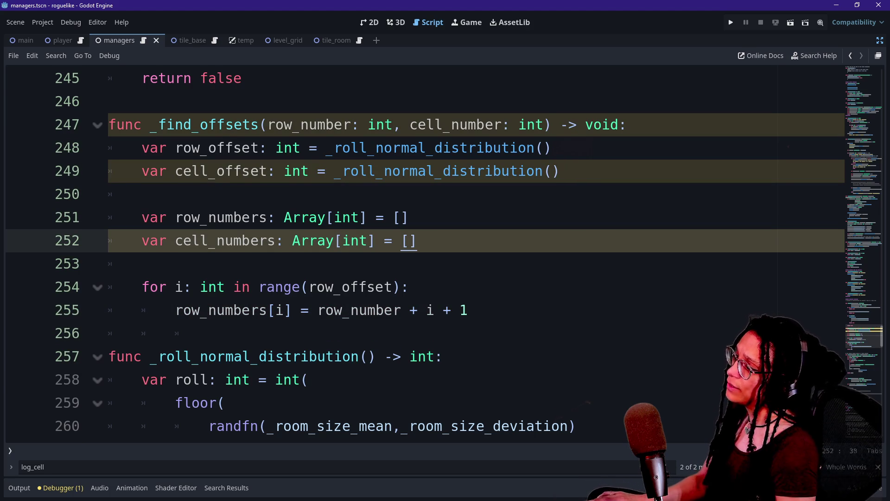
pyautogui.click(402, 217)
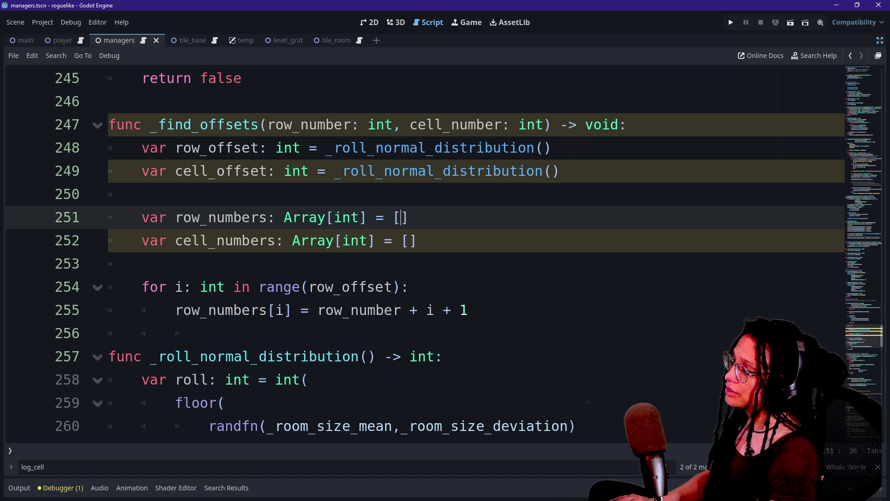
# - Fill the row_numbers and cell_numbers brackets with row_number and cell_number
pyautogui.write('row_number')
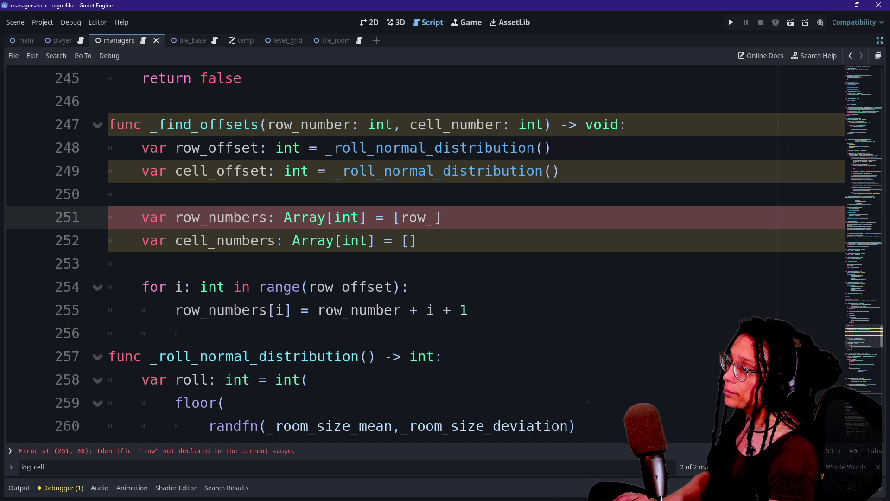
pyautogui.click(407, 240)
pyautogui.write('cell_number')
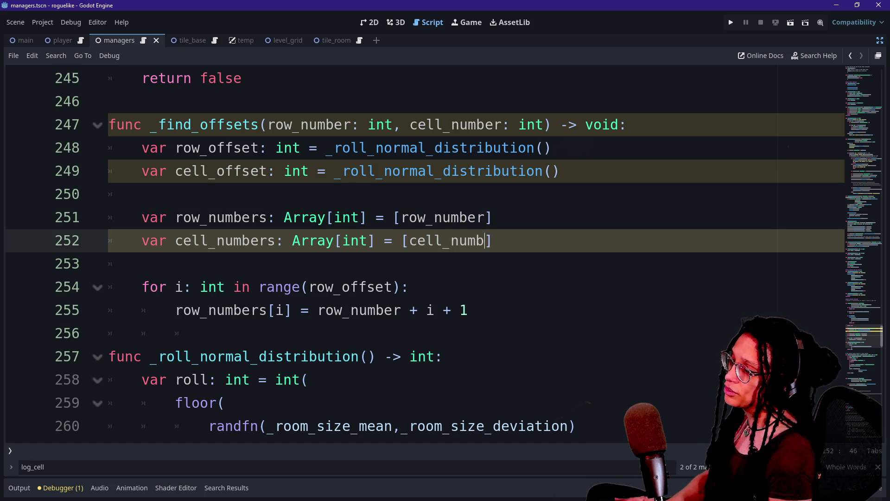
pyautogui.click(397, 240)
pyautogui.moveTo(394, 217)
pyautogui.mouseDown()
pyautogui.moveTo(468, 217)
pyautogui.moveTo(418, 240)
pyautogui.mouseUp()
pyautogui.click(469, 217)
pyautogui.click(410, 240)
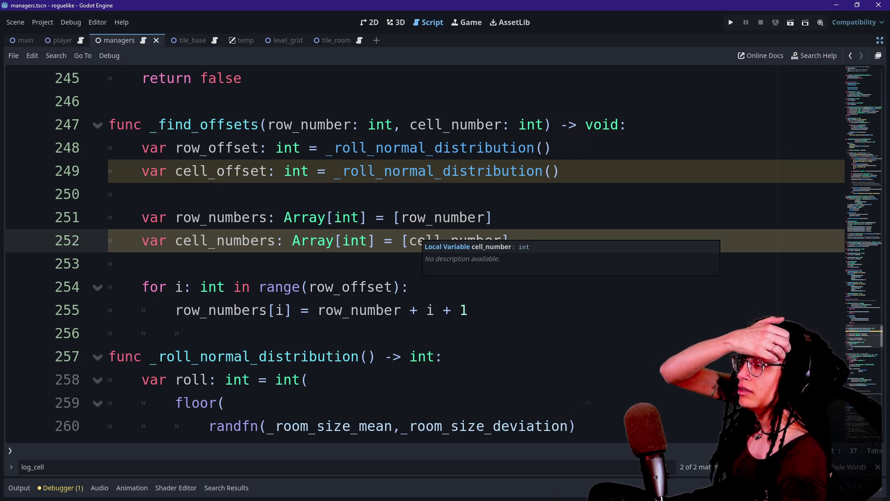
# - Try to select the row_number and cell_number starting values on lines 251–252
pyautogui.click(450, 217)
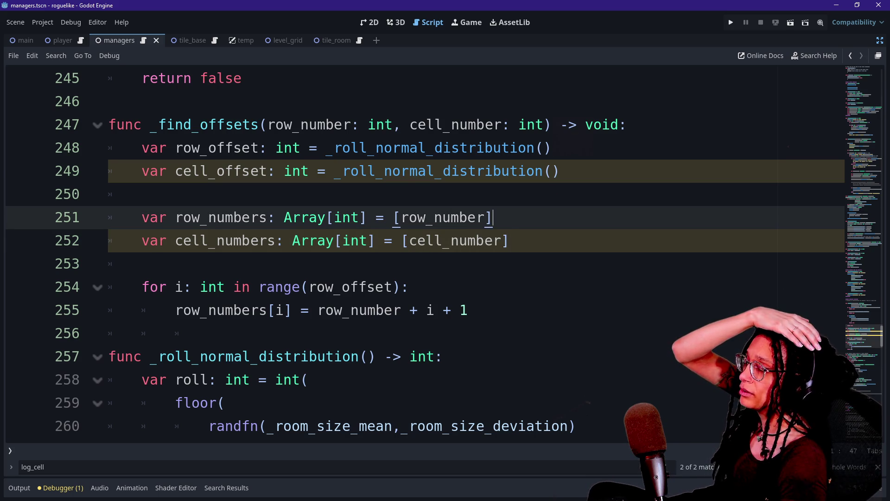
pyautogui.moveTo(393, 217); pyautogui.dragTo(477, 217)
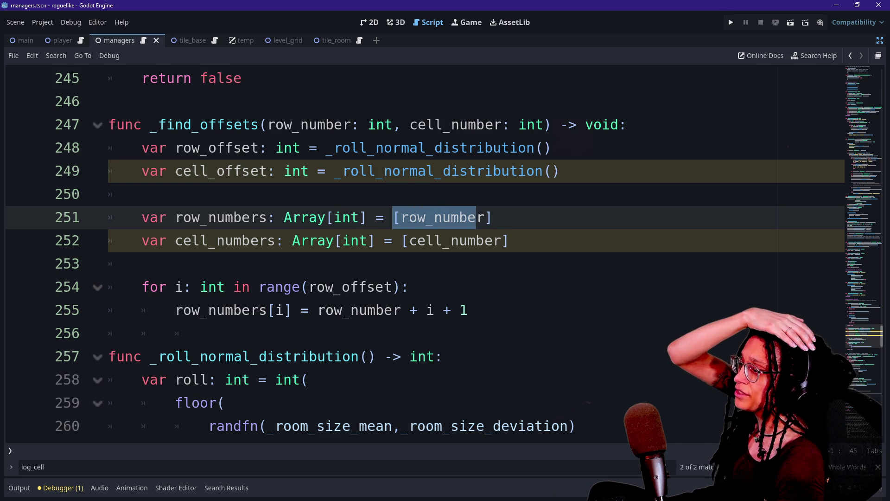
pyautogui.click(451, 240)
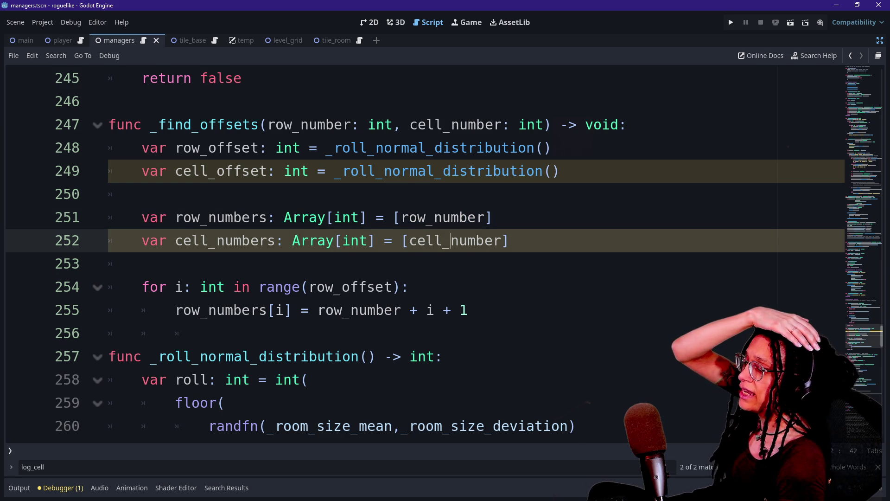
pyautogui.moveTo(410, 240); pyautogui.dragTo(416, 240)
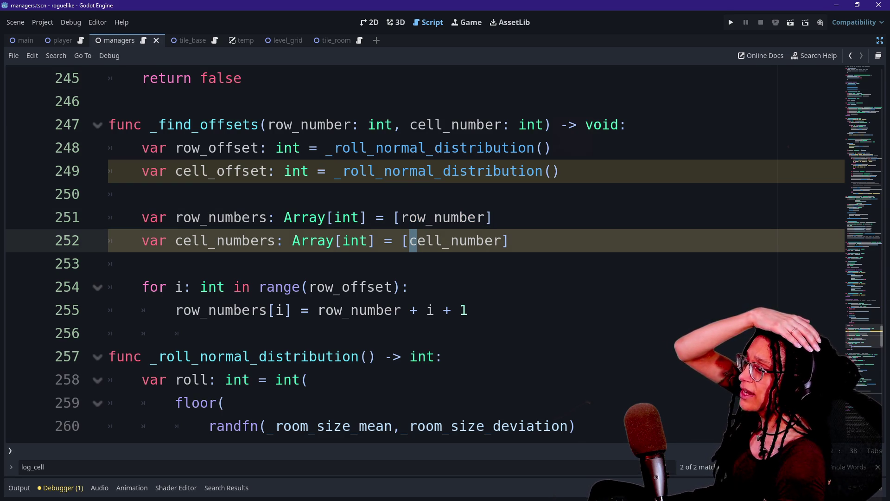
pyautogui.click(418, 217)
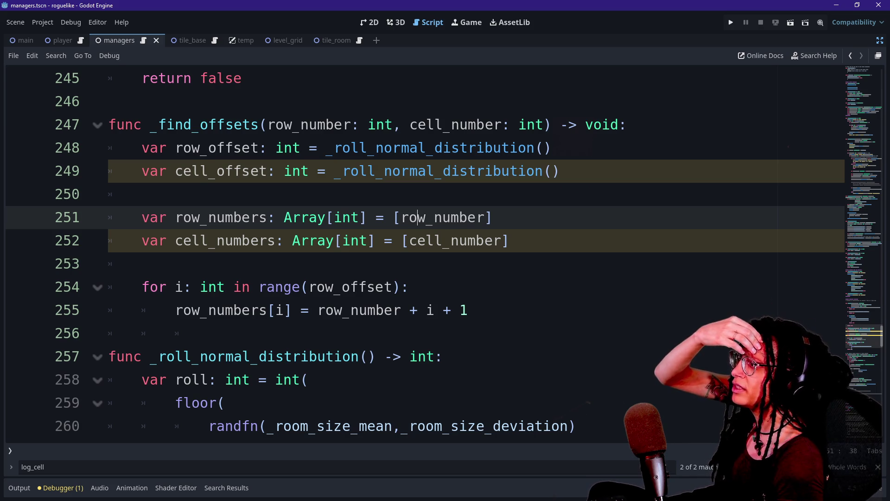
pyautogui.moveTo(409, 217); pyautogui.dragTo(494, 217)
pyautogui.click(494, 217)
pyautogui.moveTo(409, 240); pyautogui.dragTo(495, 217)
pyautogui.click(510, 240)
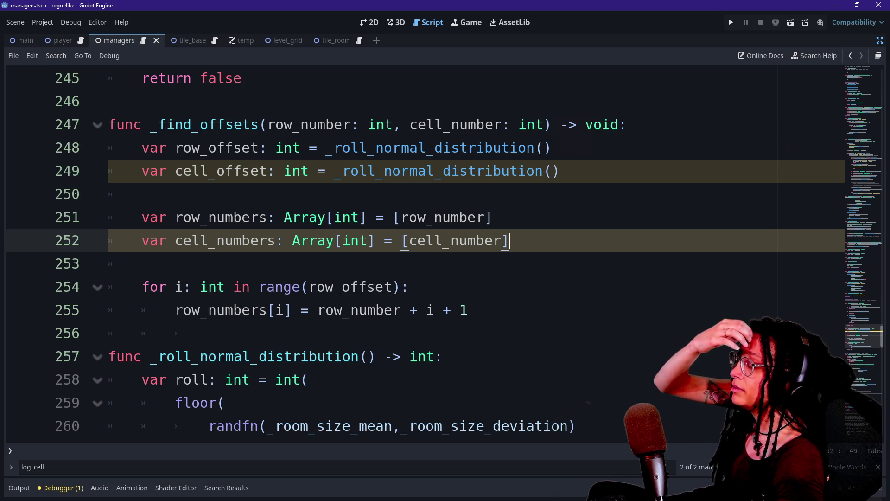
pyautogui.click(468, 217)
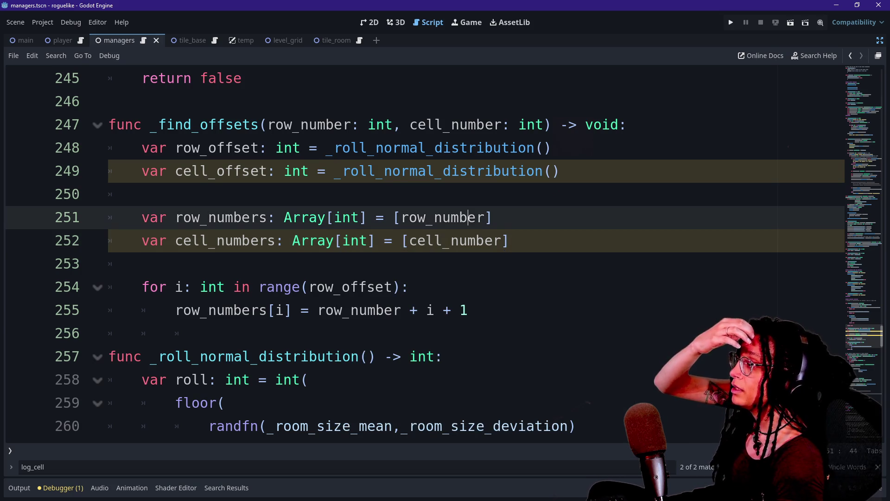
pyautogui.moveTo(175, 217); pyautogui.dragTo(143, 263)
pyautogui.click(143, 263)
pyautogui.moveTo(143, 194)
pyautogui.mouseDown()
pyautogui.moveTo(143, 263)
pyautogui.moveTo(384, 217)
pyautogui.mouseUp()
# - Multi-select the row_number and cell_number starting values and delete both at once
pyautogui.click(476, 240)
pyautogui.click(209, 333)
pyautogui.click(468, 309)
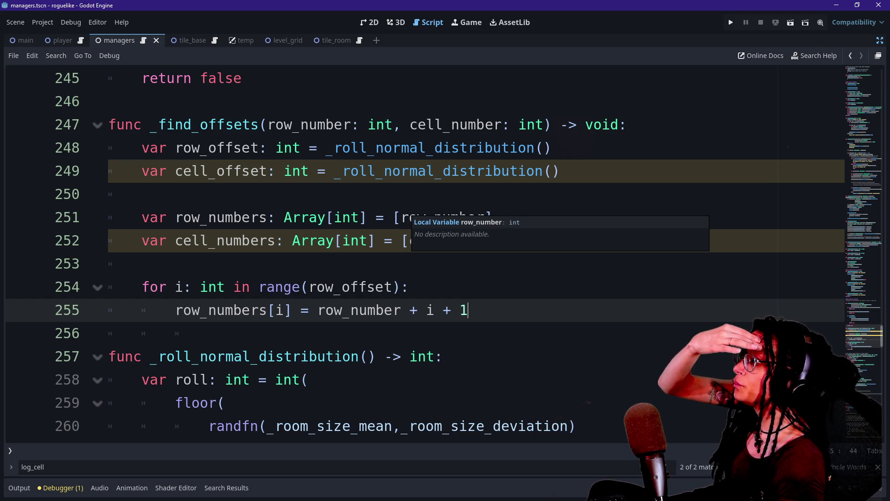
pyautogui.moveTo(384, 217)
pyautogui.mouseDown()
pyautogui.moveTo(139, 194)
pyautogui.moveTo(383, 217)
pyautogui.mouseUp()
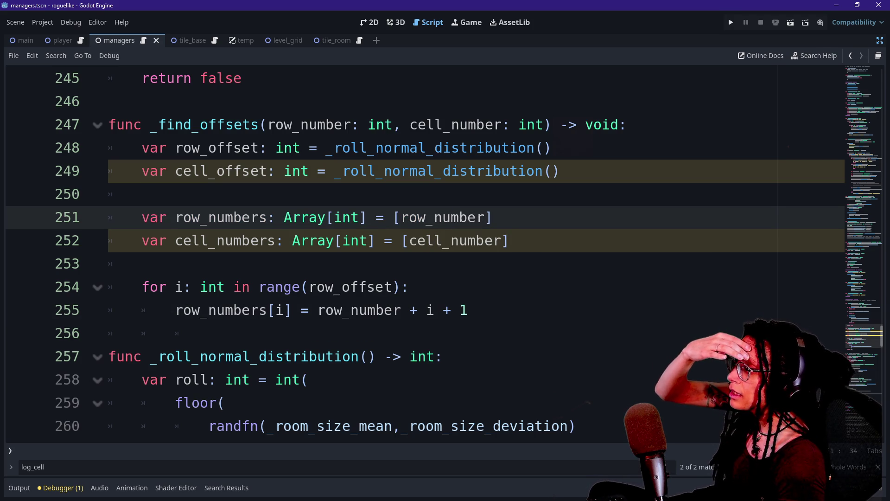
pyautogui.click(468, 217)
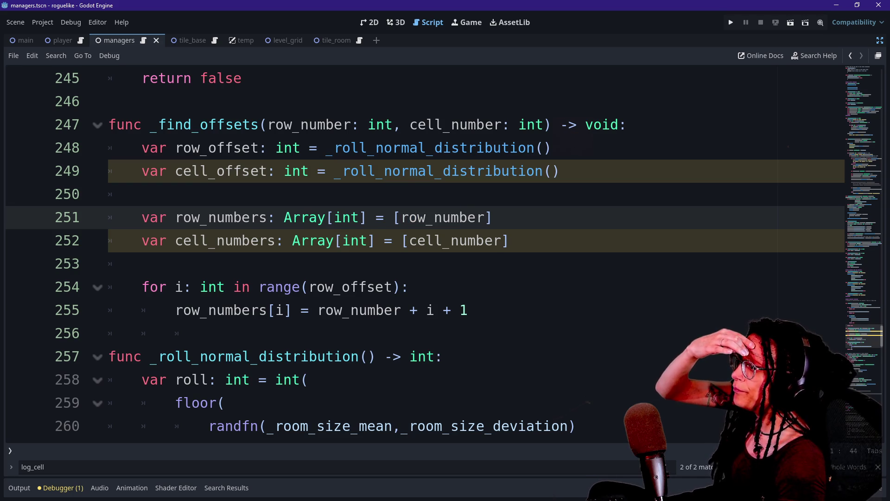
pyautogui.hotkey('ctrl', 'Left')
pyautogui.hotkey('shift', 'Right')
pyautogui.hotkey('shift', 'Right')
pyautogui.hotkey('shift', 'Right')
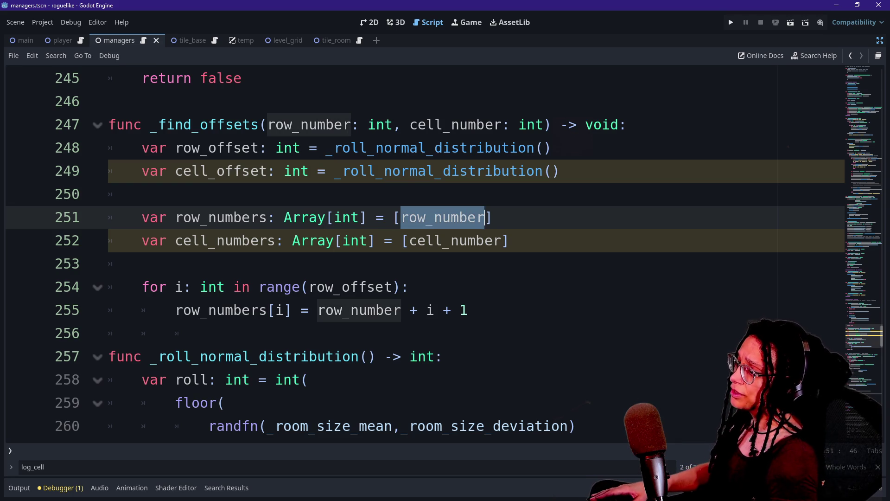
pyautogui.hotkey('shift', 'alt', 'Down')
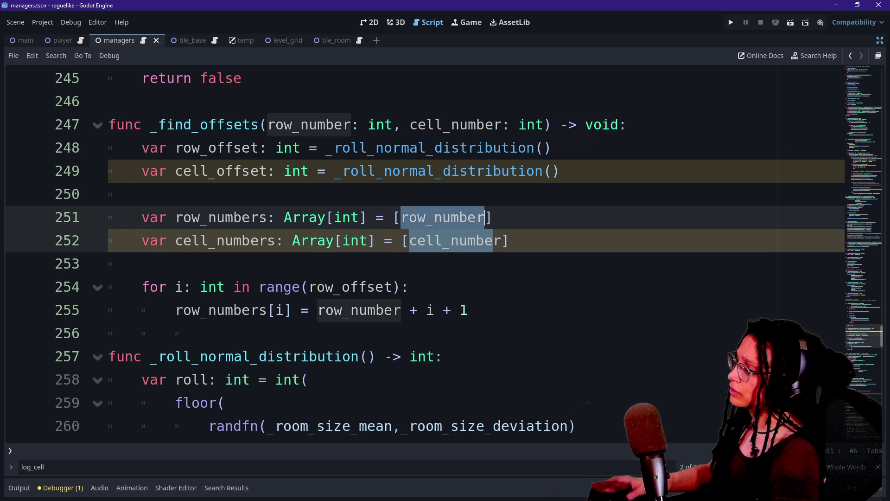
pyautogui.press('BackSpace')
pyautogui.press('Escape')
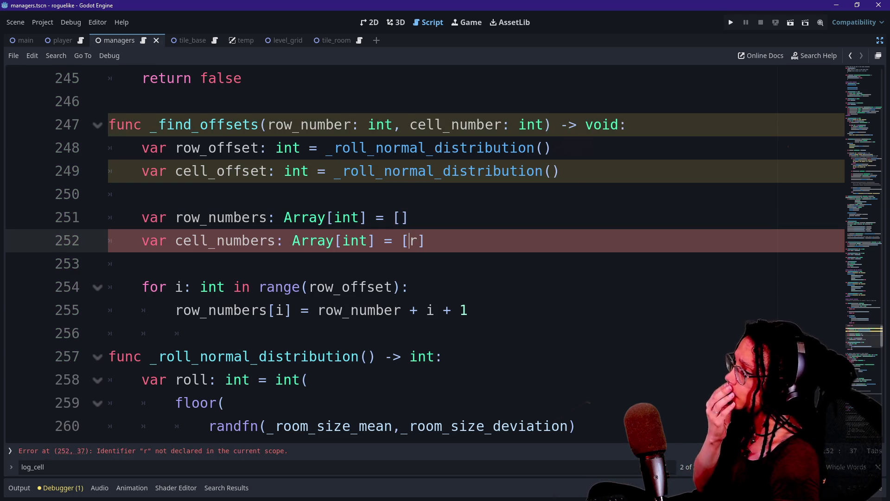
# - Remove the stray r from cell_numbers and retype the trailing 1 on line 255
pyautogui.press('BackSpace')
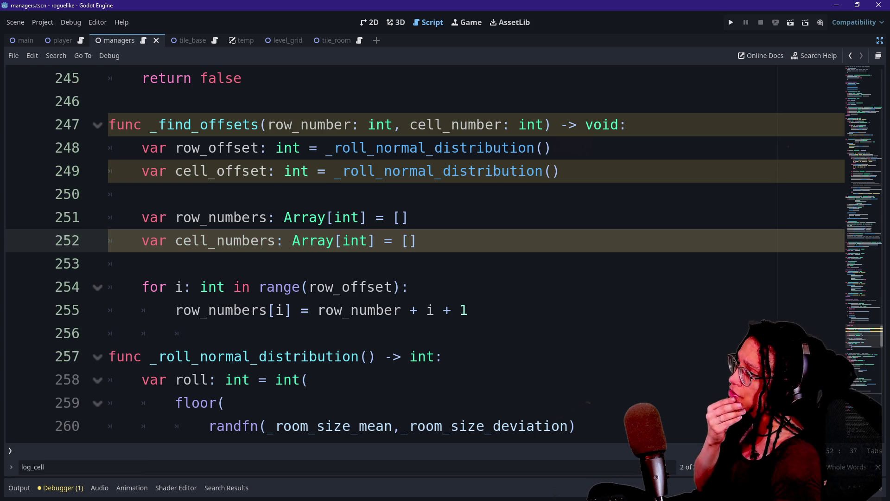
pyautogui.press('Up')
pyautogui.press('Up')
pyautogui.press('Up')
pyautogui.press('Down')
pyautogui.press('Down')
pyautogui.press('Down')
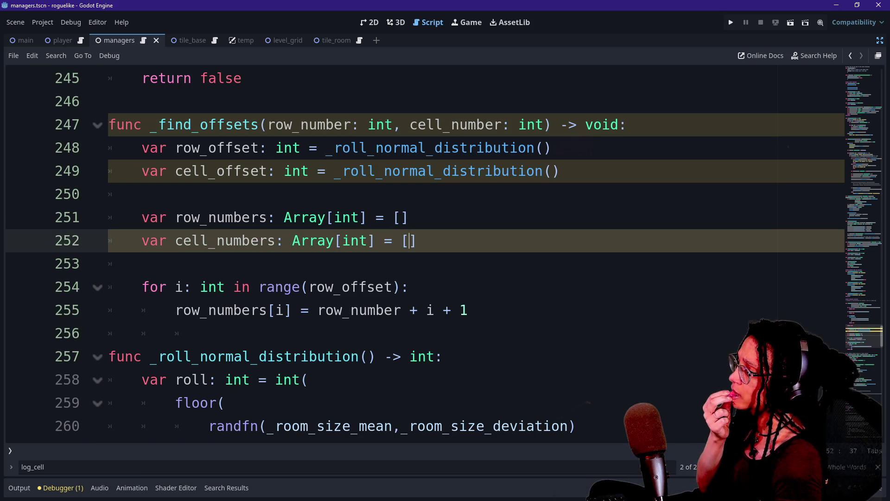
pyautogui.click(469, 310)
pyautogui.press('BackSpace')
pyautogui.press('BackSpace')
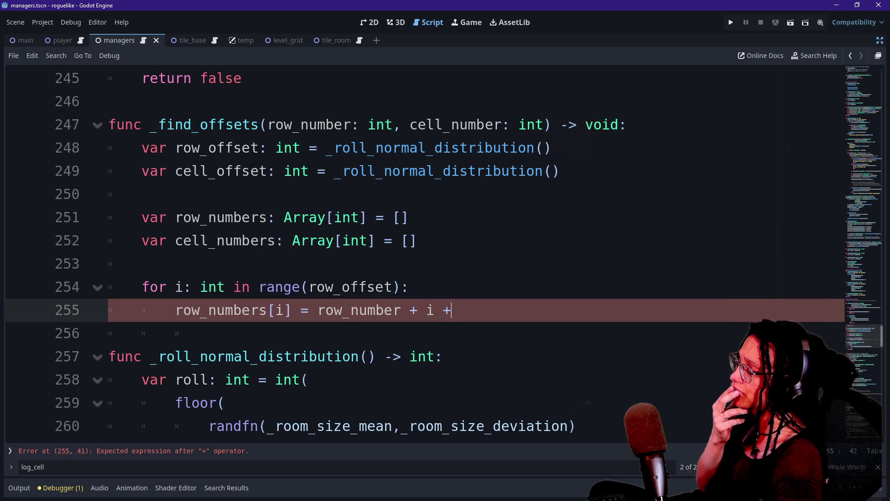
pyautogui.write('1')
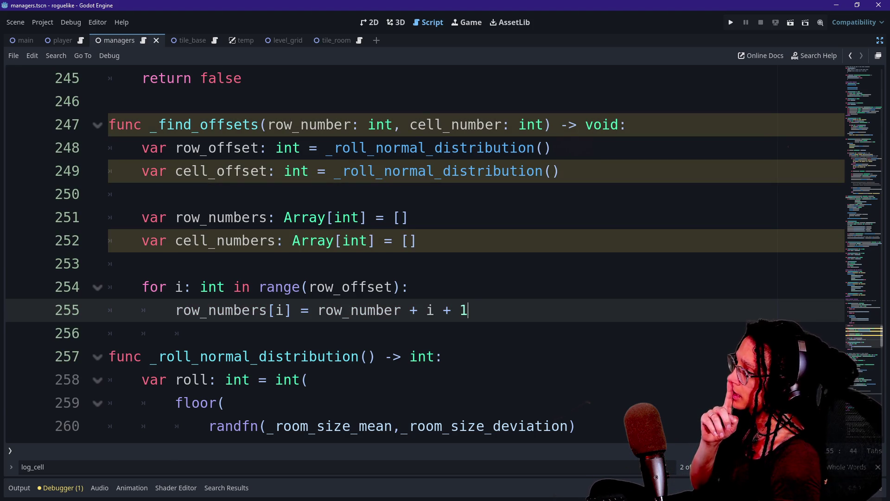
# - Give the row_numbers and cell_numbers arrays the starting values [4,5]
pyautogui.click(401, 217)
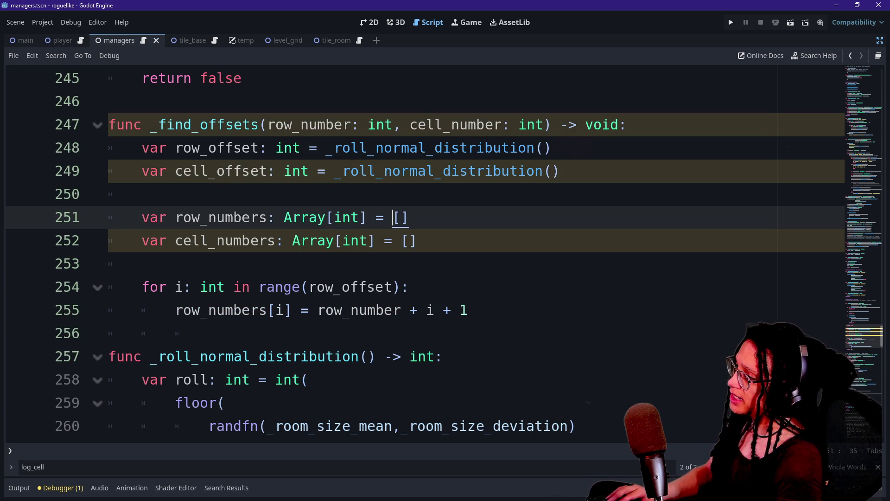
pyautogui.write('3')
pyautogui.press('BackSpace')
pyautogui.write('3')
pyautogui.press('BackSpace')
pyautogui.write('4,5')
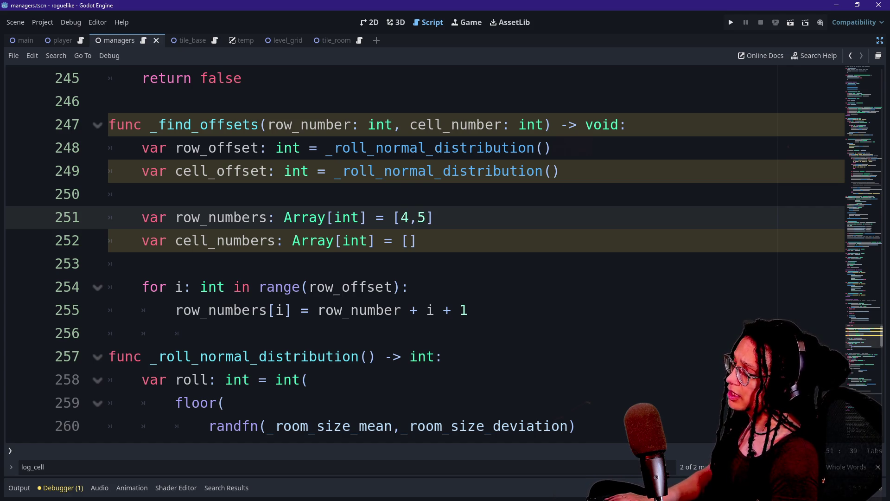
pyautogui.click(407, 240)
pyautogui.write('4,5')
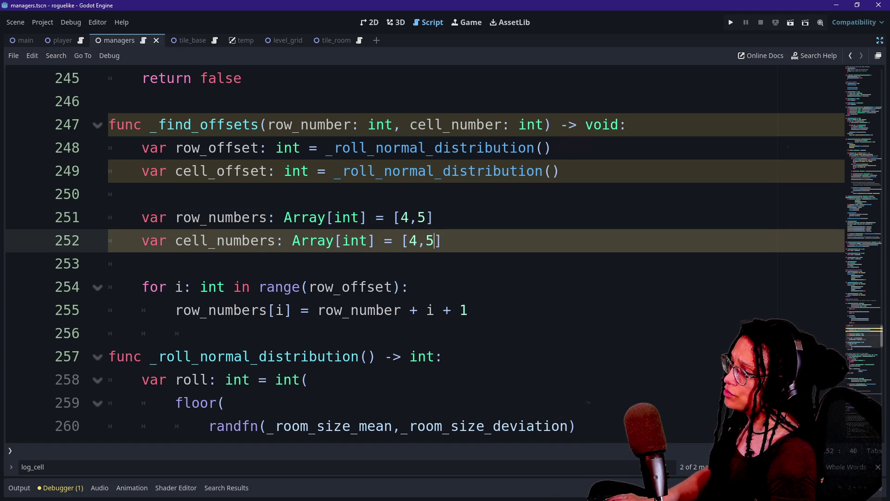
pyautogui.moveTo(468, 309)
pyautogui.mouseDown()
pyautogui.moveTo(142, 287)
pyautogui.moveTo(142, 263)
pyautogui.mouseUp()
pyautogui.hotkey('ctrl', 'c')
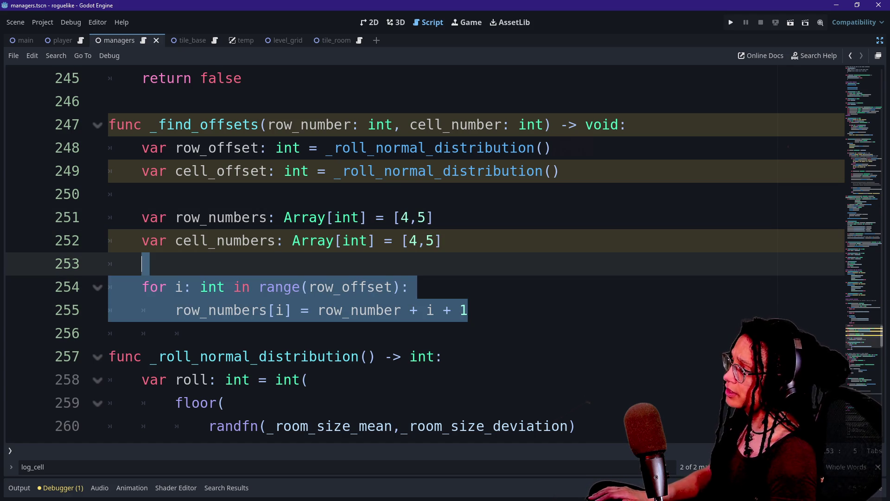
pyautogui.click(467, 309)
# - Paste a copy of the row loop below and change its range to cell_offset
pyautogui.press('Return')
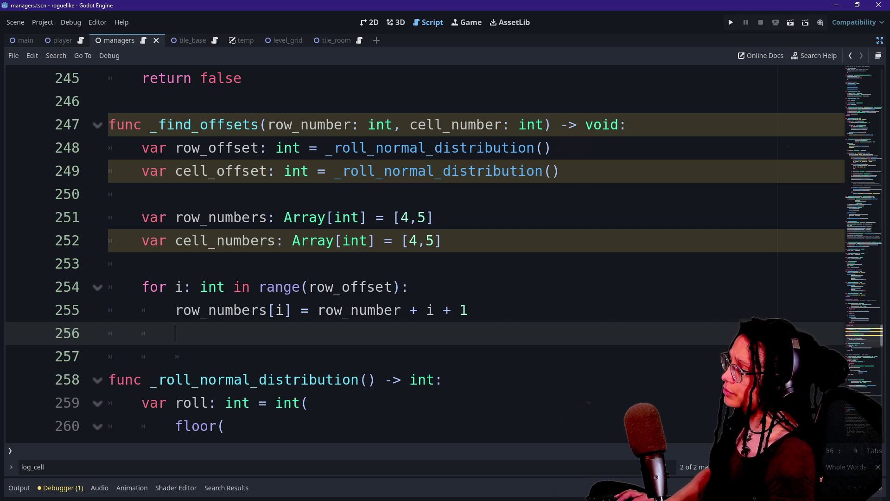
pyautogui.press('BackSpace')
pyautogui.press('BackSpace')
pyautogui.press('BackSpace')
pyautogui.hotkey('ctrl', 'v')
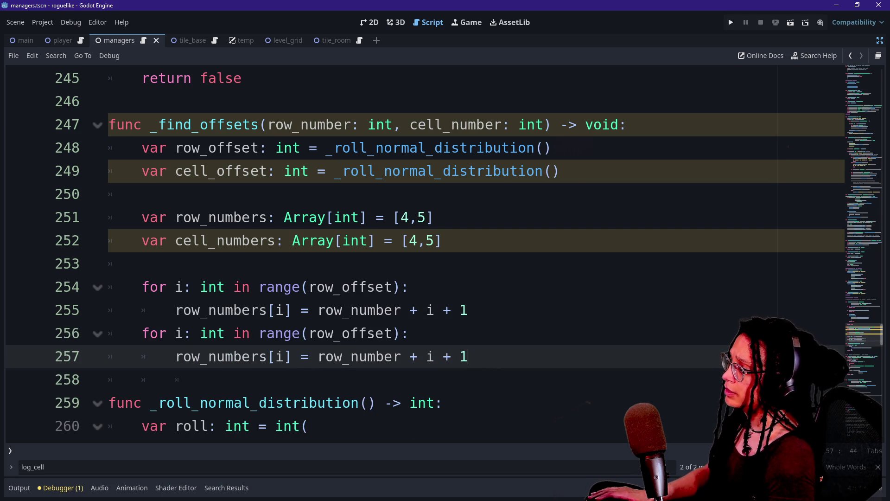
pyautogui.click(334, 333)
pyautogui.press('BackSpace')
pyautogui.press('BackSpace')
pyautogui.press('BackSpace')
pyautogui.write('cell')
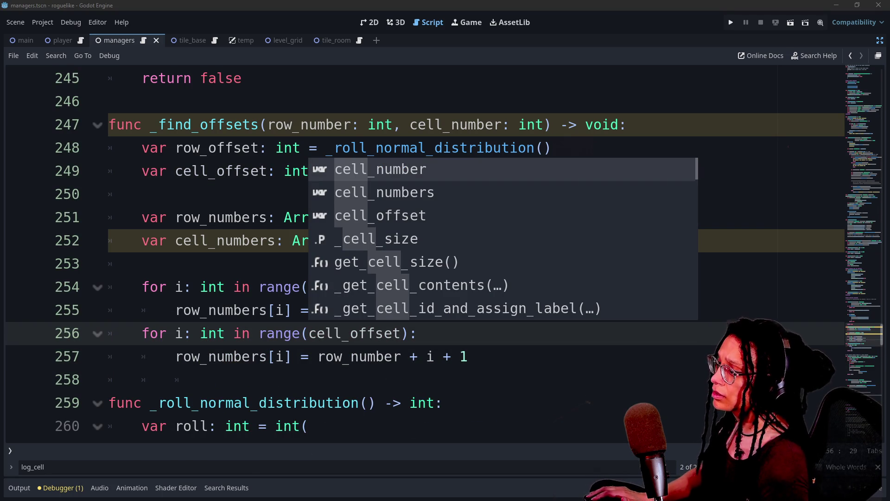
# - Change the copied body to 'cell_numbers[i] = cell_number + i + 1'
pyautogui.click(259, 356)
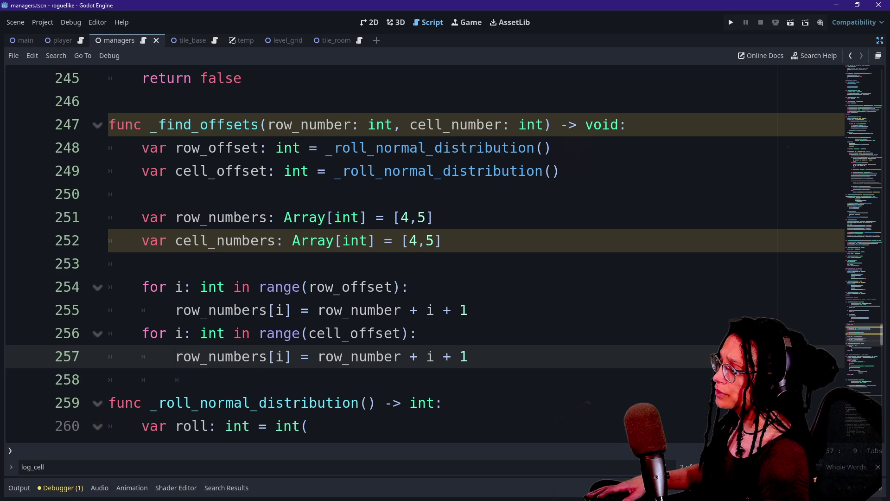
pyautogui.press('Delete')
pyautogui.press('Delete')
pyautogui.press('Delete')
pyautogui.write('cell')
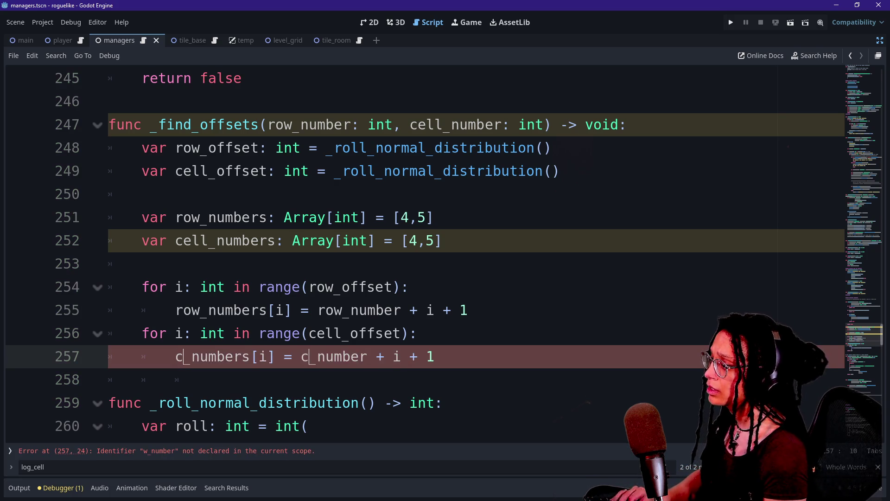
pyautogui.click(142, 264)
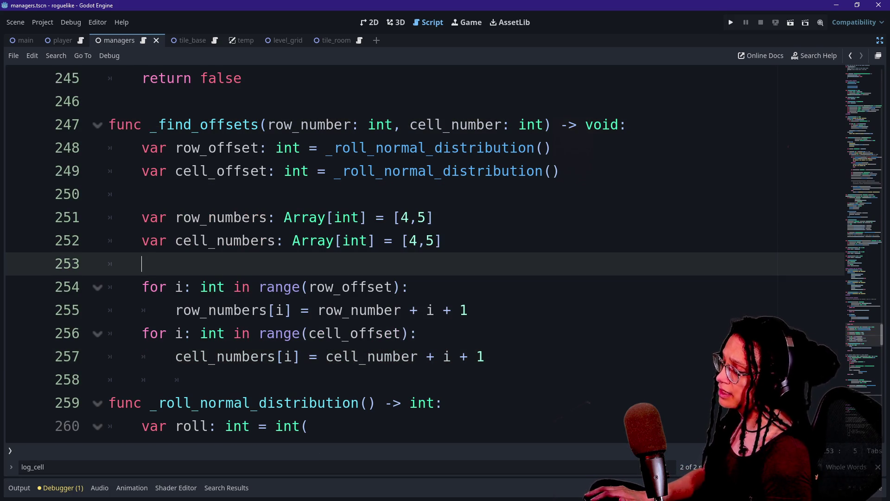
pyautogui.click(402, 217)
pyautogui.press('Down')
pyautogui.press('Down')
pyautogui.press('Down')
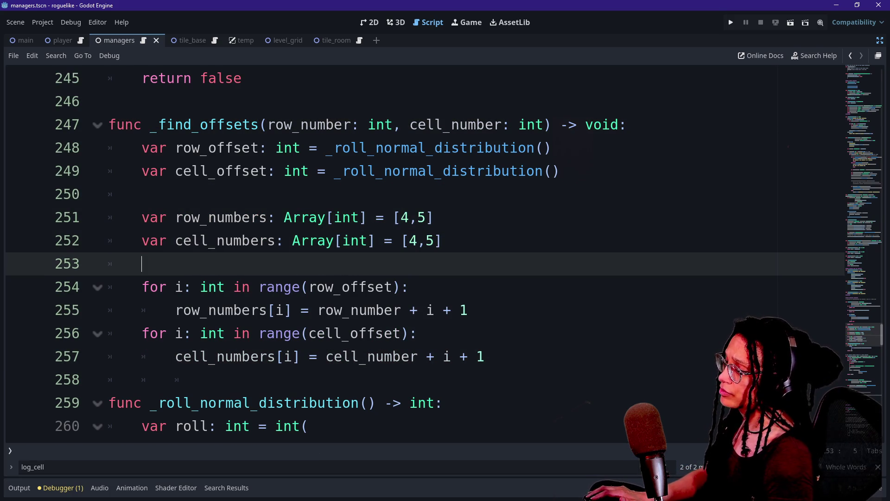
pyautogui.press('Down')
pyautogui.press('Down')
pyautogui.hotkey('alt', 'Tab')
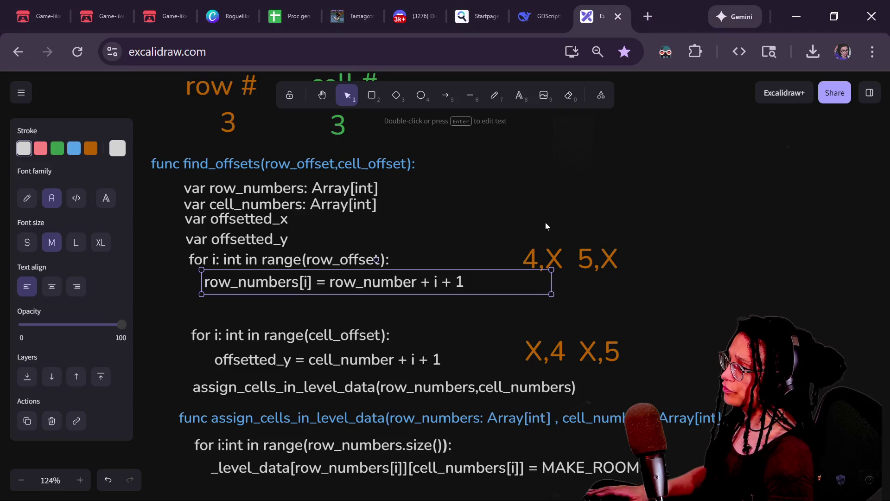
# - Review the Excalidraw grid of coordinates 3,3 to 5,5, then return to the Godot script
pyautogui.scroll(5, 527, 468)
pyautogui.scroll(5, 527, 468)
pyautogui.scroll(-2, 471, 352)
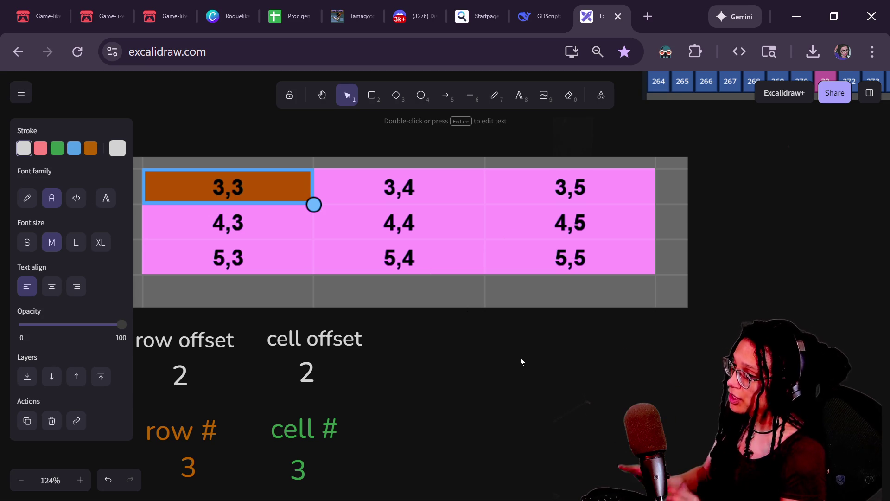
pyautogui.hotkey('alt', 'Tab')
pyautogui.click(410, 287)
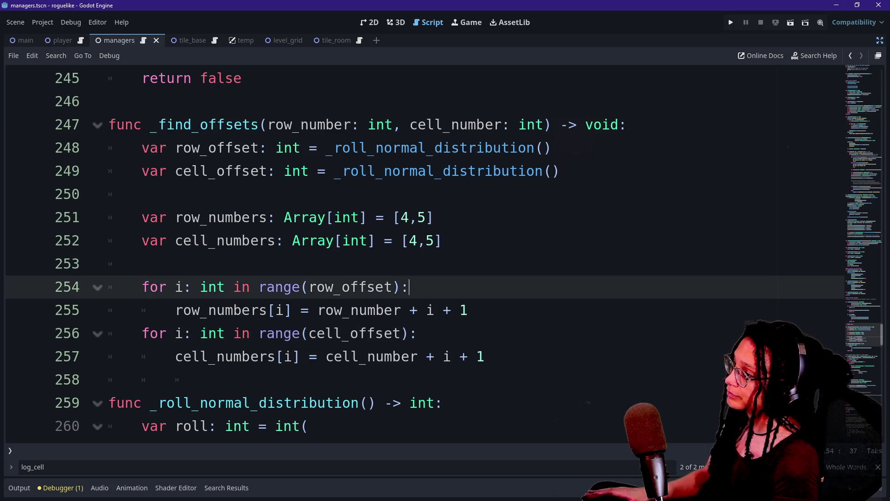
# - Inspect the row_numbers and cell_numbers declarations and the cell_numbers loop lines
pyautogui.tripleClick(279, 240)
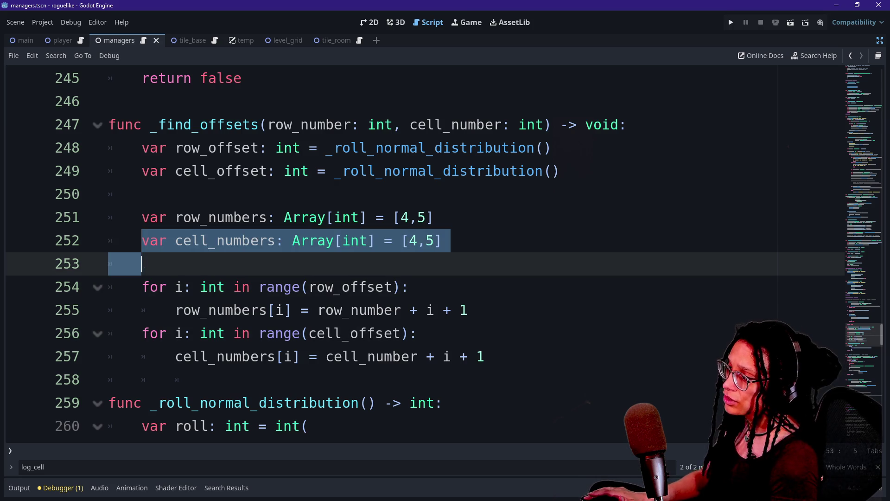
pyautogui.click(443, 240)
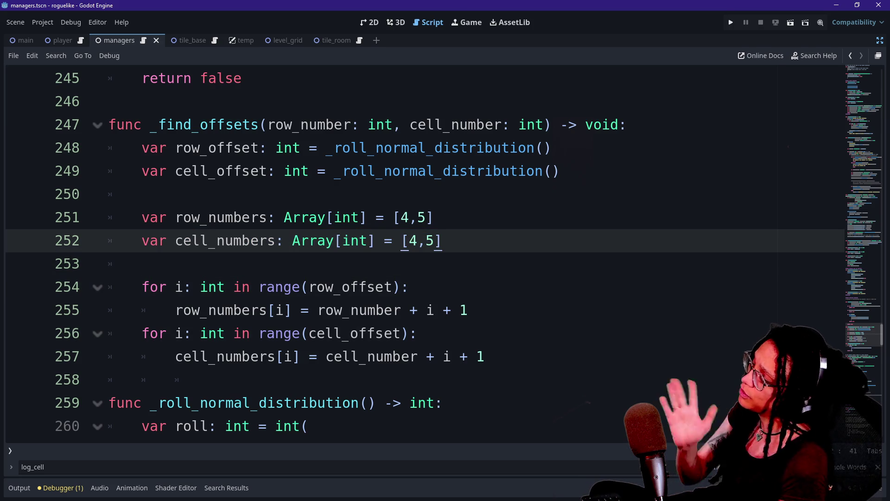
pyautogui.click(418, 310)
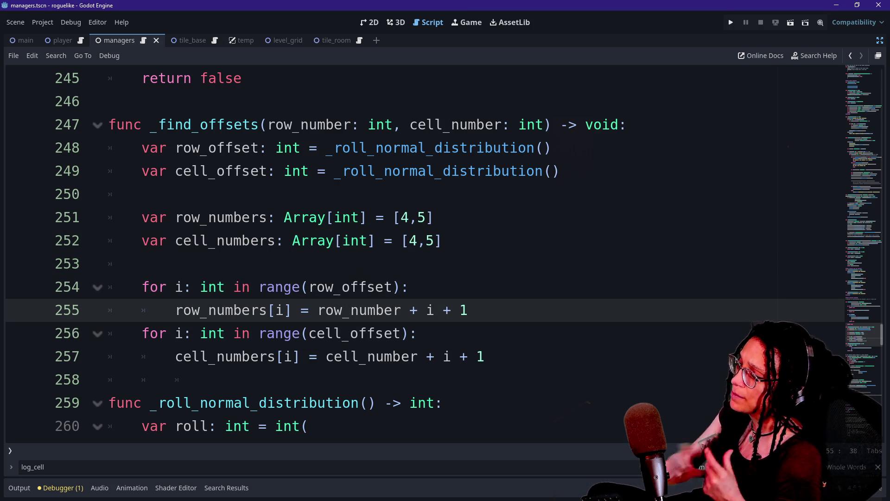
pyautogui.moveTo(250, 217); pyautogui.dragTo(326, 217)
pyautogui.click(268, 241)
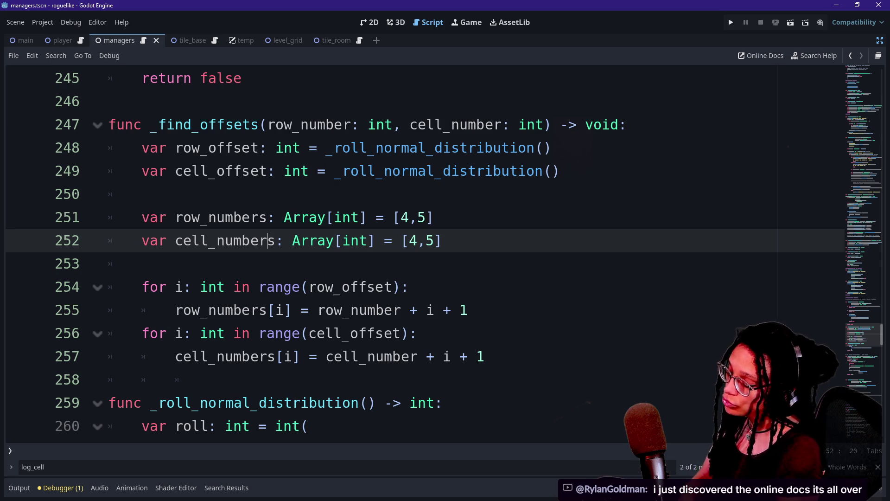
pyautogui.moveTo(199, 240); pyautogui.dragTo(189, 217)
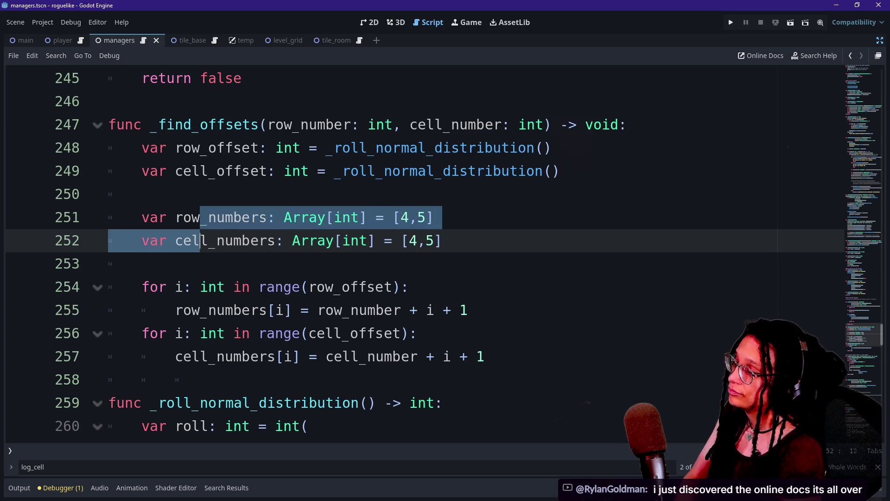
pyautogui.click(142, 263)
pyautogui.moveTo(419, 333); pyautogui.dragTo(485, 356)
# - Check the cell_offset loop and the [4,5] array values, then bring up the Excalidraw sketch
pyautogui.press('Down')
pyautogui.press('Down')
pyautogui.press('Down')
pyautogui.press('Up')
pyautogui.press('Up')
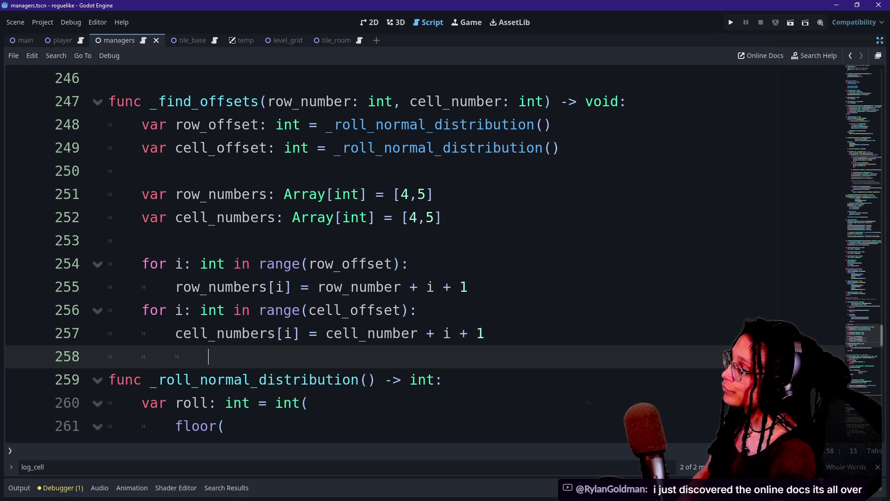
pyautogui.moveTo(258, 286); pyautogui.dragTo(417, 310)
pyautogui.click(418, 310)
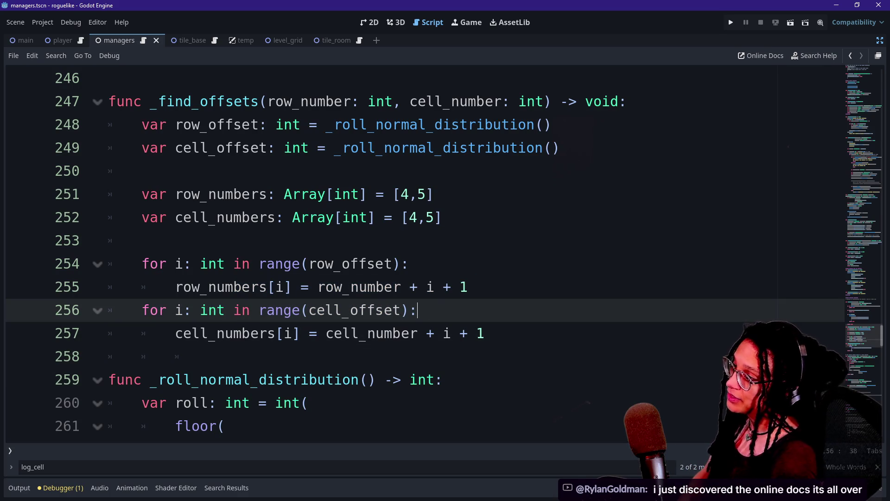
pyautogui.click(408, 194)
pyautogui.moveTo(401, 194); pyautogui.dragTo(434, 193)
pyautogui.click(443, 217)
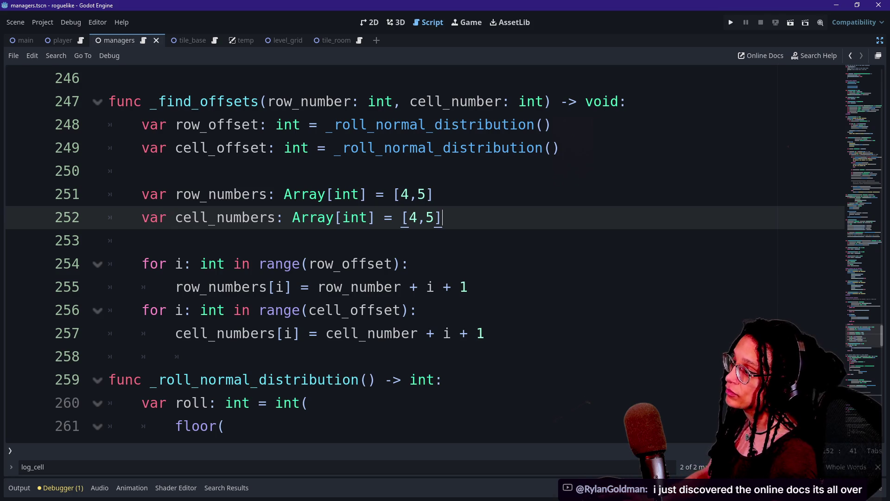
pyautogui.hotkey('alt', 'Tab')
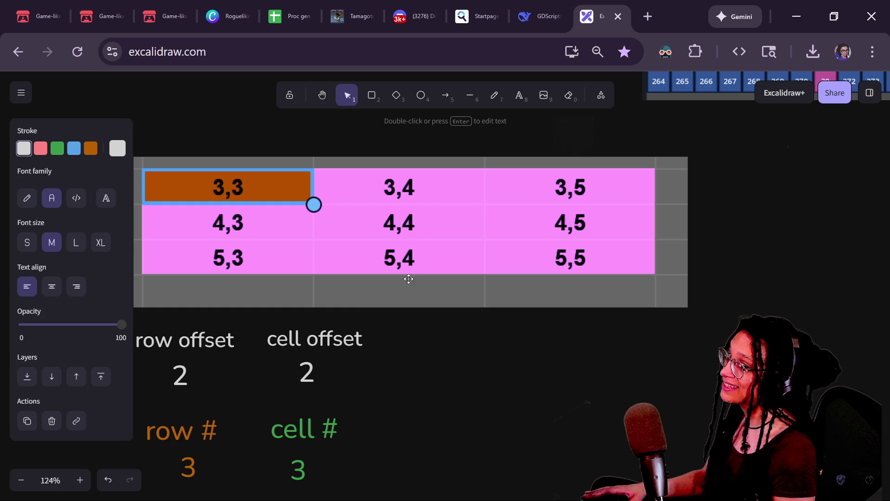
# - In the Proc gen idea sheet, fill the new row C6:E6 with pink
pyautogui.hotkey('ctrl', '4')
pyautogui.hotkey('ctrl', '5')
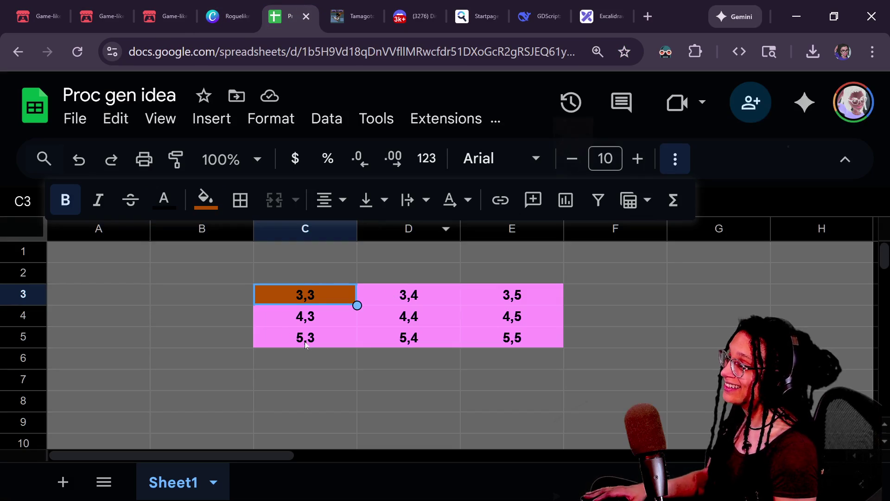
pyautogui.click(308, 343)
pyautogui.moveTo(308, 354)
pyautogui.mouseDown()
pyautogui.moveTo(499, 362)
pyautogui.moveTo(526, 349)
pyautogui.mouseUp()
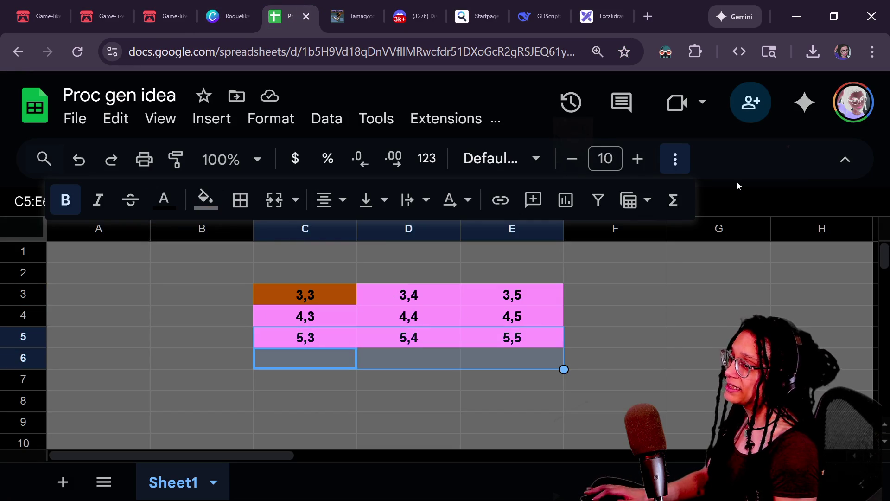
pyautogui.click(602, 338)
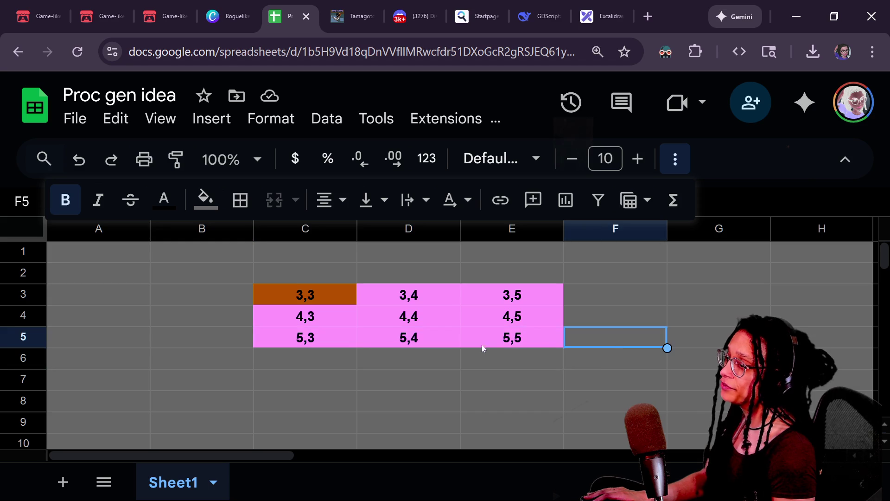
pyautogui.click(350, 347)
pyautogui.moveTo(346, 365); pyautogui.dragTo(515, 363)
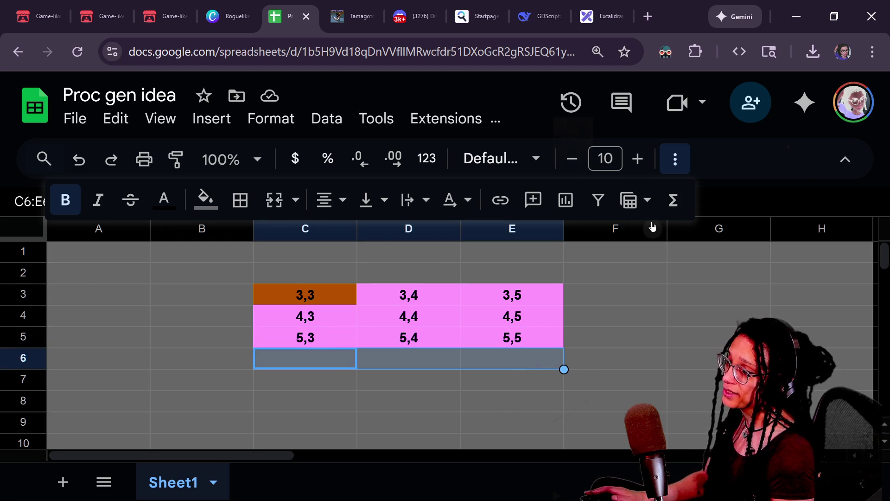
pyautogui.click(204, 199)
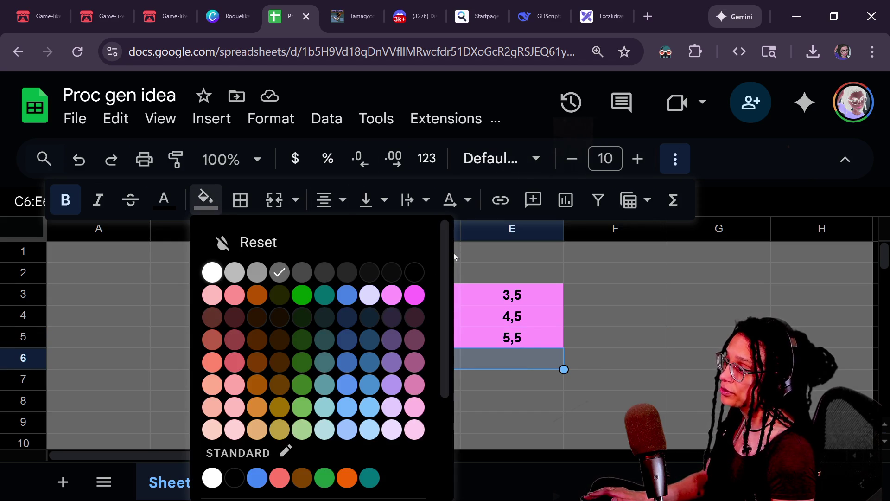
pyautogui.click(384, 295)
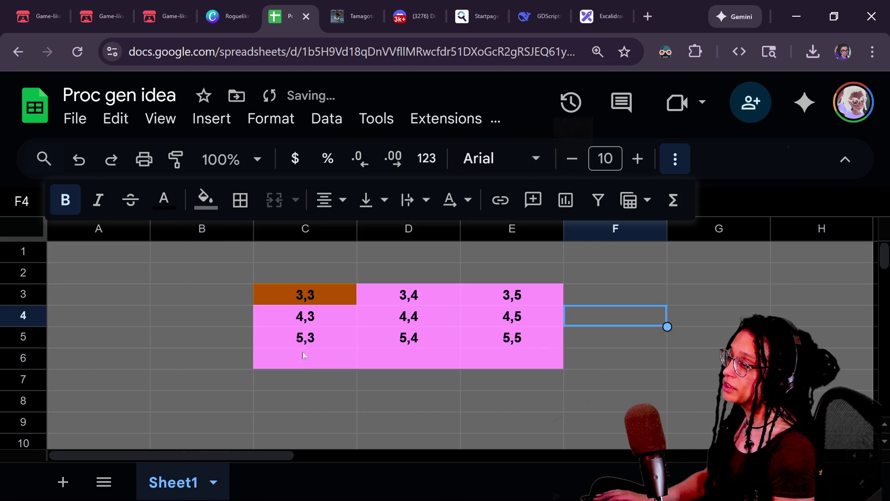
# - Copy the C5:E5 coordinates into row 6
pyautogui.click(349, 342)
pyautogui.hotkey('shift', 'Right')
pyautogui.hotkey('shift', 'Right')
pyautogui.hotkey('ctrl', 'c')
pyautogui.click(347, 369)
pyautogui.keyDown('shift'); pyautogui.click(524, 366); pyautogui.keyUp('shift')
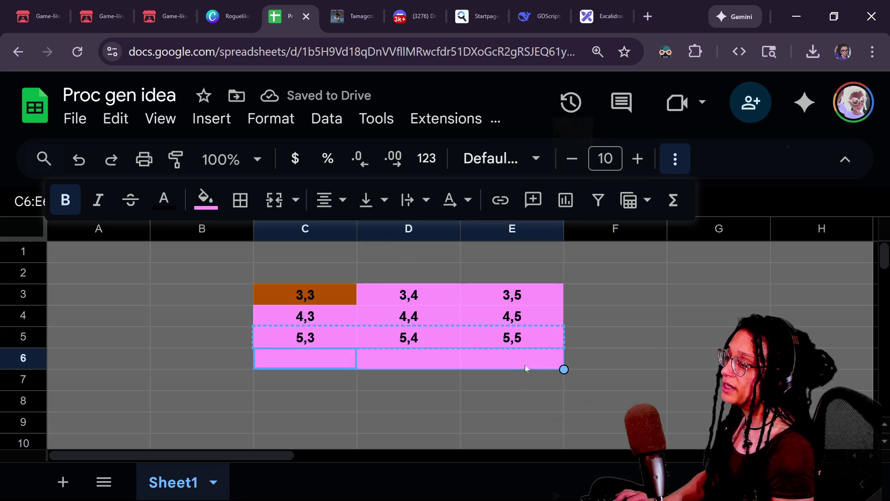
pyautogui.hotkey('ctrl', 'v')
# - Change the row 6 entries to 6,3, 6,4 and 6,5
pyautogui.click(319, 366)
pyautogui.doubleClick(319, 367)
pyautogui.press('Home')
pyautogui.press('Delete')
pyautogui.write('6')
pyautogui.click(407, 368)
pyautogui.doubleClick(458, 369)
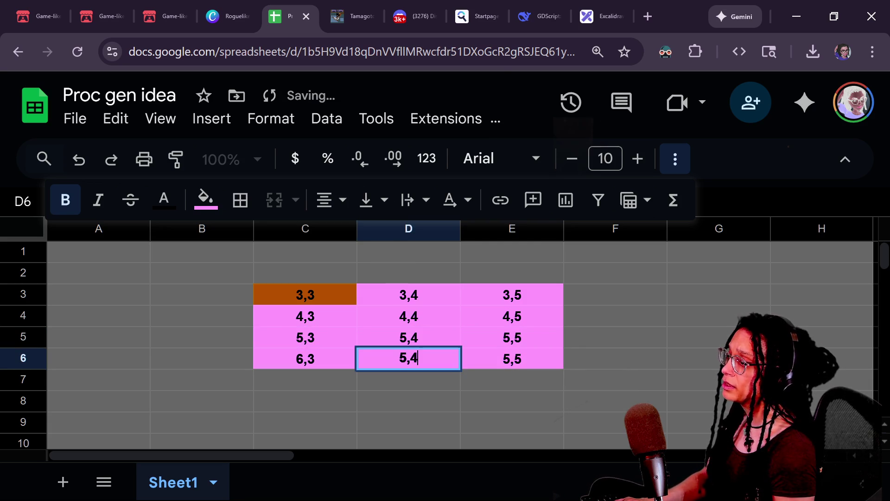
pyautogui.press('Home')
pyautogui.press('Delete')
pyautogui.write('6')
pyautogui.click(499, 365)
pyautogui.doubleClick(499, 365)
pyautogui.press('Home')
pyautogui.press('Delete')
pyautogui.write('6')
pyautogui.click(558, 406)
# - Check the grid from the 3,3 starting cell down to the new 6,3 cell
pyautogui.moveTo(685, 389); pyautogui.dragTo(647, 389)
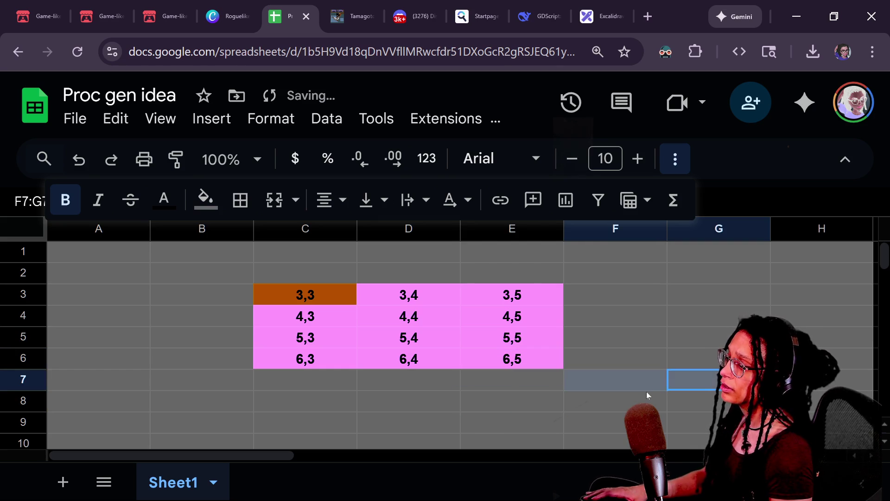
pyautogui.click(556, 392)
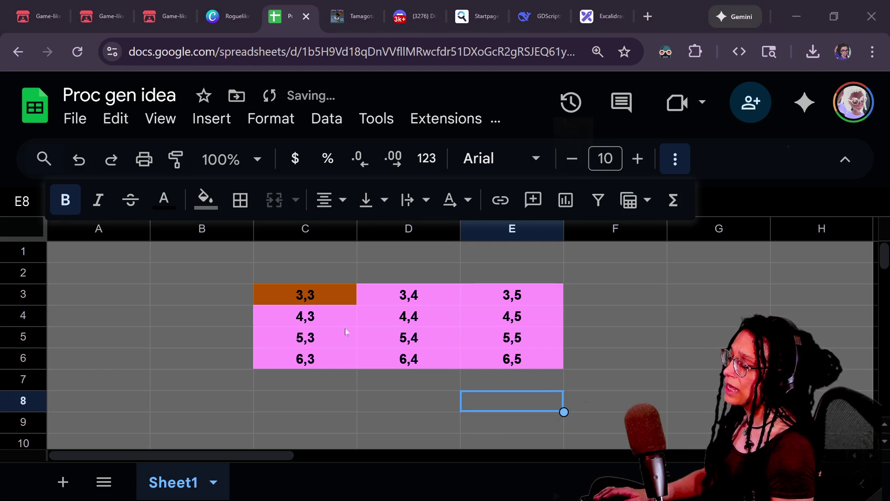
pyautogui.click(302, 295)
pyautogui.click(288, 357)
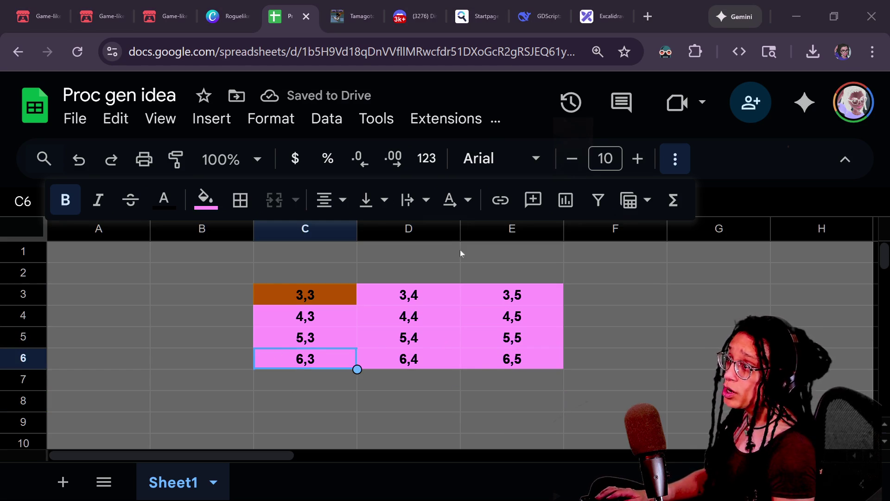
pyautogui.hotkey('alt', 'Tab')
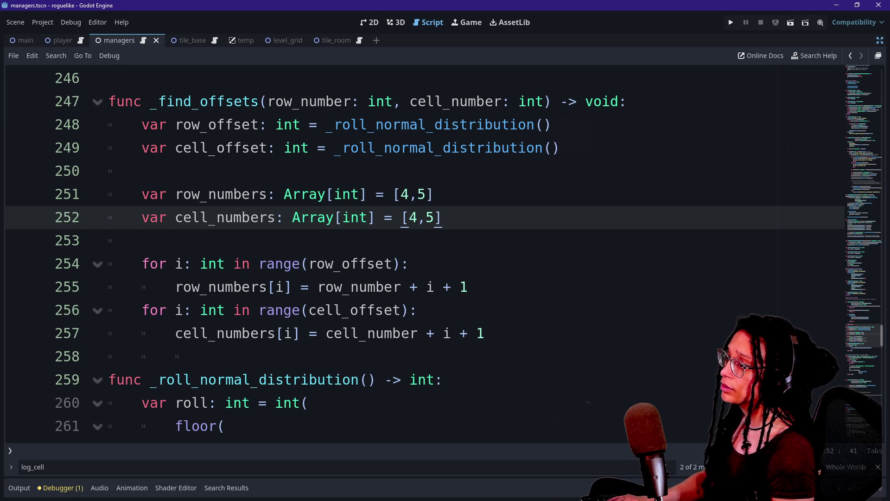
# - Append 6 to row_numbers on line 251 so it reads [4,5,6]
pyautogui.click(430, 194)
pyautogui.write(',6')
pyautogui.press('Down')
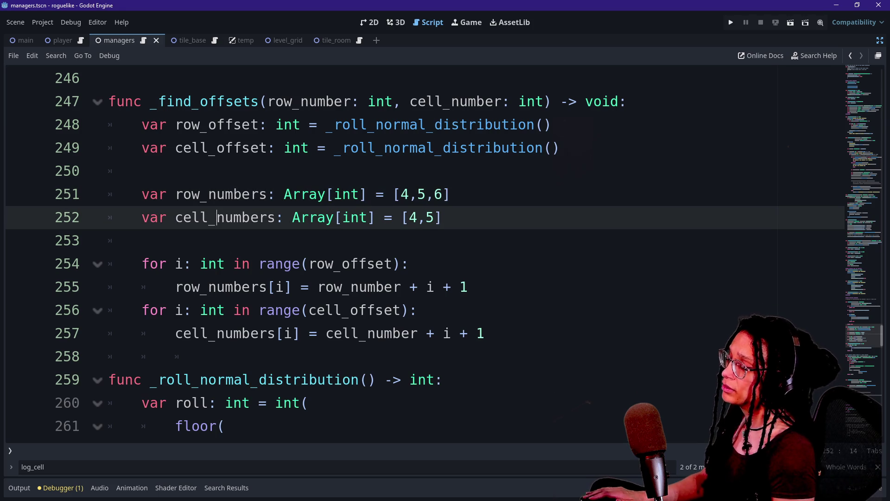
pyautogui.moveTo(401, 194); pyautogui.dragTo(442, 218)
pyautogui.click(443, 218)
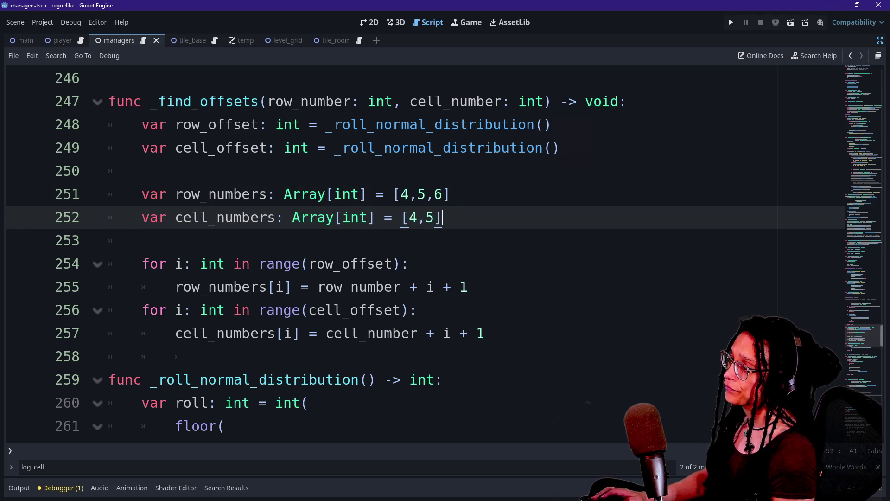
pyautogui.click(429, 194)
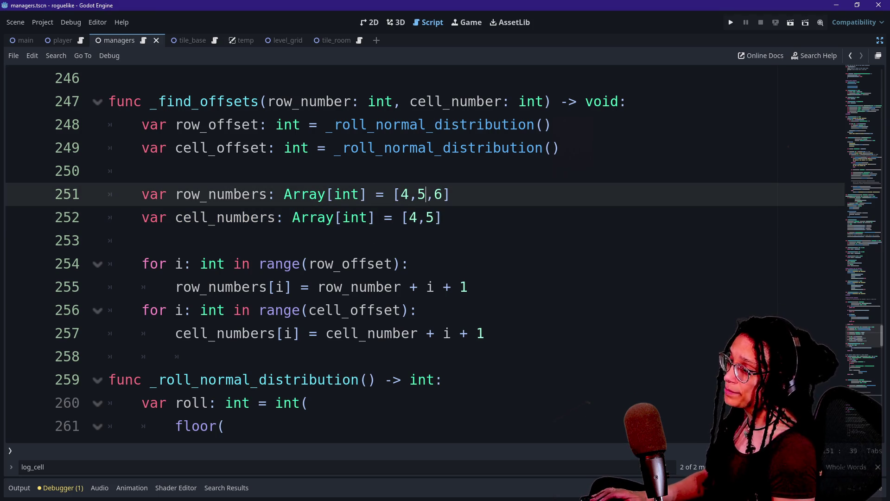
pyautogui.hotkey('alt', 'Tab')
pyautogui.click(397, 411)
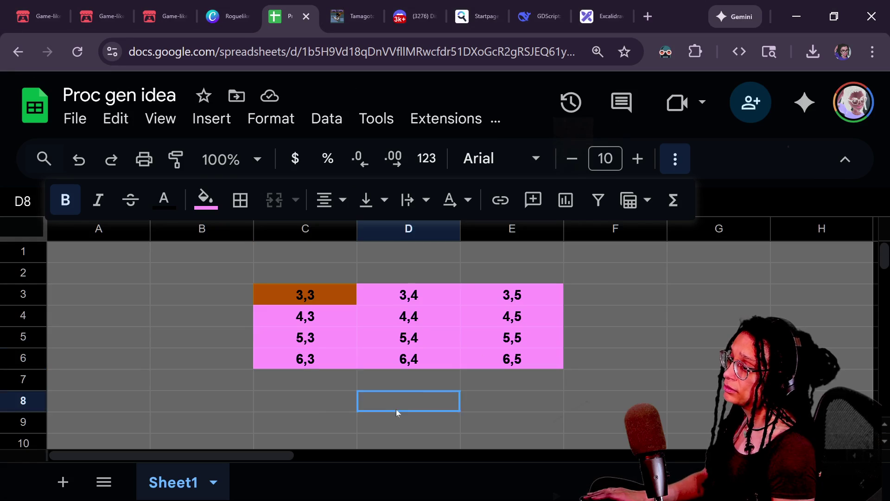
# - Look over the 3,3–6,5 grid, selecting cells in rows 7–8 plus 6,4, 6,3 and 3,5
pyautogui.doubleClick(408, 401)
pyautogui.click(512, 396)
pyautogui.moveTo(513, 396); pyautogui.dragTo(512, 380)
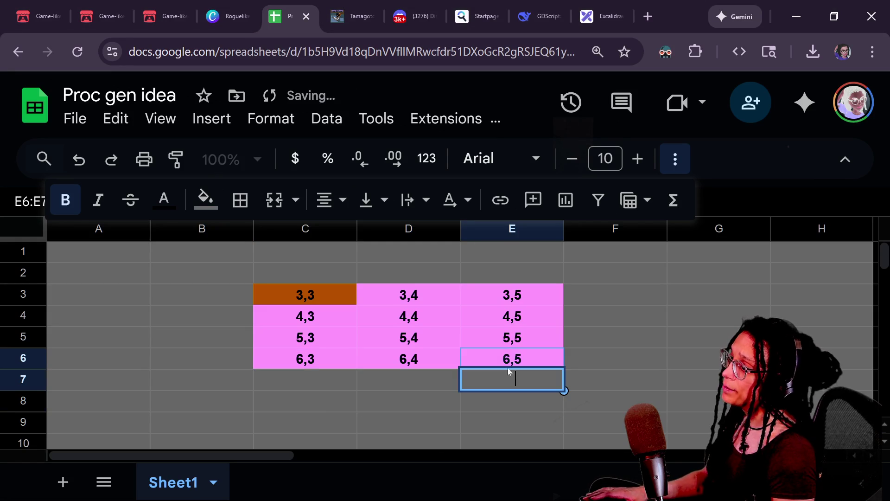
pyautogui.click(399, 393)
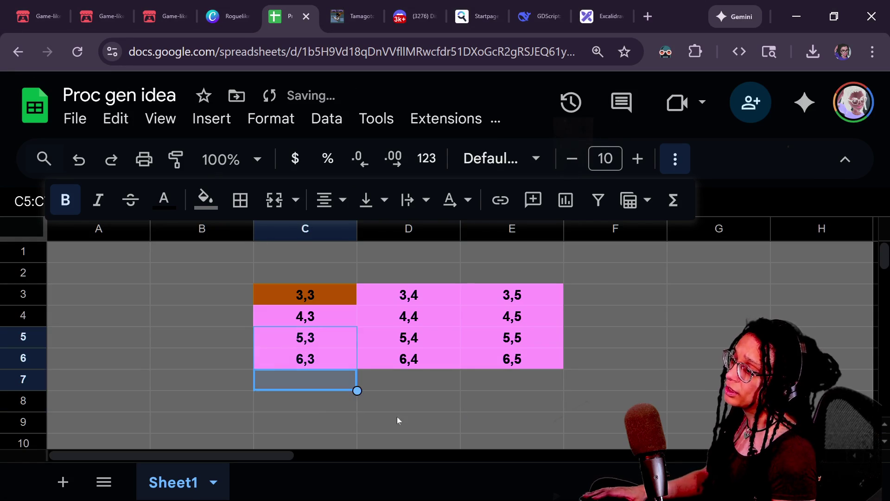
pyautogui.click(383, 392)
pyautogui.moveTo(383, 392); pyautogui.dragTo(352, 379)
pyautogui.click(494, 379)
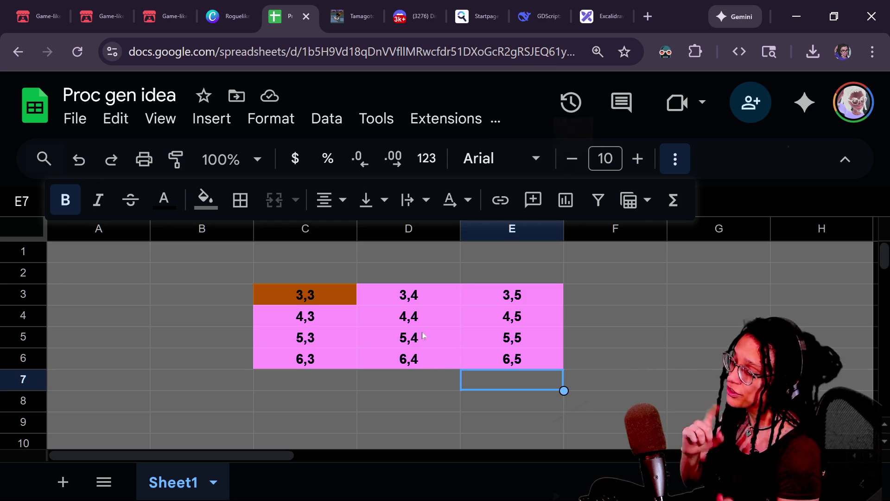
pyautogui.click(428, 355)
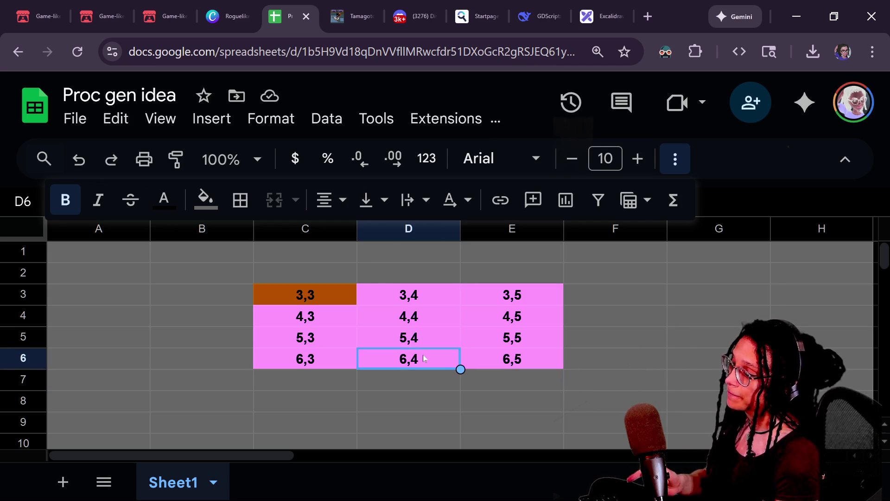
pyautogui.click(295, 359)
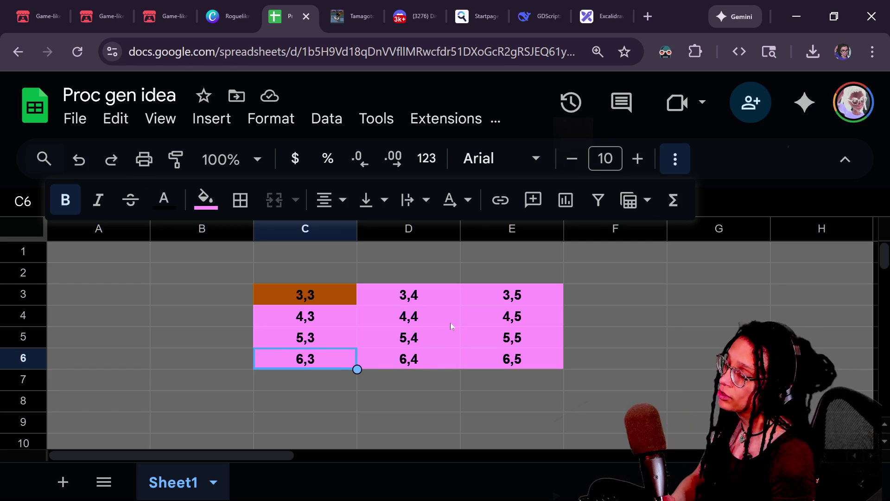
pyautogui.click(511, 295)
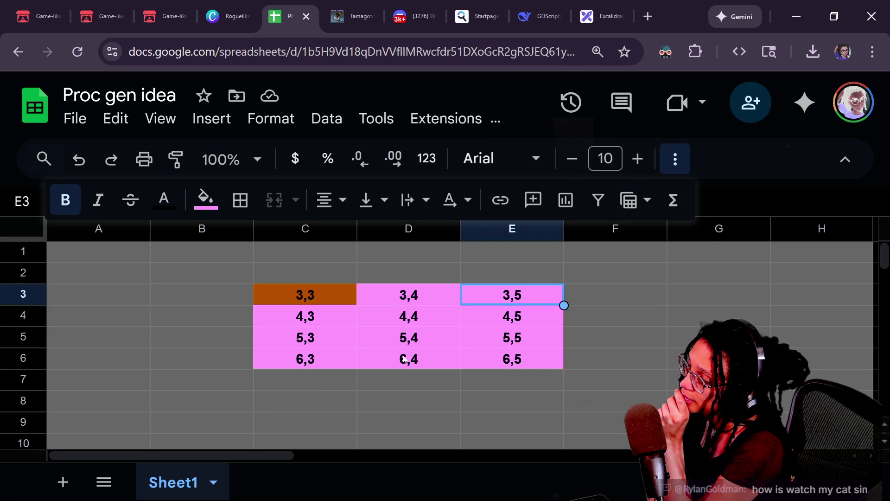
# - Select empty cells E8 and F5 beside the grid, then return to _find_offsets
pyautogui.click(514, 398)
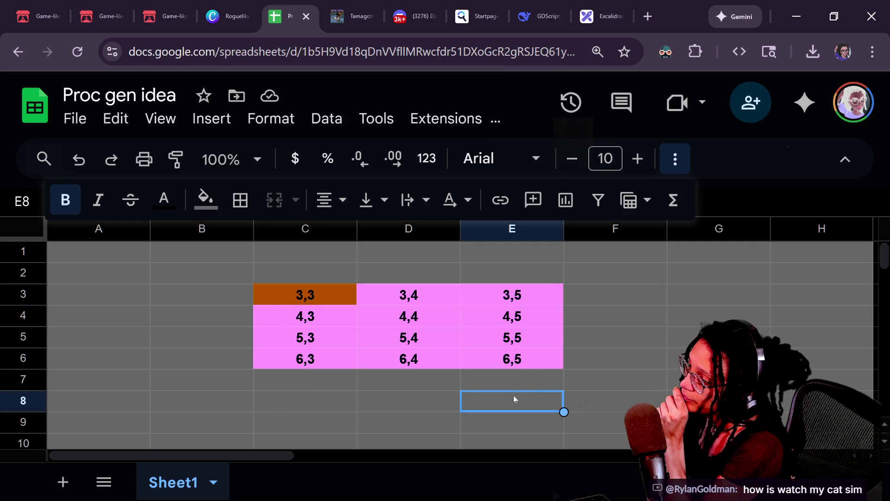
pyautogui.click(619, 346)
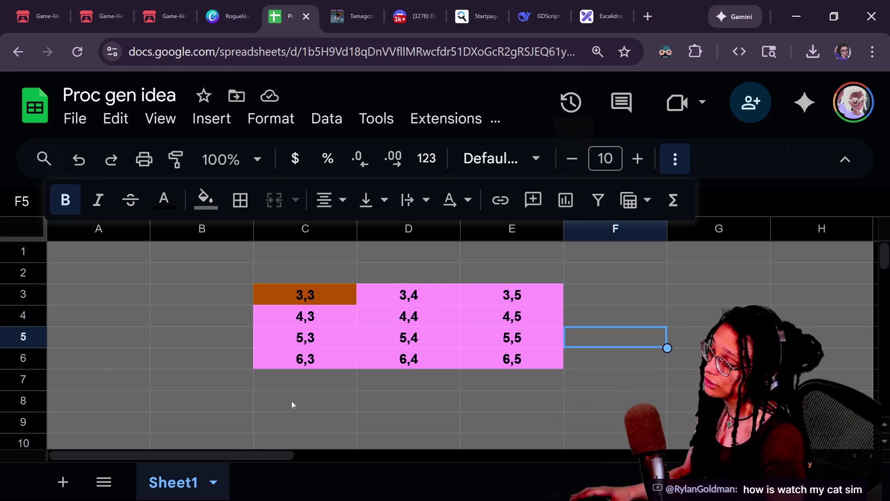
pyautogui.hotkey('alt', 'Tab')
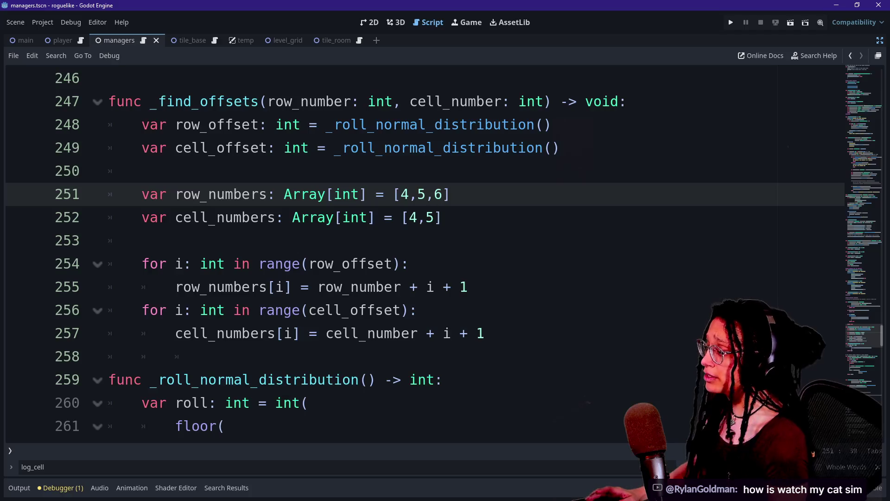
# - Select the C3:E6 coordinate grid, undoing and redoing an accidental change to 3,3
pyautogui.hotkey('alt', 'Tab')
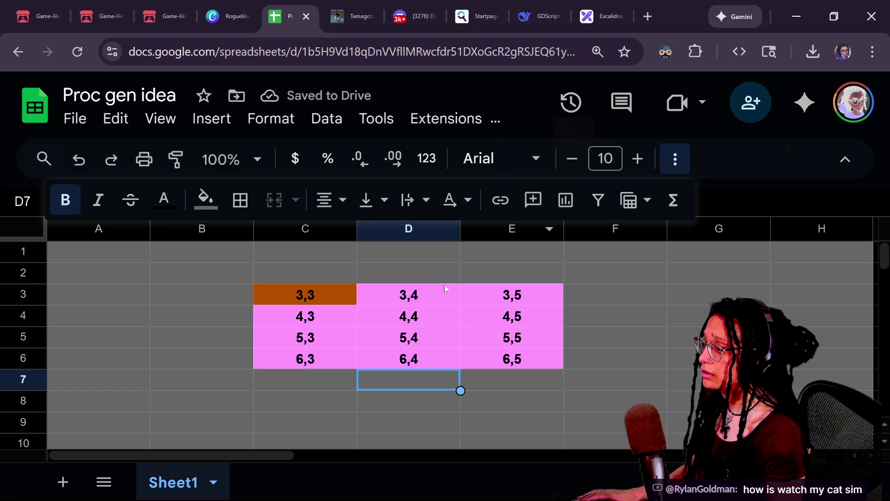
pyautogui.moveTo(343, 293); pyautogui.dragTo(550, 366)
pyautogui.hotkey('ctrl', 'c')
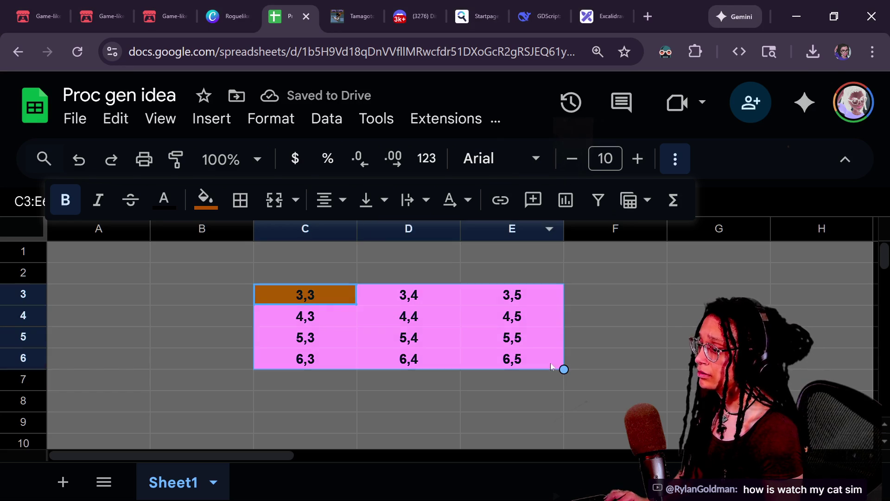
pyautogui.hotkey('ctrl', 'z')
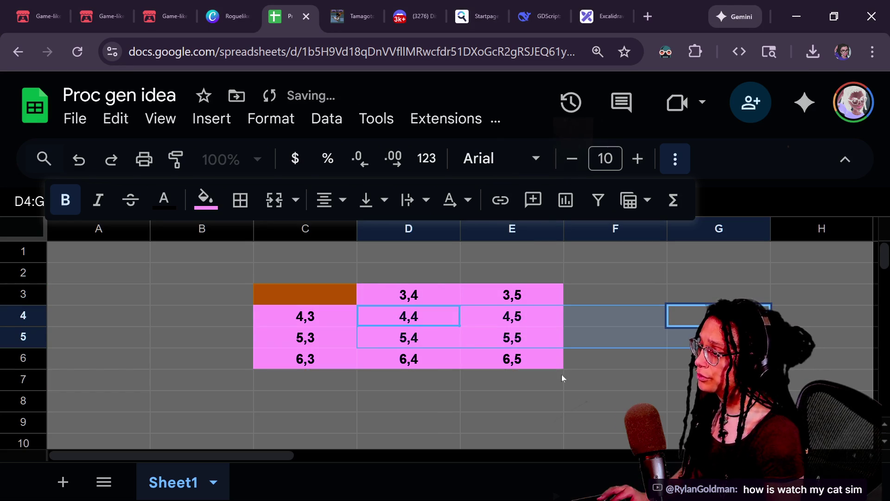
pyautogui.click(565, 378)
pyautogui.hotkey('ctrl', 'y')
pyautogui.click(645, 324)
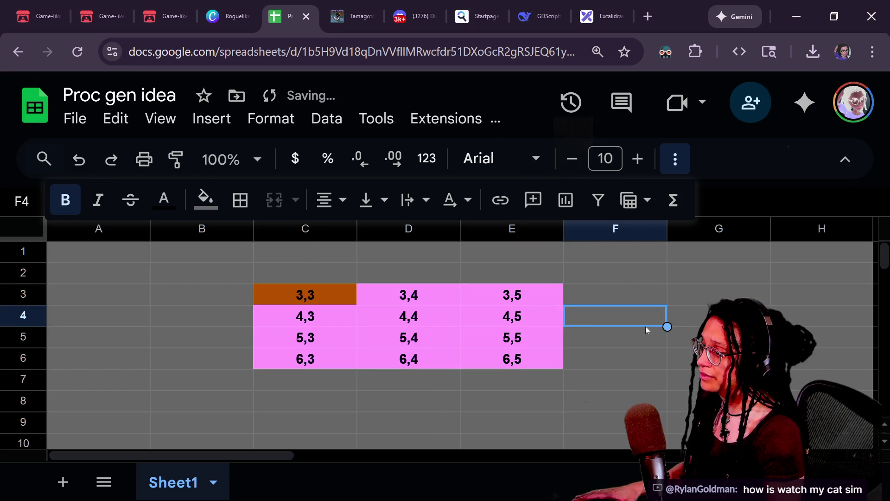
pyautogui.click(584, 328)
pyautogui.click(585, 290)
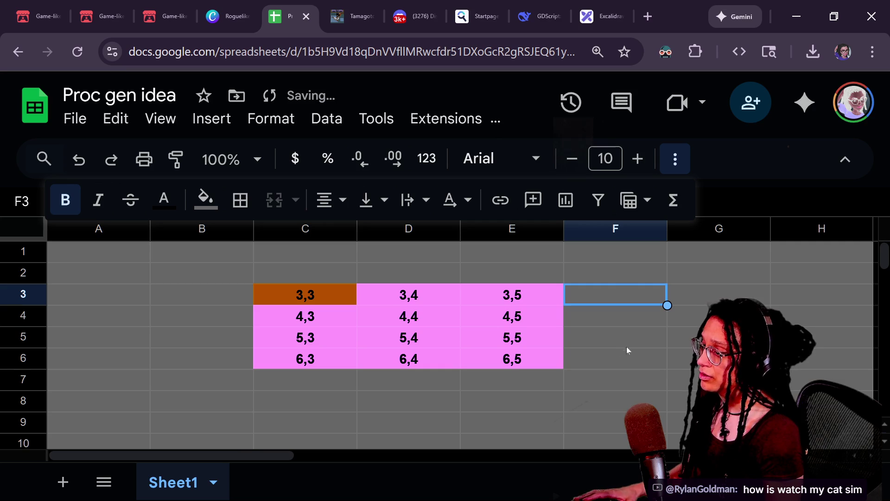
pyautogui.moveTo(270, 459)
pyautogui.mouseDown()
pyautogui.moveTo(337, 466)
pyautogui.moveTo(274, 471)
pyautogui.moveTo(279, 464)
pyautogui.mouseUp()
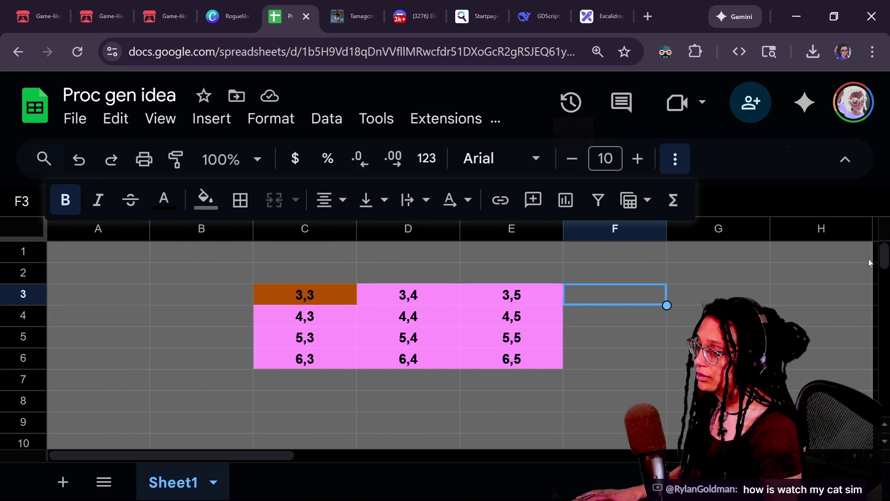
pyautogui.moveTo(882, 258); pyautogui.dragTo(883, 261)
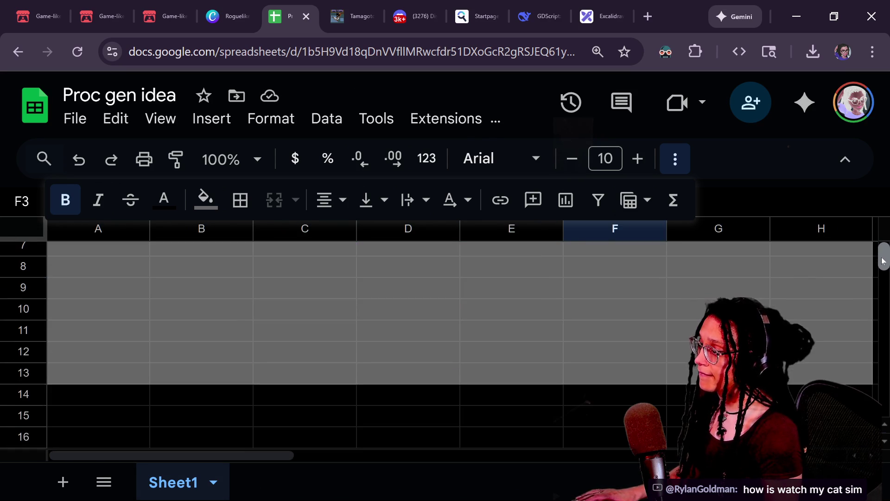
# - Paste the grid copy at C8 and select its bottom 6,3–6,5 row
pyautogui.click(336, 266)
pyautogui.hotkey('ctrl', 'v')
pyautogui.click(445, 335)
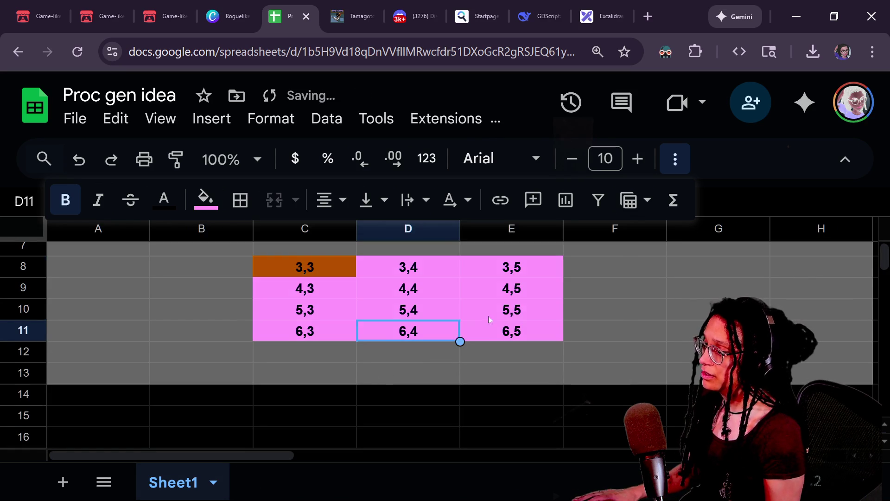
pyautogui.click(510, 273)
pyautogui.click(532, 327)
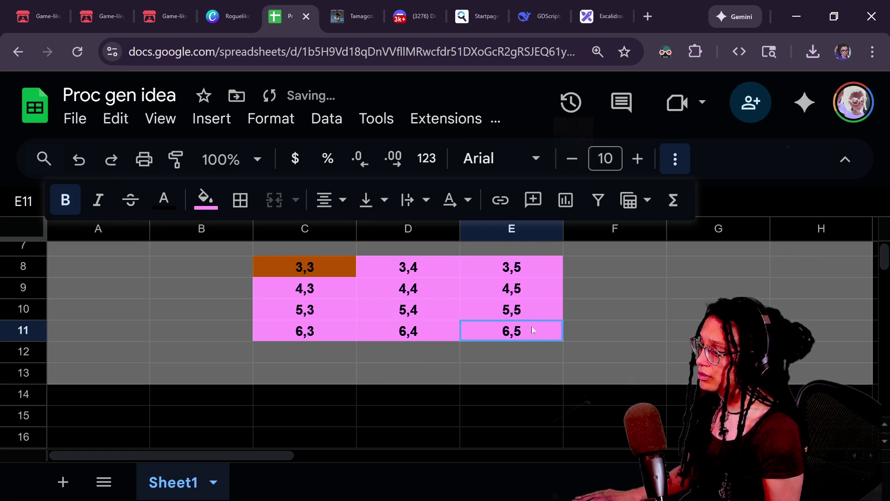
pyautogui.keyDown('shift'); pyautogui.click(311, 332); pyautogui.keyUp('shift')
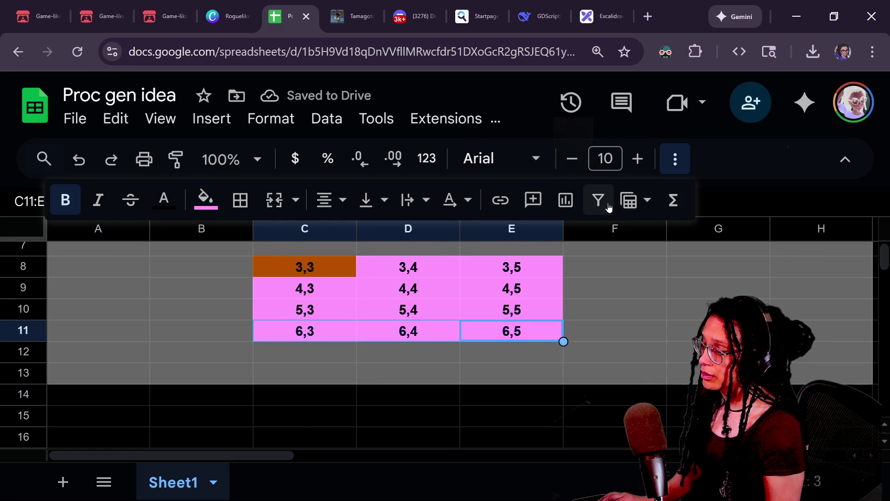
pyautogui.rightClick(515, 331)
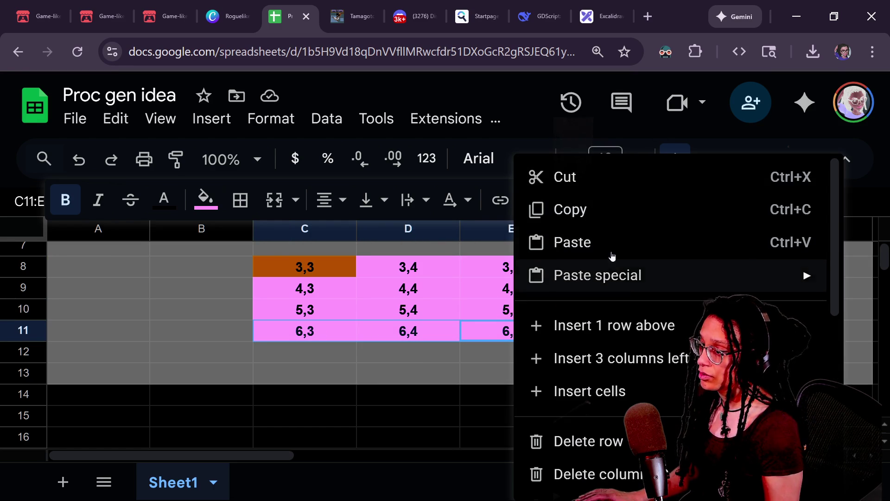
# - Cut the copied grid's 6,3–6,5 row and dismiss the cell actions menu
pyautogui.click(588, 175)
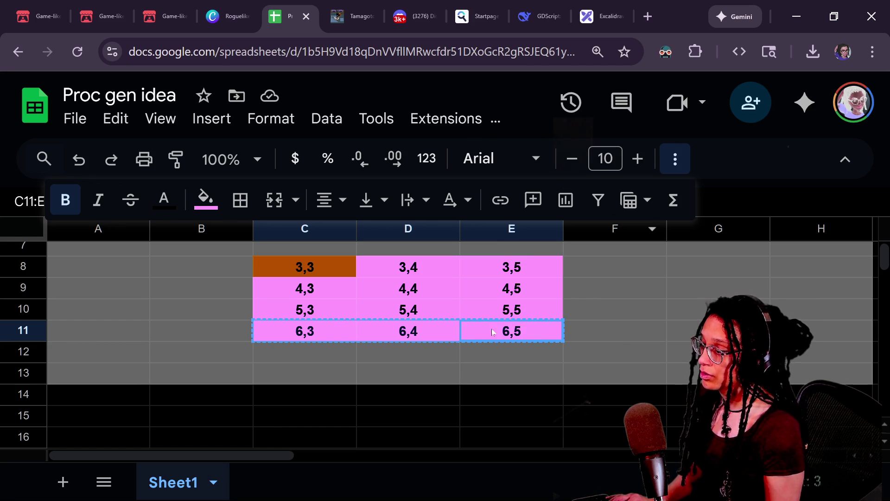
pyautogui.rightClick(451, 328)
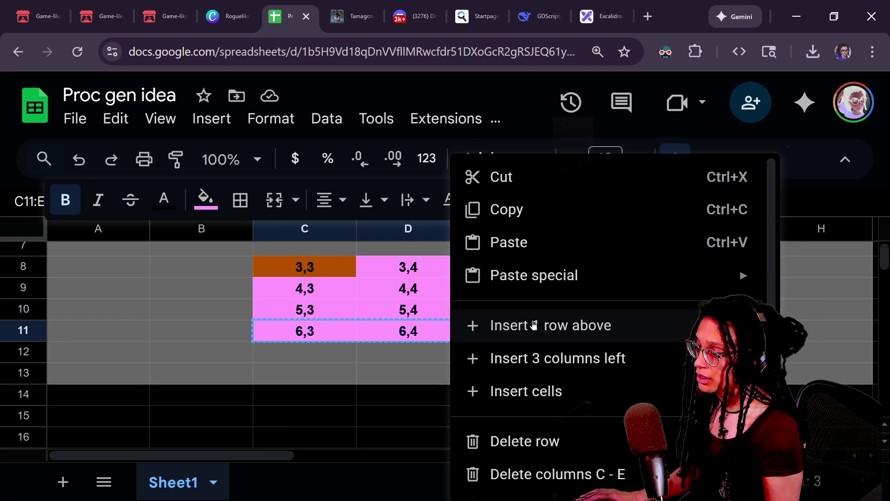
pyautogui.scroll(-5, 533, 325)
pyautogui.scroll(3, 558, 288)
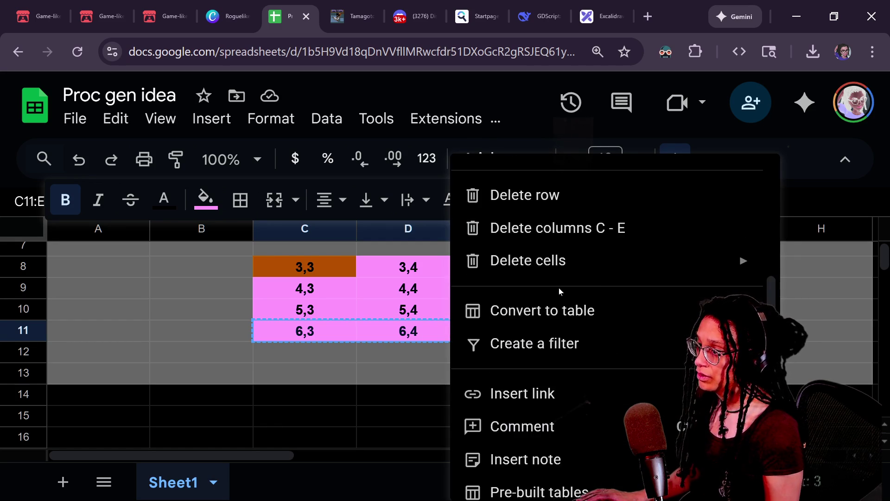
pyautogui.moveTo(573, 346)
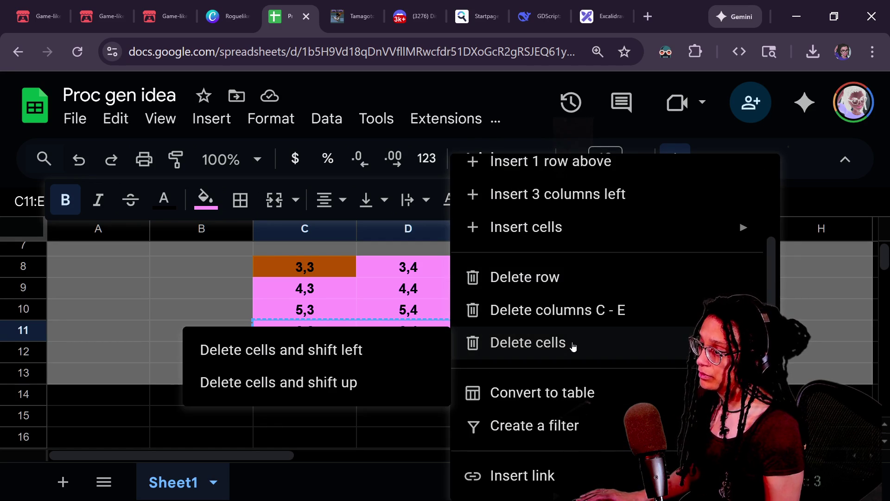
pyautogui.press('Escape')
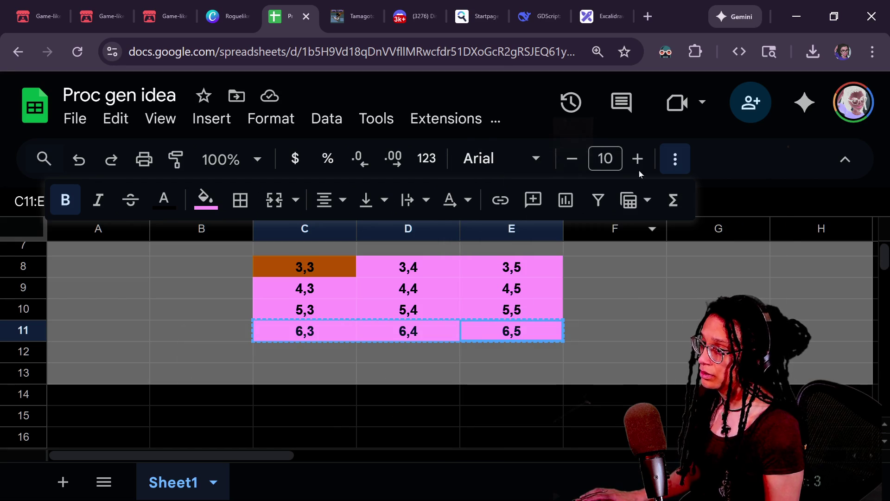
# - Clear the bottom row's values, fill it dark grey, and select F8:F10
pyautogui.press('Delete')
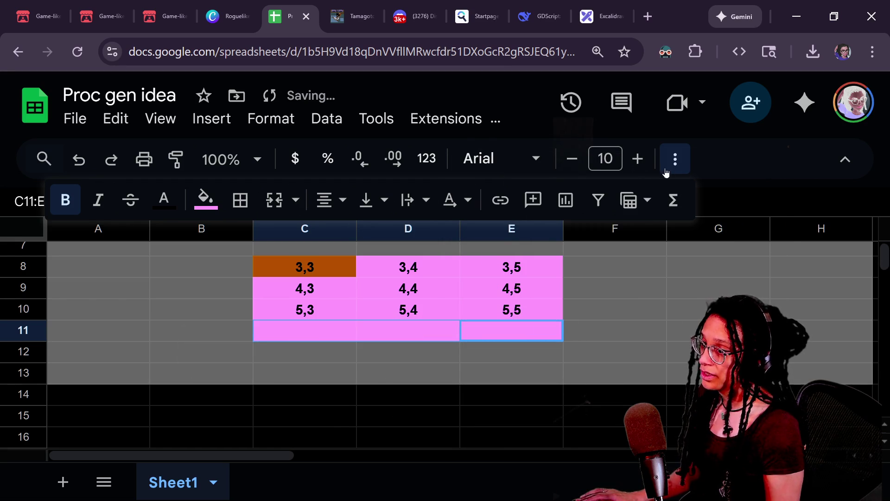
pyautogui.click(211, 199)
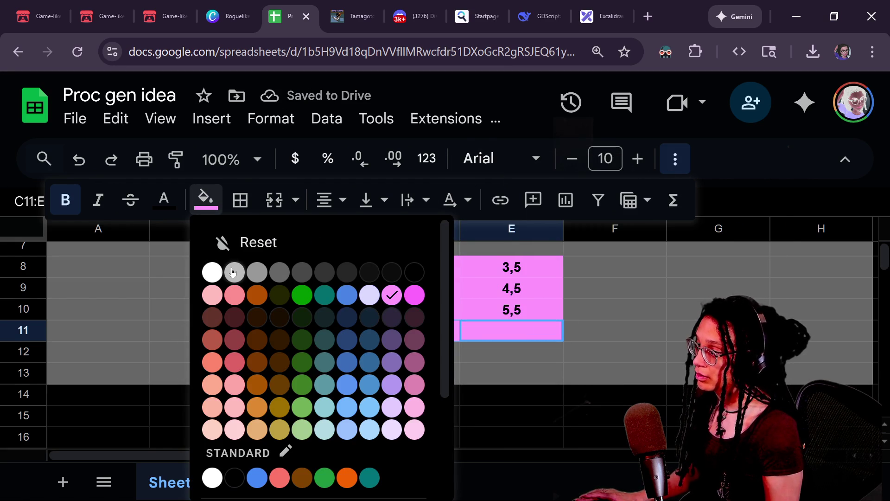
pyautogui.click(257, 272)
pyautogui.click(206, 199)
pyautogui.click(258, 315)
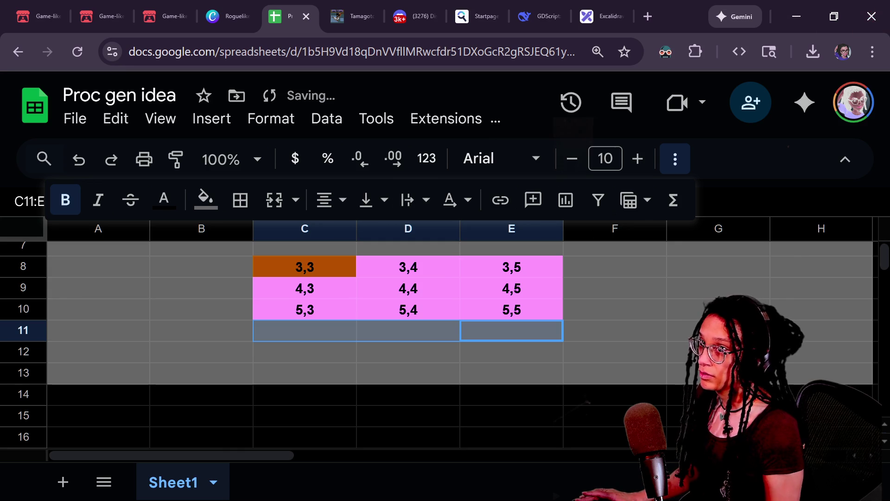
pyautogui.moveTo(624, 273); pyautogui.dragTo(624, 309)
pyautogui.click(216, 198)
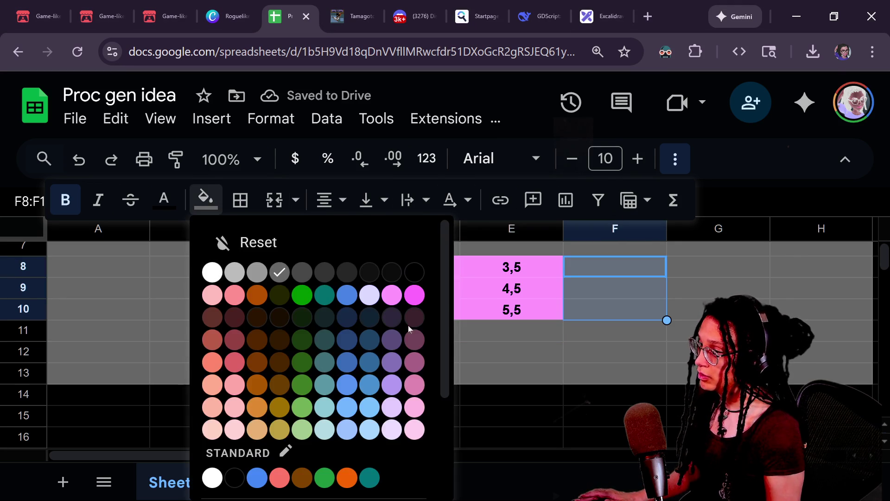
# - Fill F8:F10 pink and enter 3,6, 4,6 and 5,6 down the column
pyautogui.click(413, 294)
pyautogui.click(643, 276)
pyautogui.write('4,5')
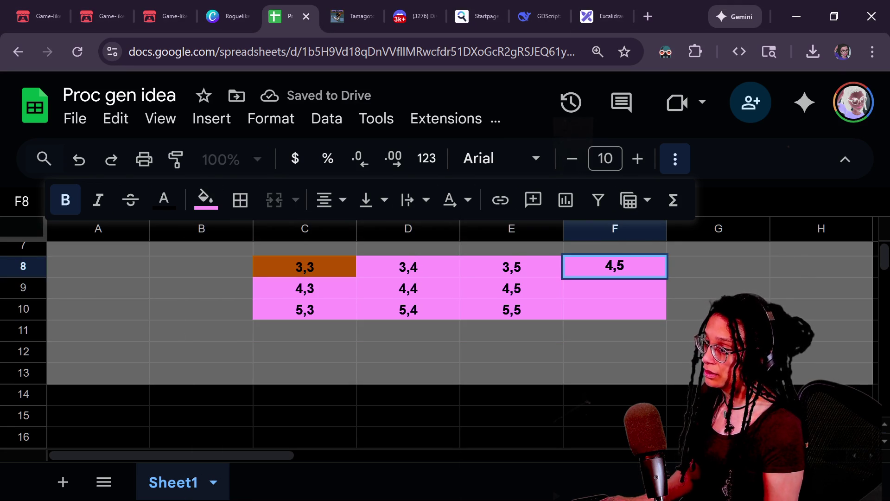
pyautogui.press('BackSpace')
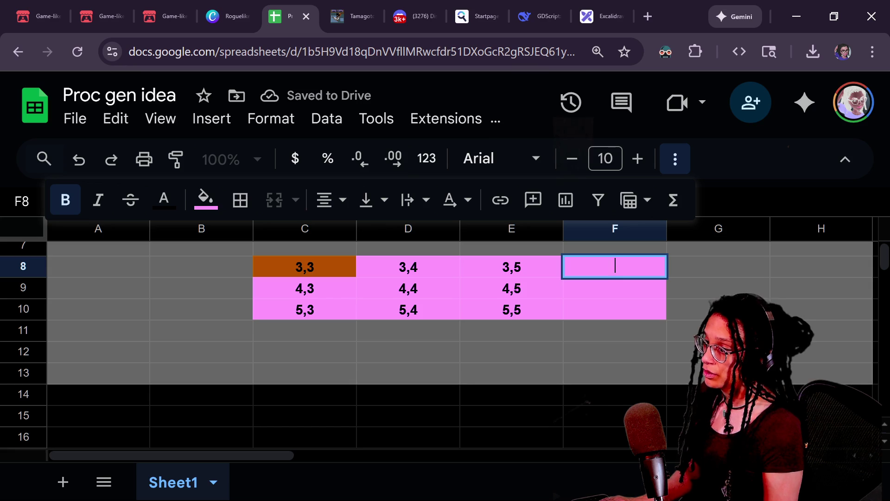
pyautogui.write(',6')
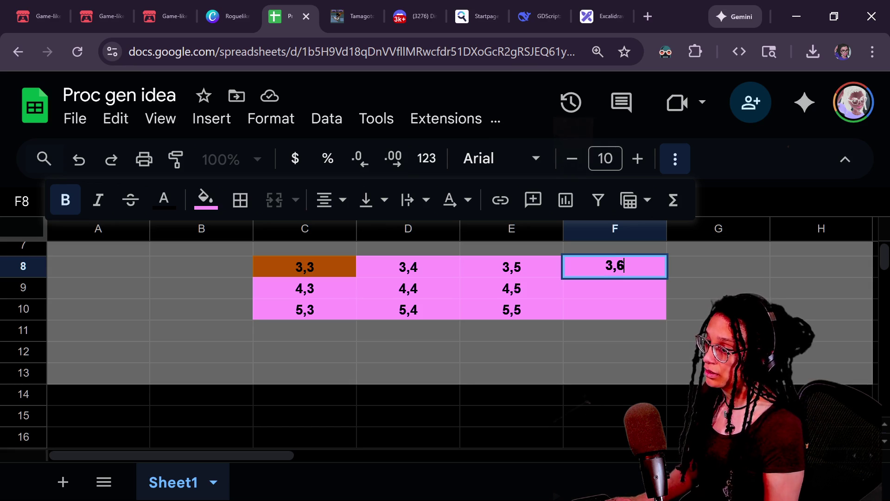
pyautogui.press('Return')
pyautogui.write('4,6')
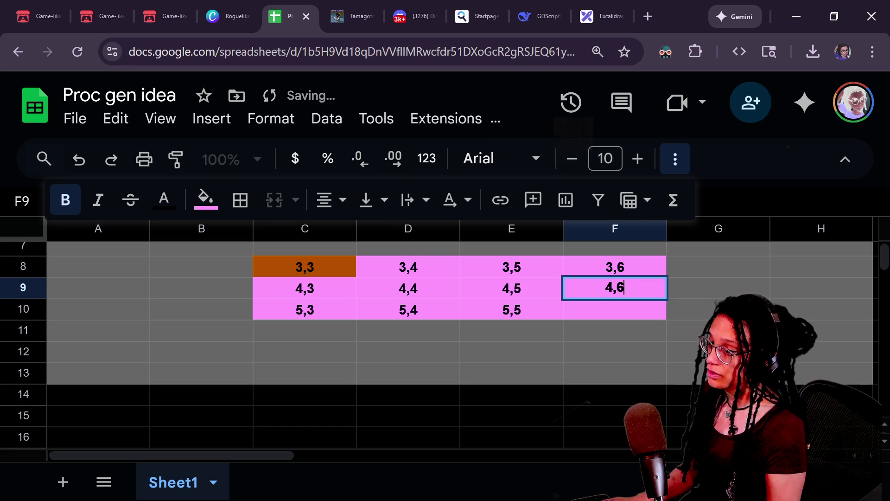
pyautogui.press('Return')
pyautogui.write('6,7')
pyautogui.press('BackSpace')
pyautogui.press('BackSpace')
pyautogui.write('4')
pyautogui.press('BackSpace')
pyautogui.press('BackSpace')
pyautogui.write('5,6')
pyautogui.click(396, 390)
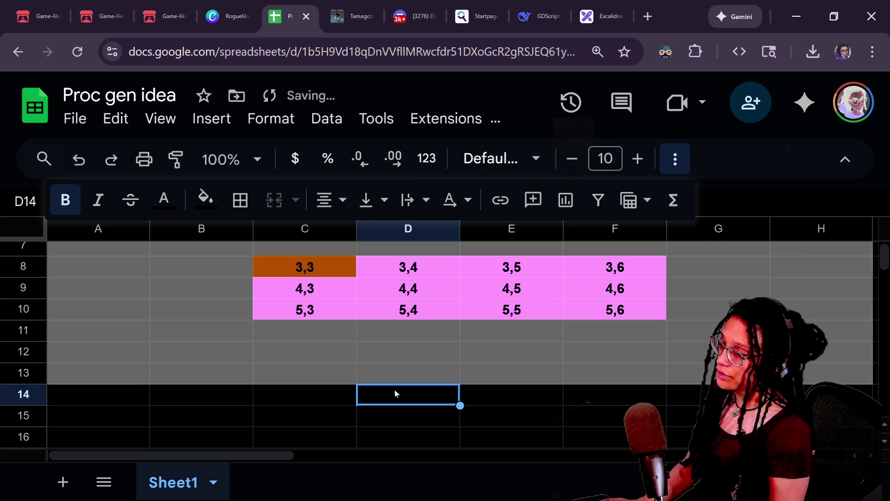
# - Review the 3,3 and 3,6 corner cells, then put the cursor on line 253 in Godot
pyautogui.click(297, 265)
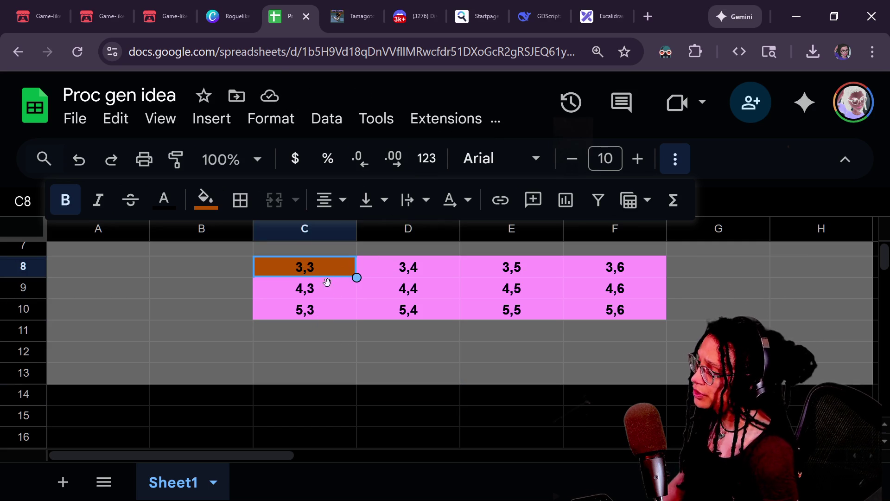
pyautogui.click(653, 268)
pyautogui.click(556, 364)
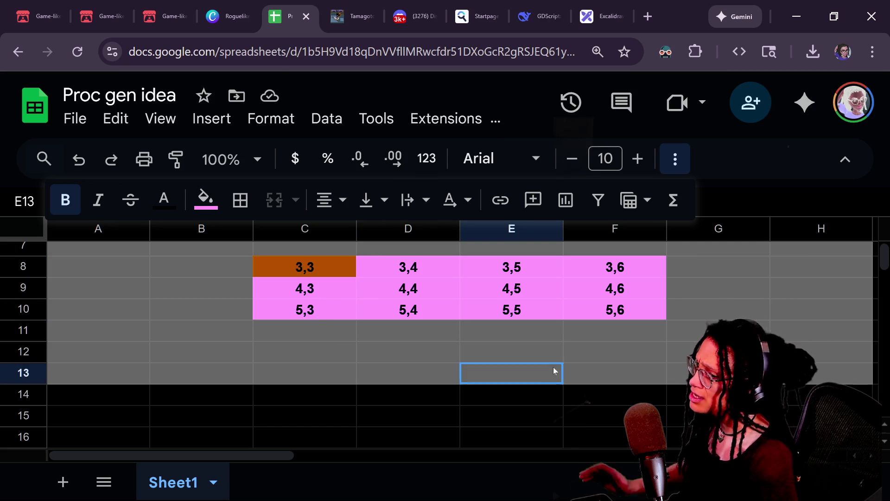
pyautogui.hotkey('alt', 'Tab')
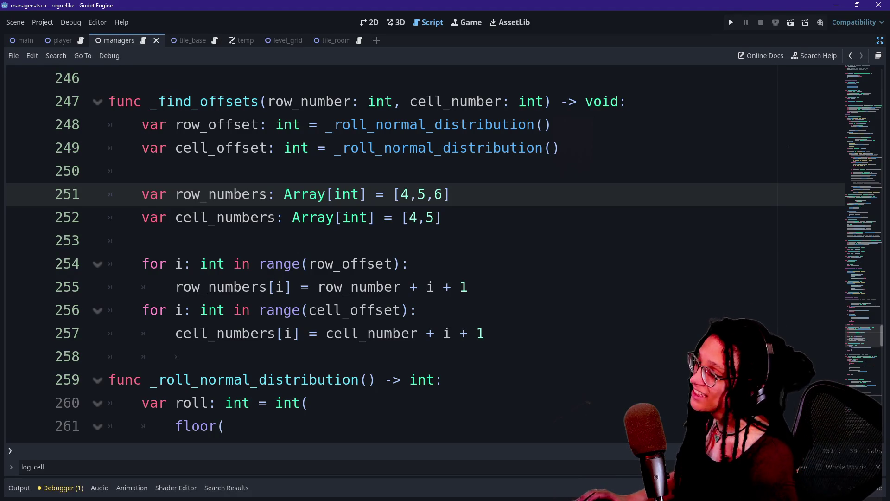
pyautogui.click(142, 240)
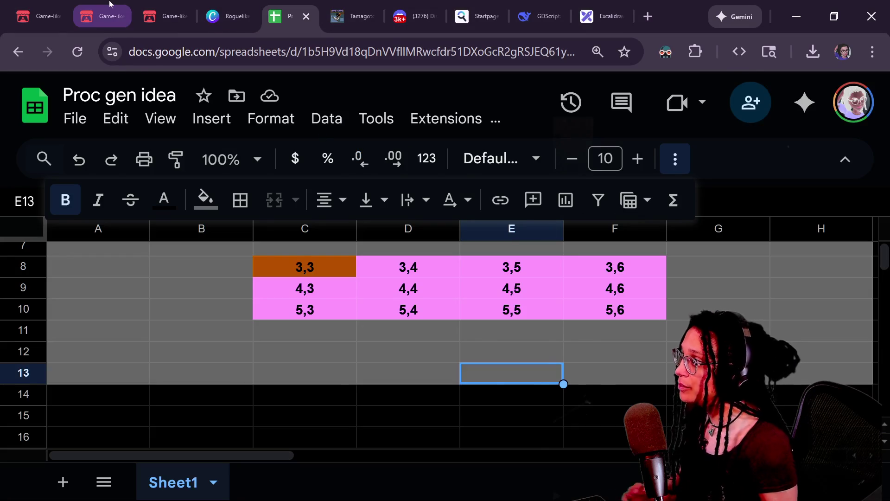
pyautogui.click(99, 16)
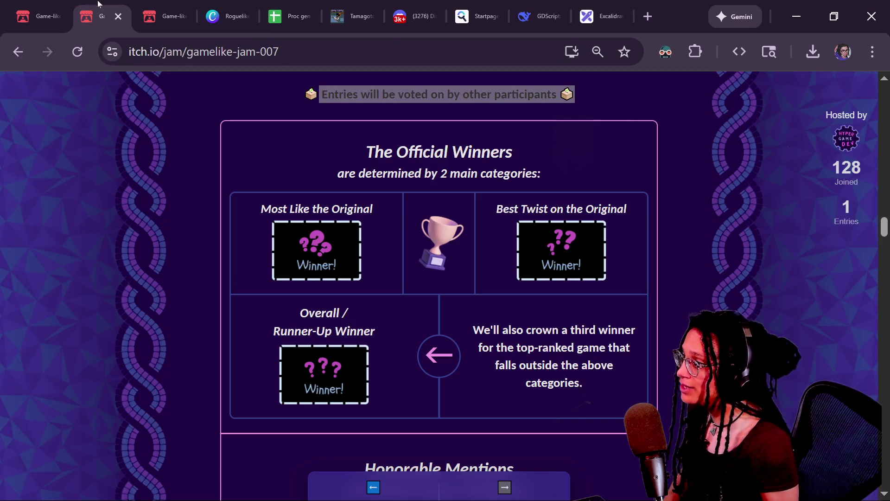
# - Scroll the Game-like Jam ROGUE page and copy its web address from the address bar
pyautogui.scroll(15, 785, 249)
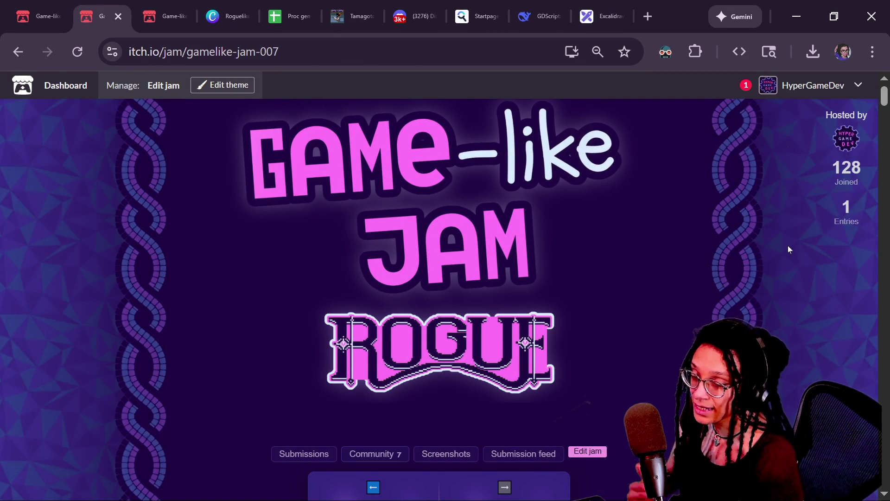
pyautogui.scroll(-1, 788, 248)
pyautogui.hotkey('ctrl', 'l')
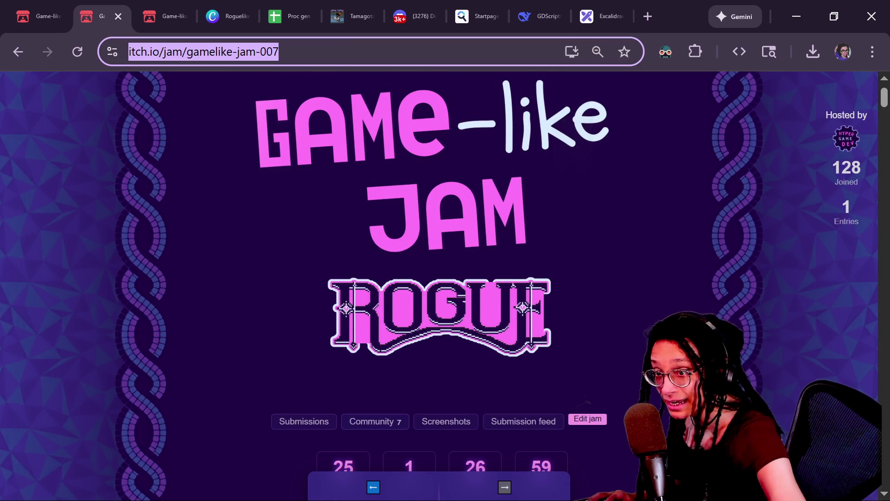
pyautogui.hotkey('alt', 'Tab')
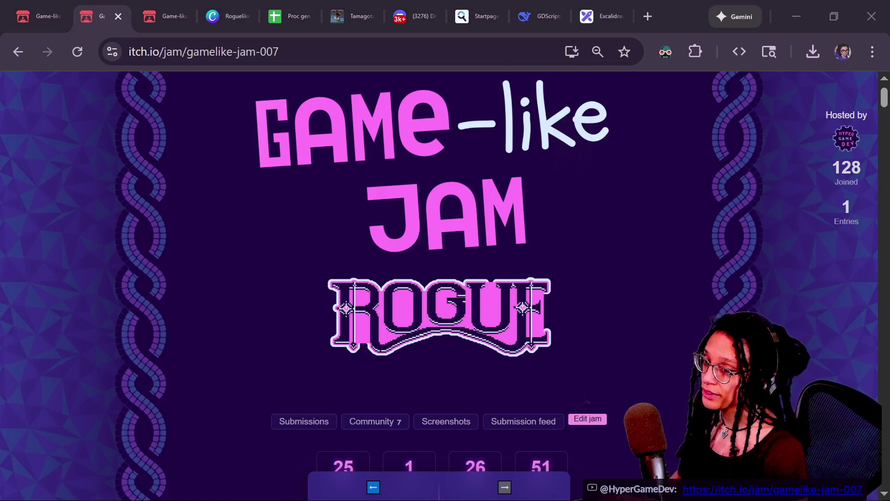
pyautogui.click(129, 288)
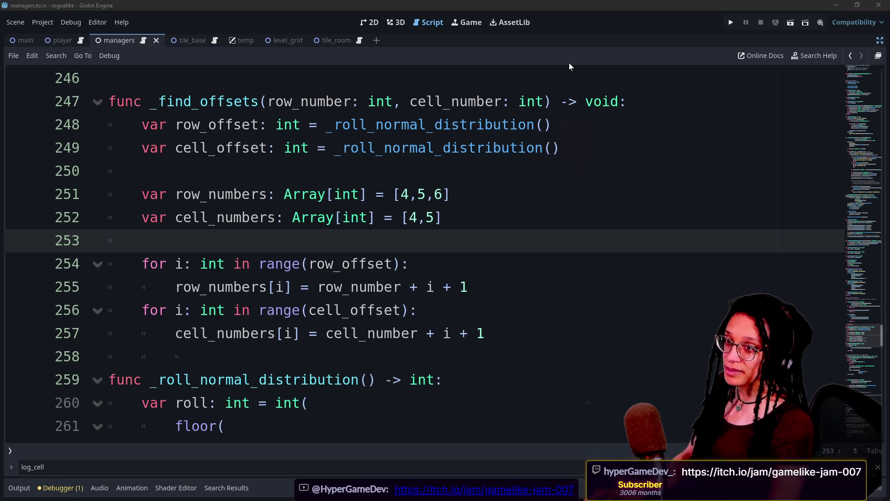
# - Switch away from the _find_offsets script with Ctrl+Shift+Tab
pyautogui.hotkey('ctrl', 'shift', 'Tab')
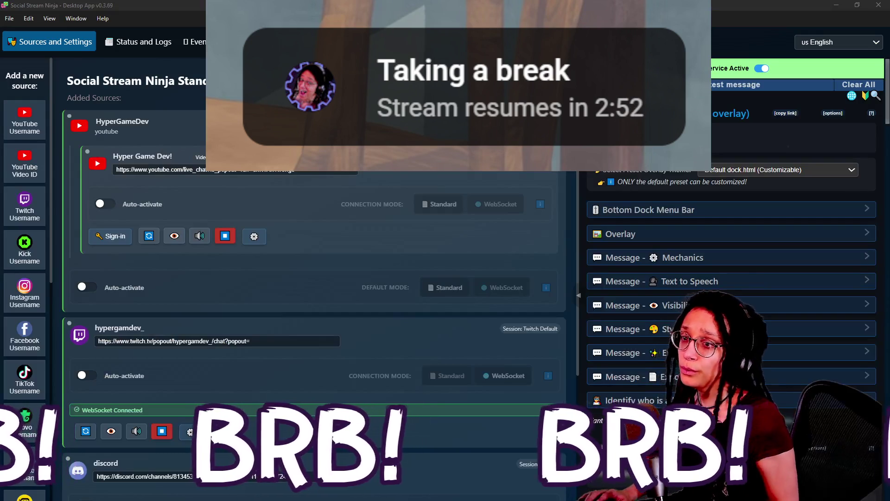
# - Alt+Tab out of Social Stream Ninja back to the Proc gen idea spreadsheet
pyautogui.hotkey('alt', 'Tab')
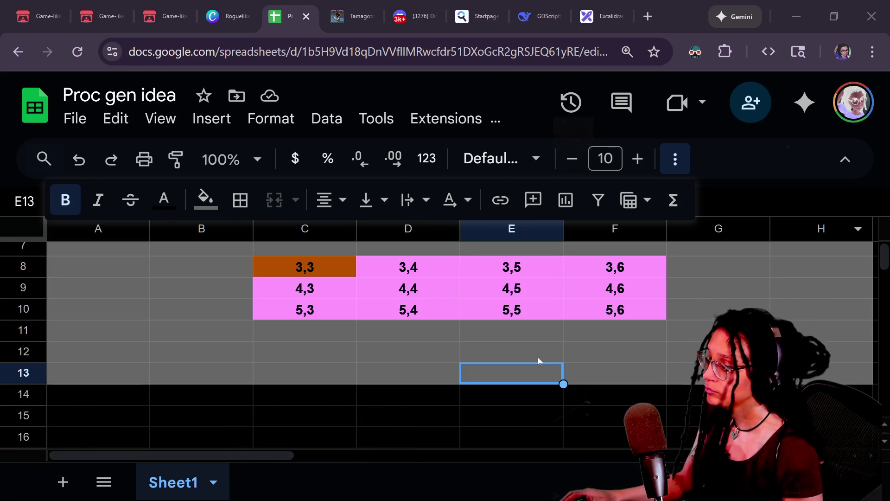
# - Step through column C's coordinates 3,3, 4,3, 5,3 down to C11, then return to Godot
pyautogui.click(503, 338)
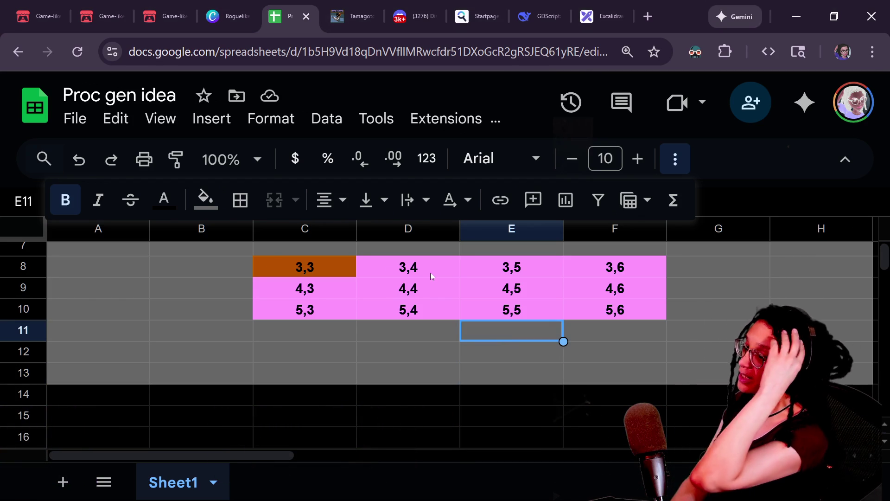
pyautogui.click(336, 293)
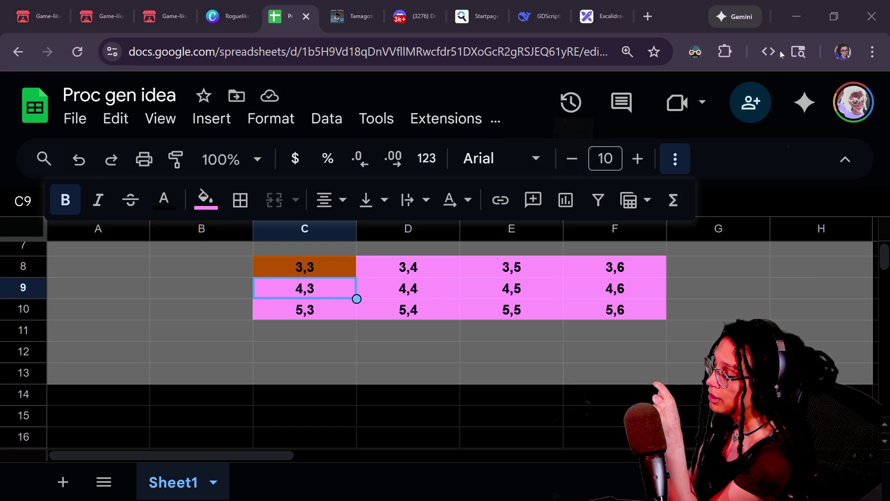
pyautogui.click(410, 277)
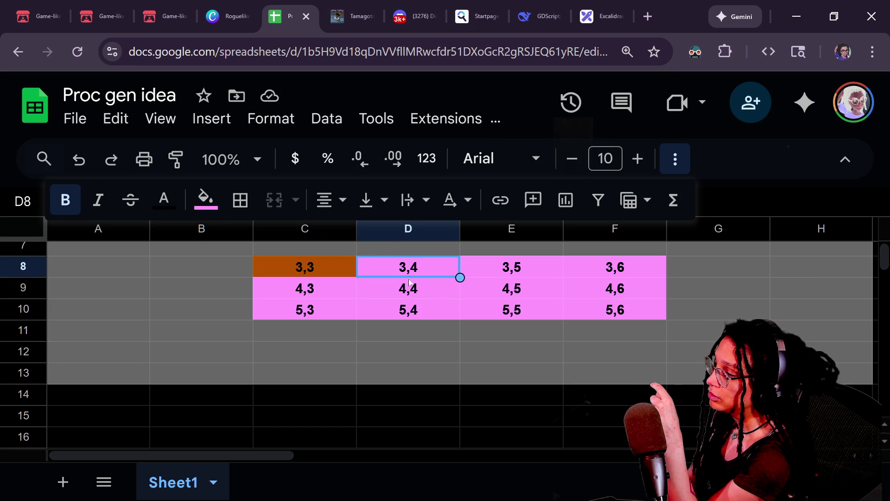
pyautogui.click(327, 273)
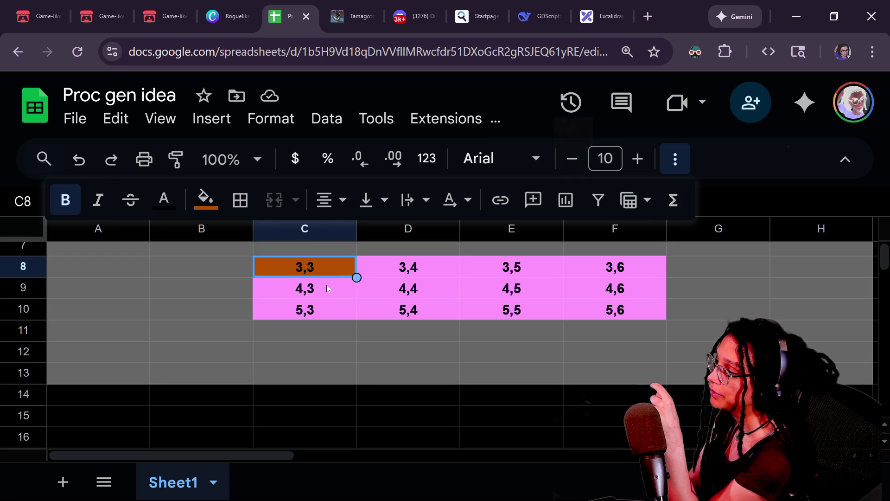
pyautogui.click(327, 288)
pyautogui.click(334, 318)
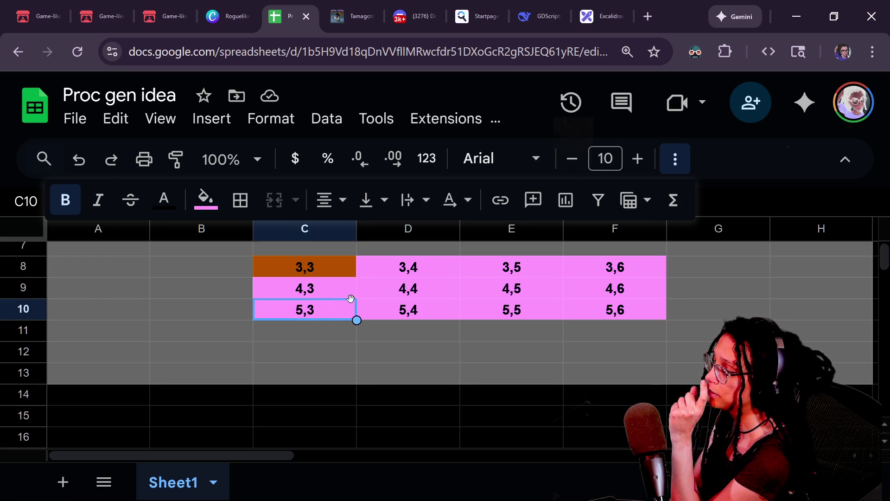
pyautogui.click(329, 279)
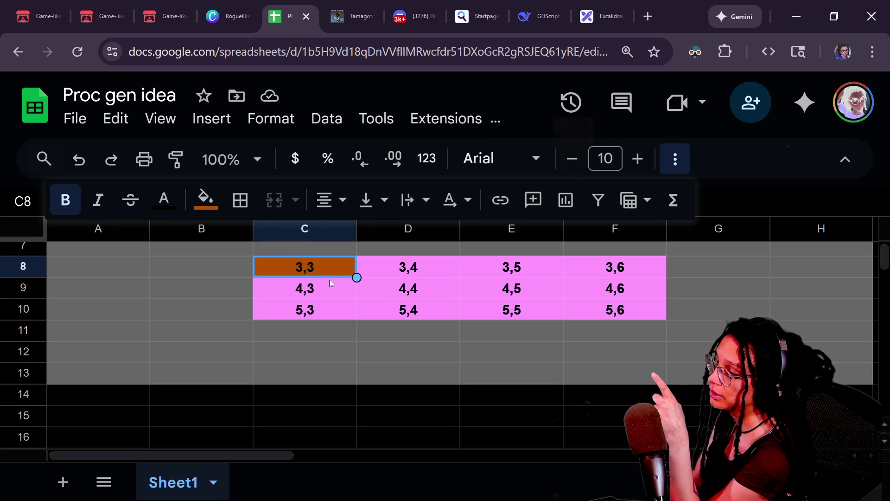
pyautogui.click(321, 293)
pyautogui.click(348, 326)
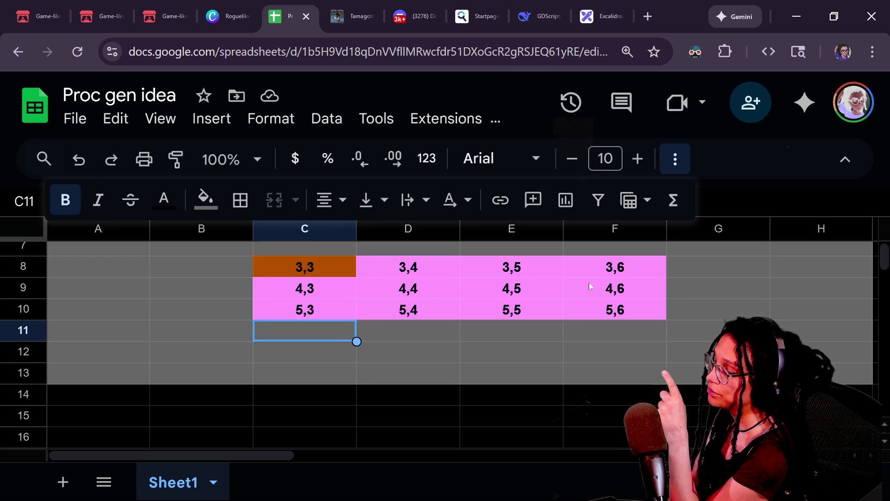
pyautogui.click(305, 261)
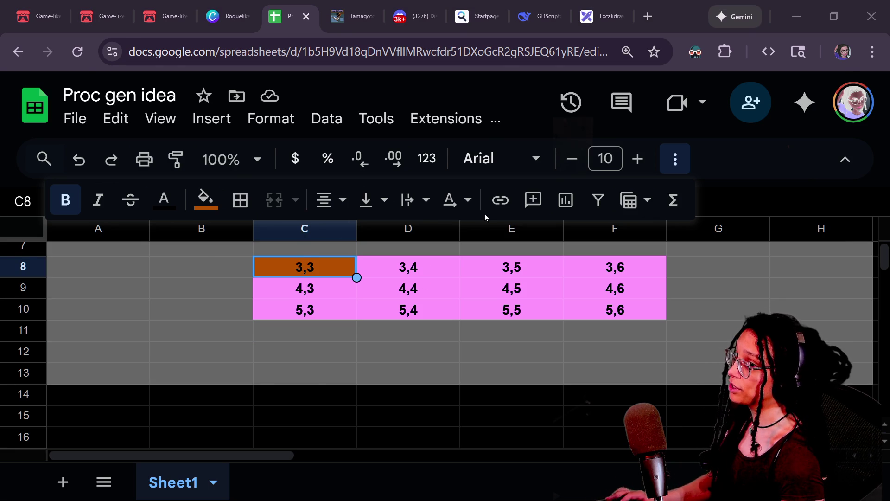
pyautogui.hotkey('alt', 'Tab')
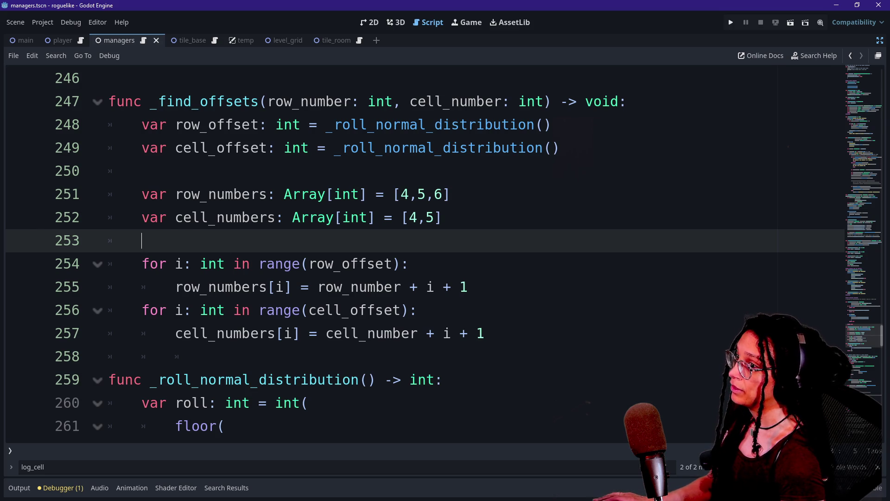
pyautogui.click(822, 51)
pyautogui.write('min(')
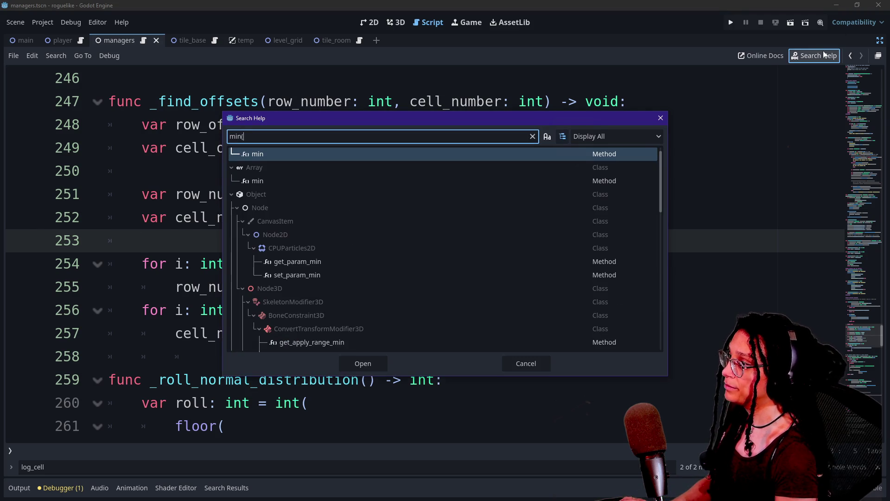
pyautogui.doubleClick(564, 181)
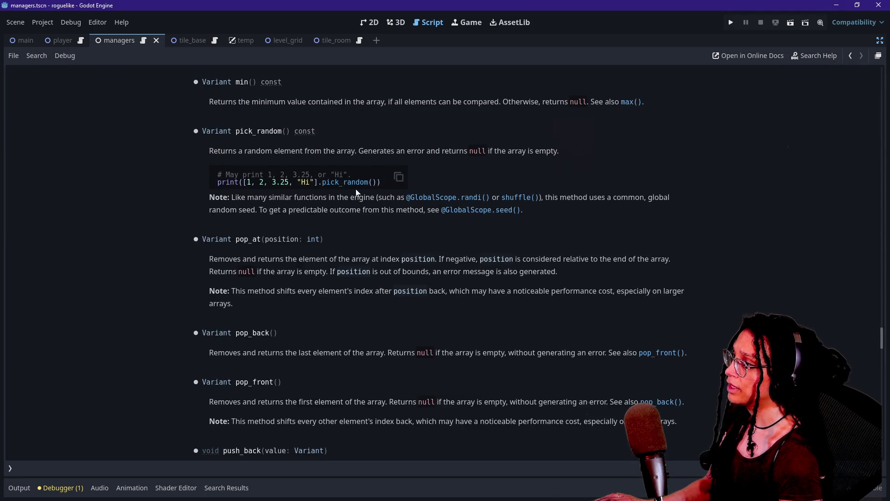
pyautogui.click(850, 55)
pyautogui.press('Up')
pyautogui.press('Up')
pyautogui.press('Down')
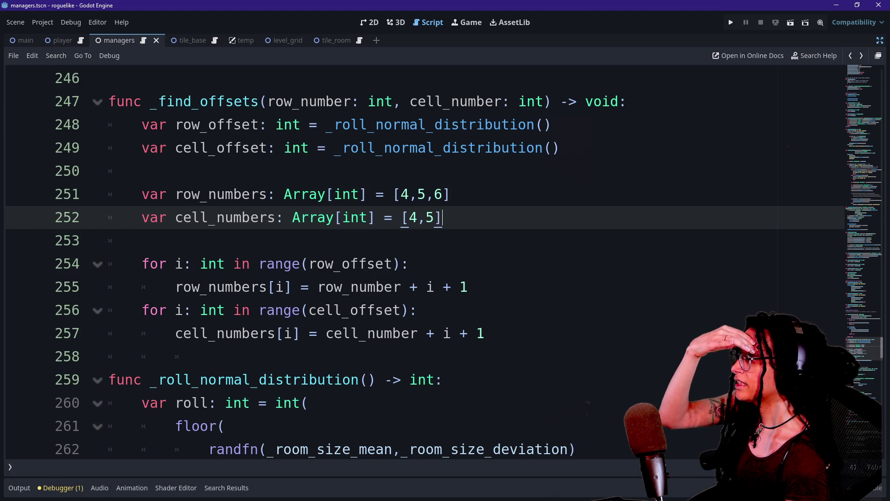
pyautogui.moveTo(175, 263); pyautogui.dragTo(469, 286)
# - Insert row_number, at the start of the row_numbers array, fixing the capitalised N
pyautogui.click(469, 287)
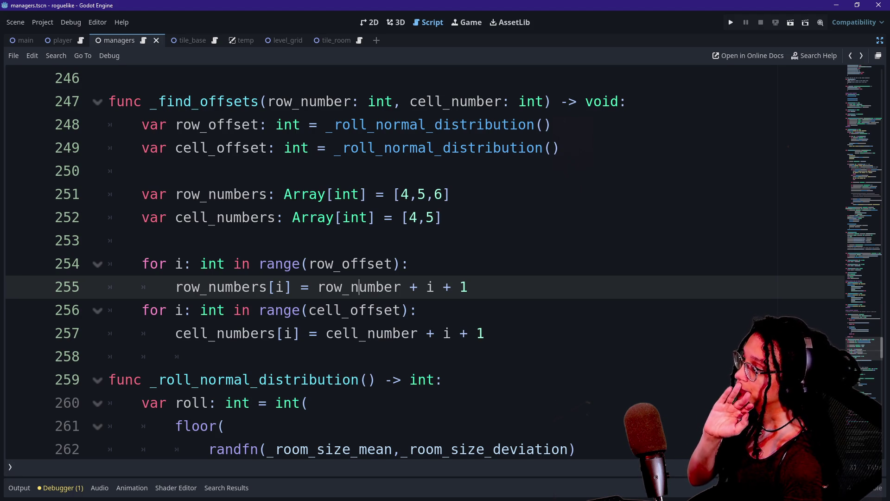
pyautogui.click(401, 195)
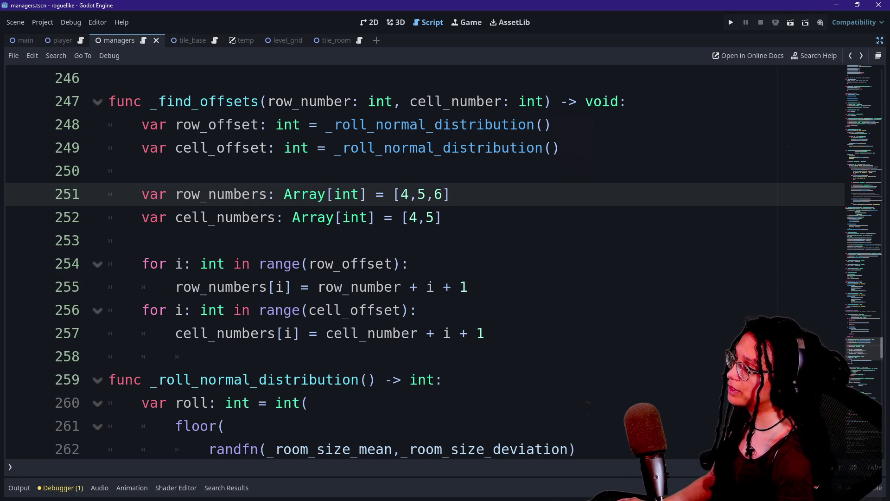
pyautogui.write('row_Number,')
pyautogui.click(442, 194)
pyautogui.press('BackSpace')
pyautogui.write('number,')
# - Insert cell_number, at the start of cell_numbers and add blank lines after the cell loop
pyautogui.click(393, 217)
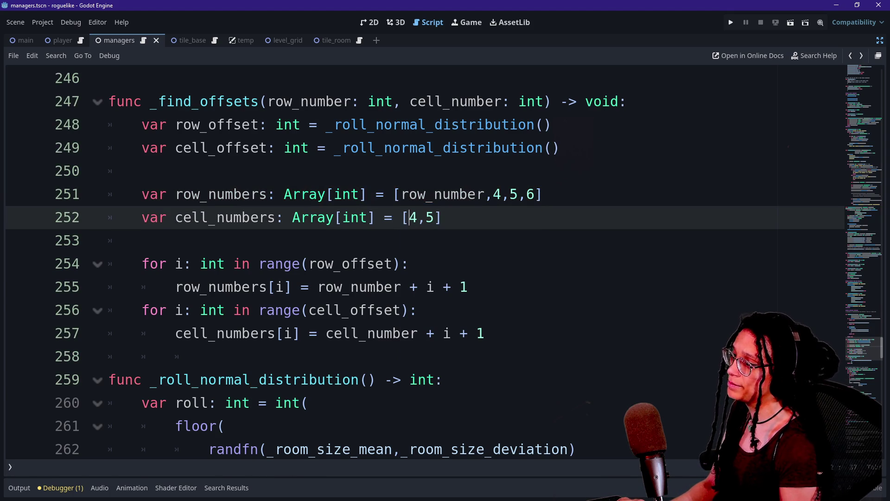
pyautogui.write('cell_number,')
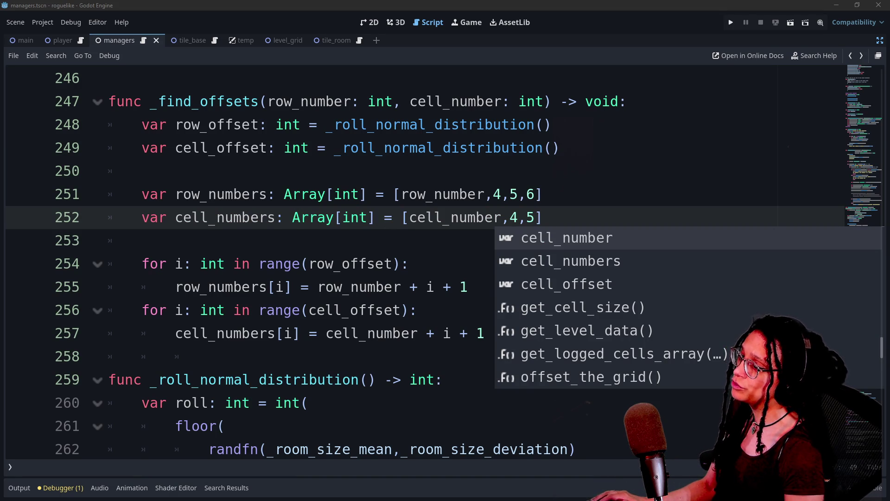
pyautogui.moveTo(478, 194); pyautogui.dragTo(406, 217)
pyautogui.hotkey('ctrl', 'z')
pyautogui.moveTo(493, 194); pyautogui.dragTo(401, 194)
pyautogui.click(407, 217)
pyautogui.click(485, 333)
pyautogui.press('Return')
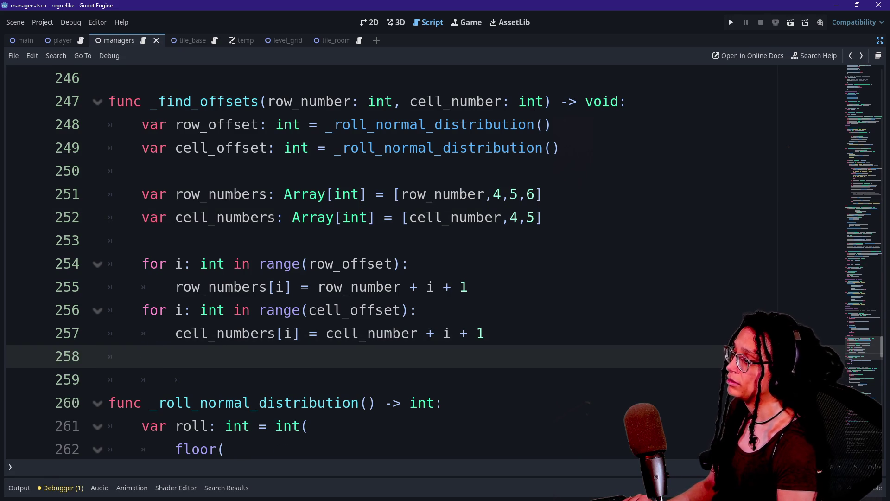
pyautogui.press('Return')
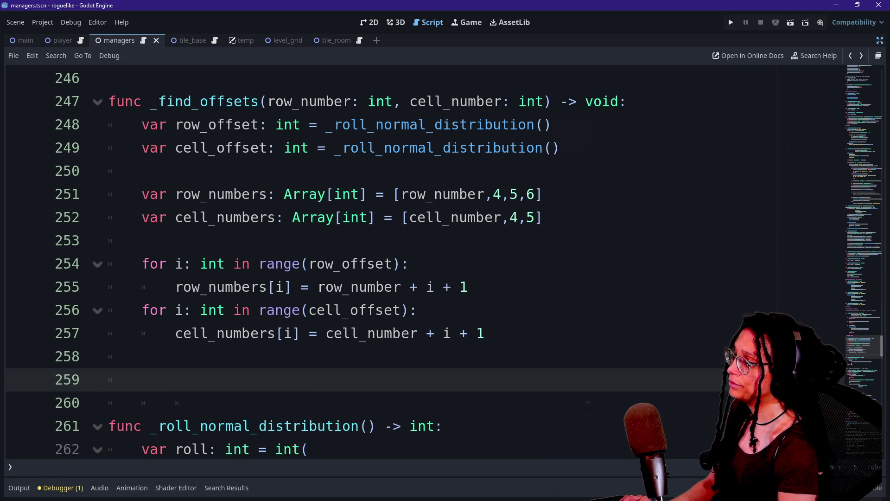
# - Add 'var row_and_cell_array_sizes: Array[Array] = []' below cell_numbers, then open a line after the loops
pyautogui.click(541, 217)
pyautogui.press('Return')
pyautogui.write('var ')
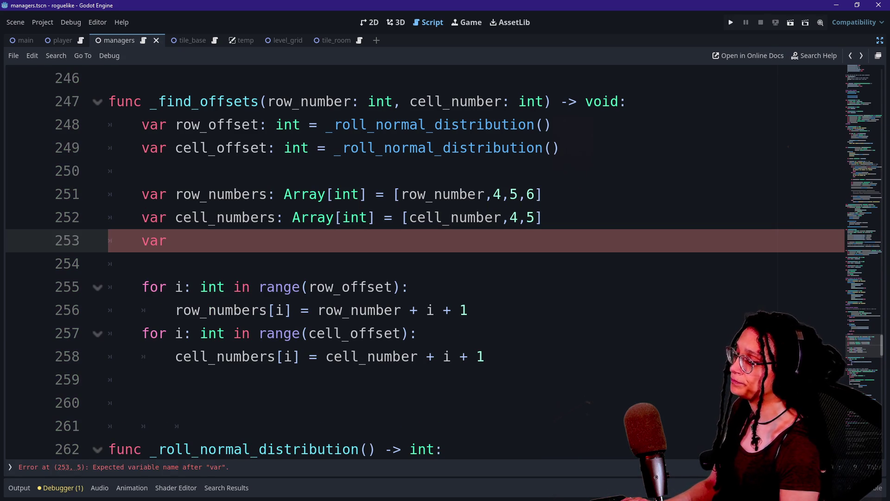
pyautogui.write('rows_and_cells')
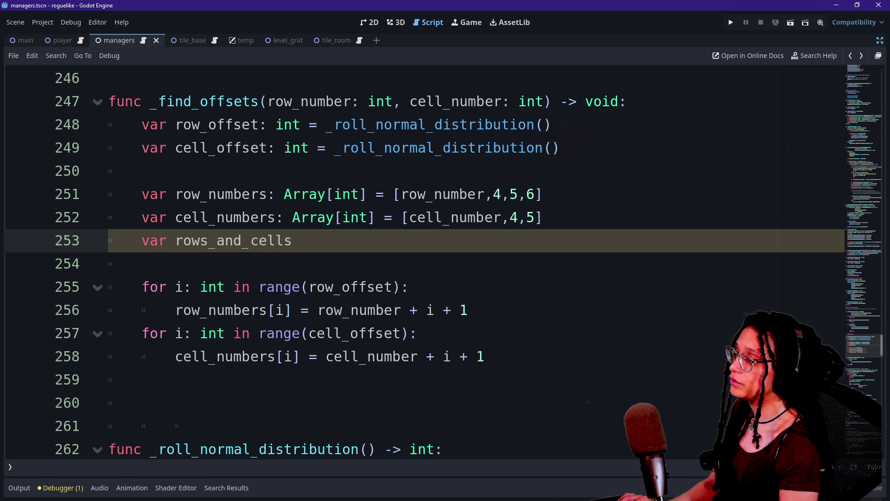
pyautogui.press('BackSpace')
pyautogui.press('BackSpace')
pyautogui.press('BackSpace')
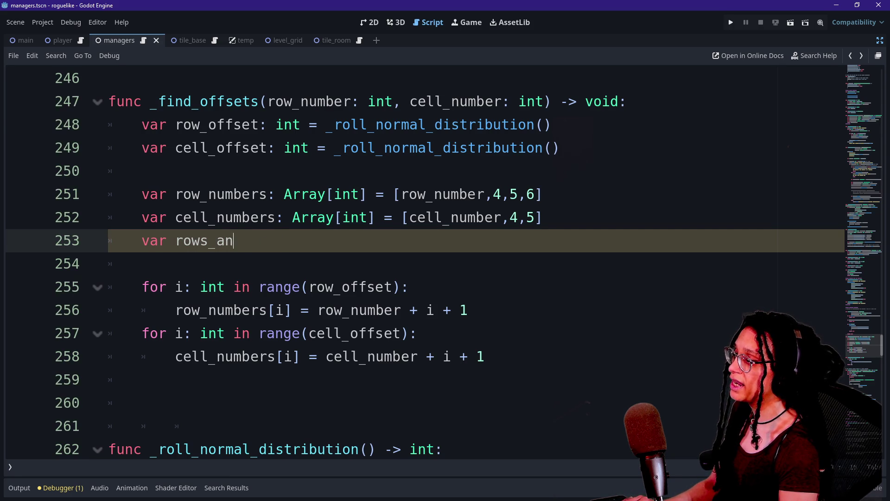
pyautogui.write('and_cell_arr')
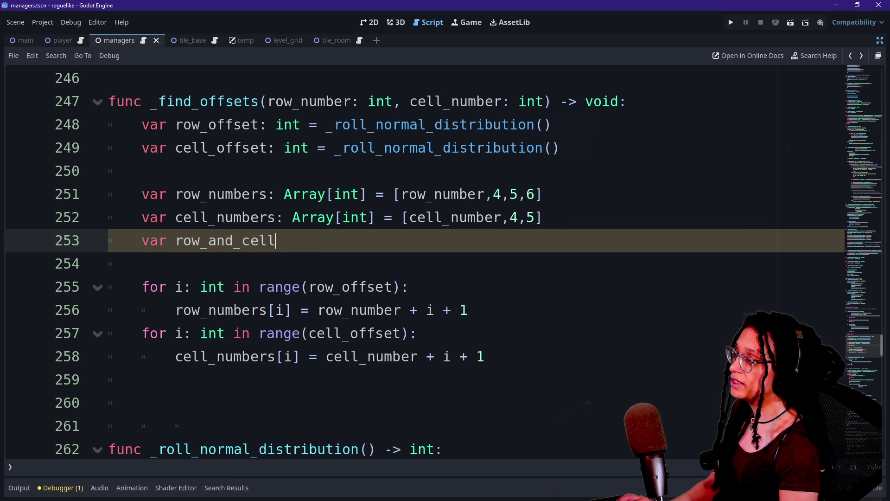
pyautogui.write('ay_sizes: ')
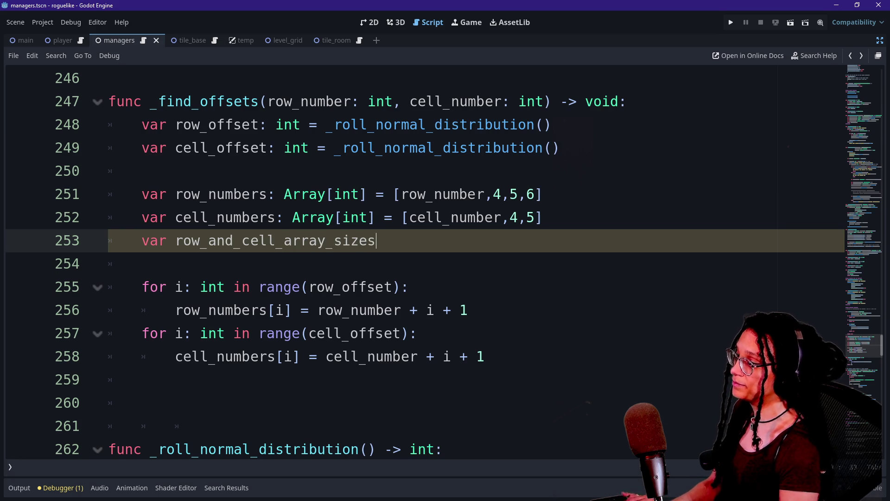
pyautogui.write('Array[')
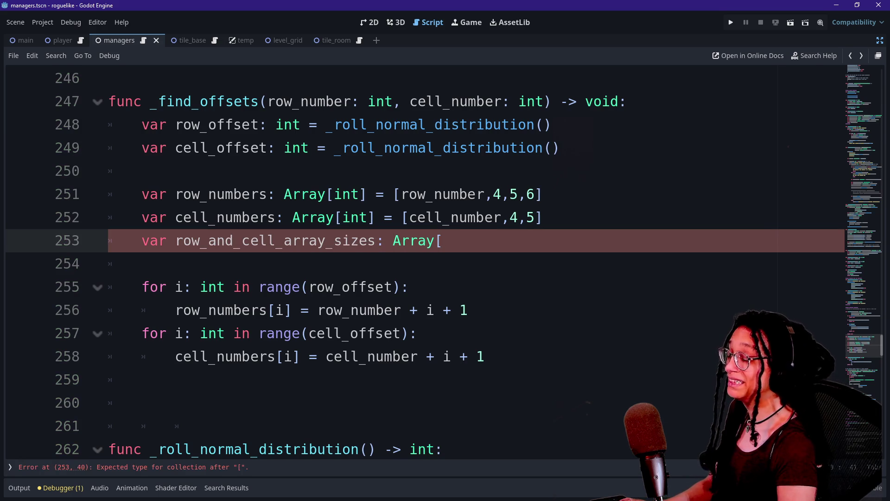
pyautogui.write('Array]')
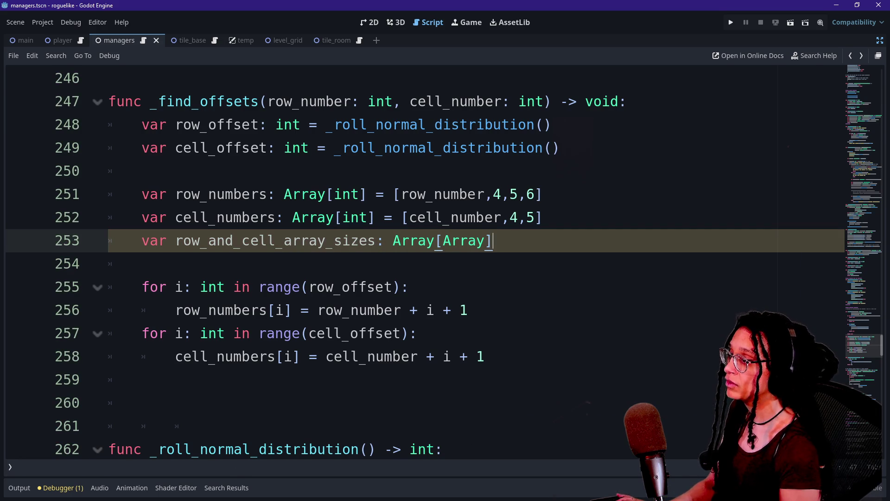
pyautogui.write(' = []')
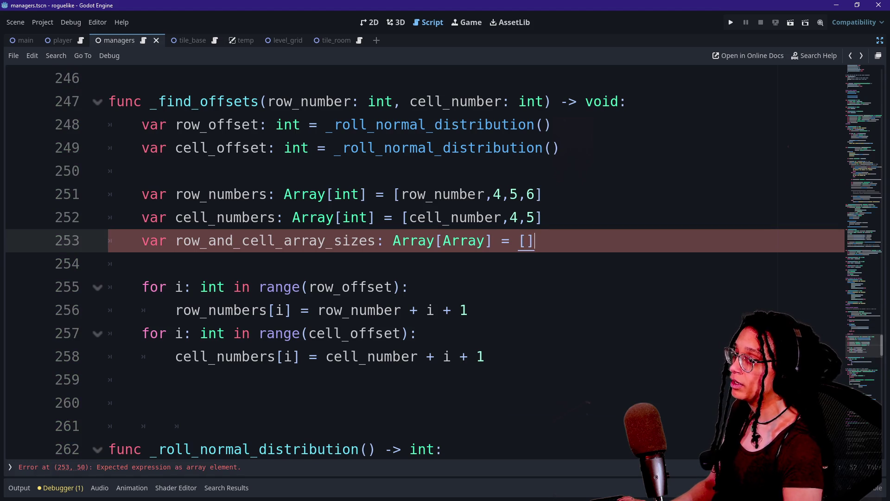
pyautogui.click(142, 380)
pyautogui.press('Return')
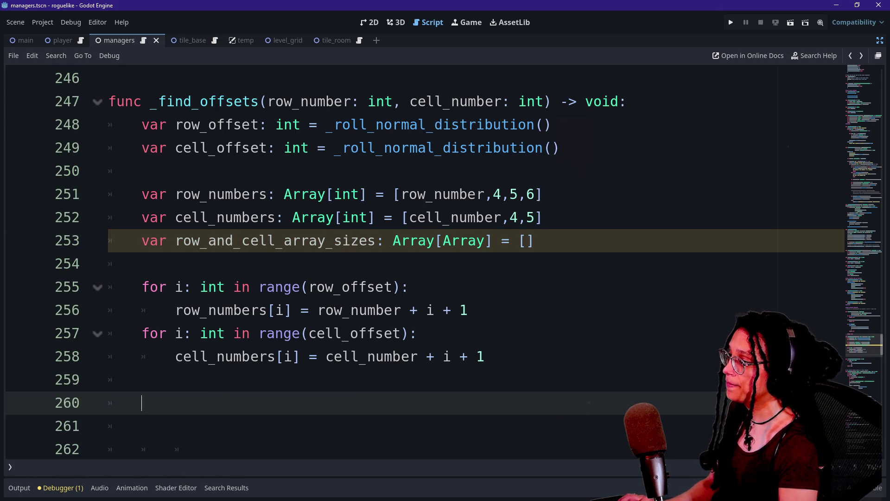
# - Write row_and_cell_array_sizes.append(row_numbers) after the loops
pyautogui.write('row_')
pyautogui.press('Return')
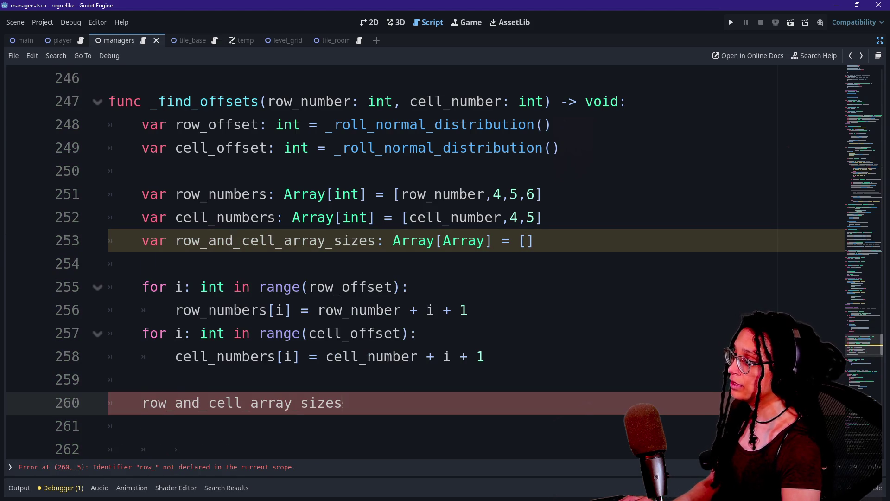
pyautogui.write('=')
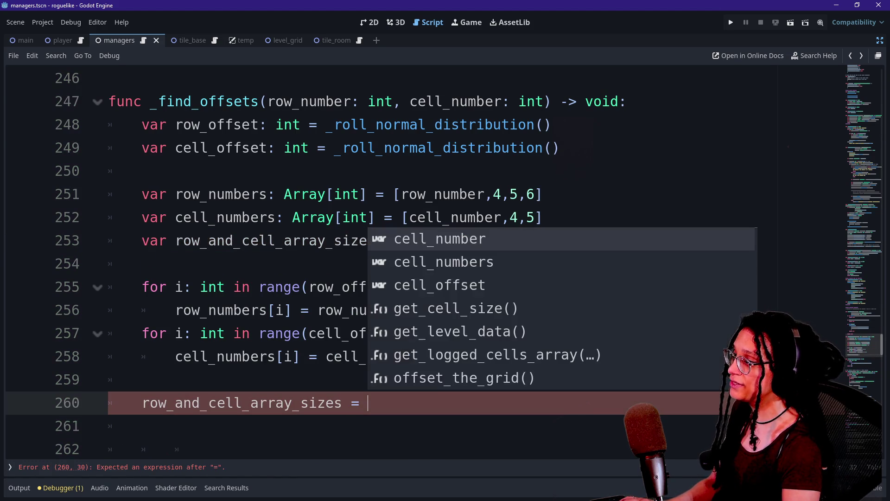
pyautogui.press('BackSpace')
pyautogui.press('BackSpace')
pyautogui.press('BackSpace')
pyautogui.write('.append')
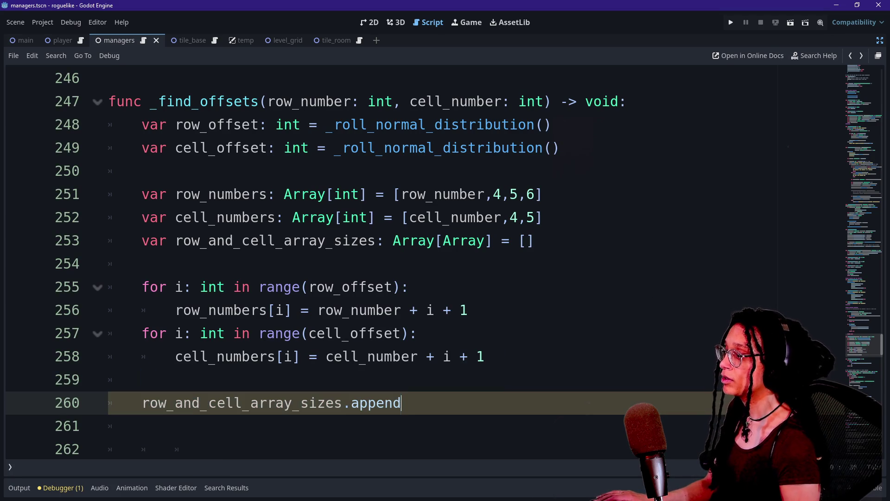
pyautogui.write('(')
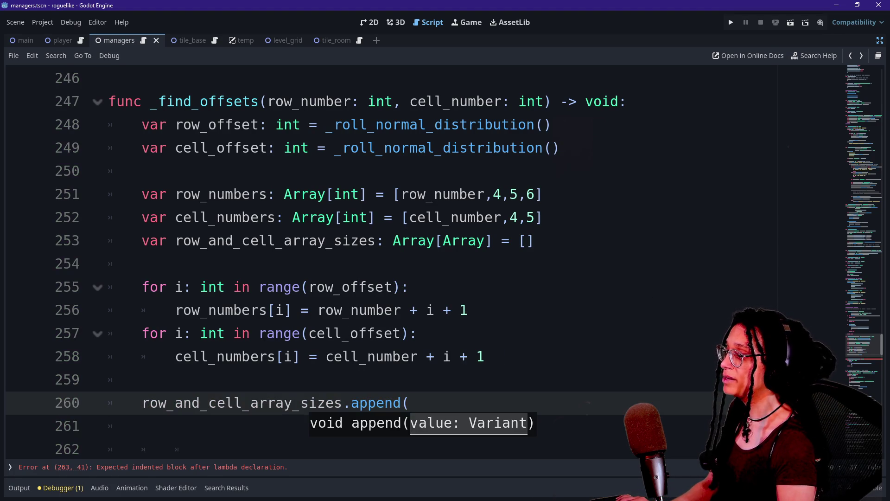
pyautogui.scroll(-1, 445, 260)
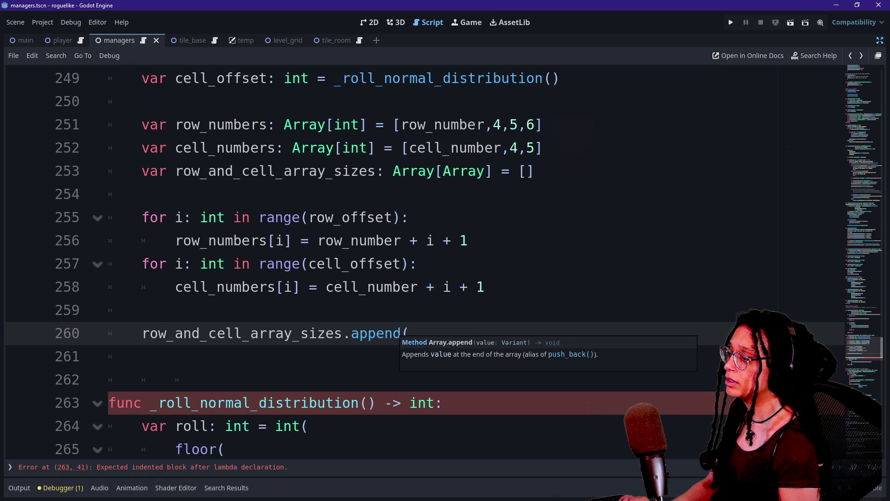
pyautogui.write('ow_numbers)')
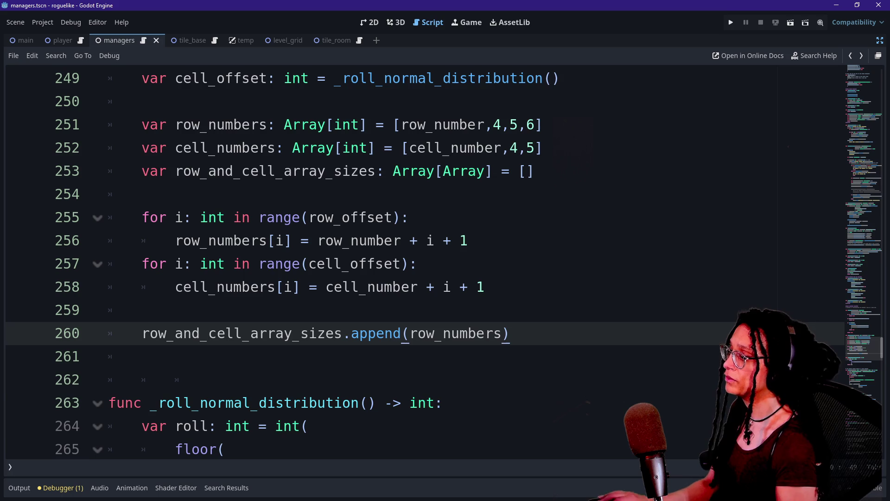
# - Duplicate the append line and change its argument to cell_numbers
pyautogui.hotkey('shift', 'Up')
pyautogui.hotkey('ctrl', 'c')
pyautogui.press('Right')
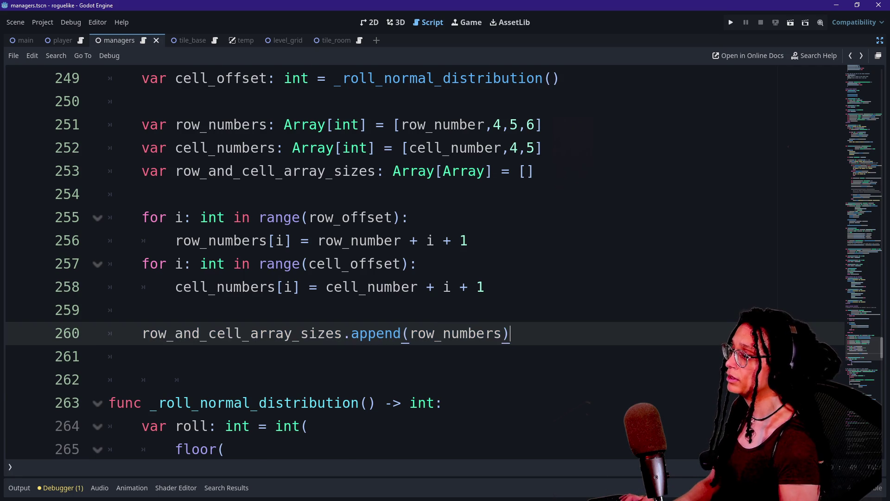
pyautogui.press('Return')
pyautogui.hotkey('ctrl', 'v')
pyautogui.press('Up')
pyautogui.press('BackSpace')
pyautogui.press('BackSpace')
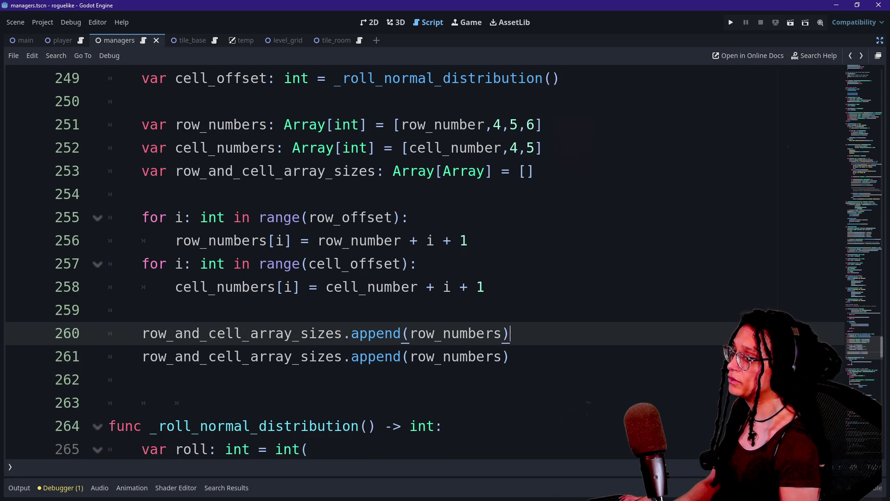
pyautogui.click(436, 356)
pyautogui.press('BackSpace')
pyautogui.press('BackSpace')
pyautogui.press('BackSpace')
pyautogui.write('cell')
pyautogui.click(393, 356)
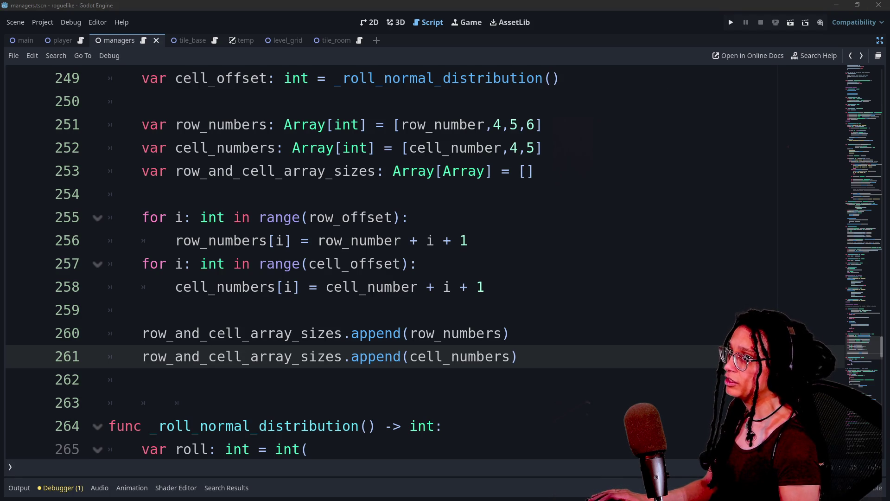
# - Add empty indented lines below the two append calls
pyautogui.press('Up')
pyautogui.press('Up')
pyautogui.scroll(-1, 417, 259)
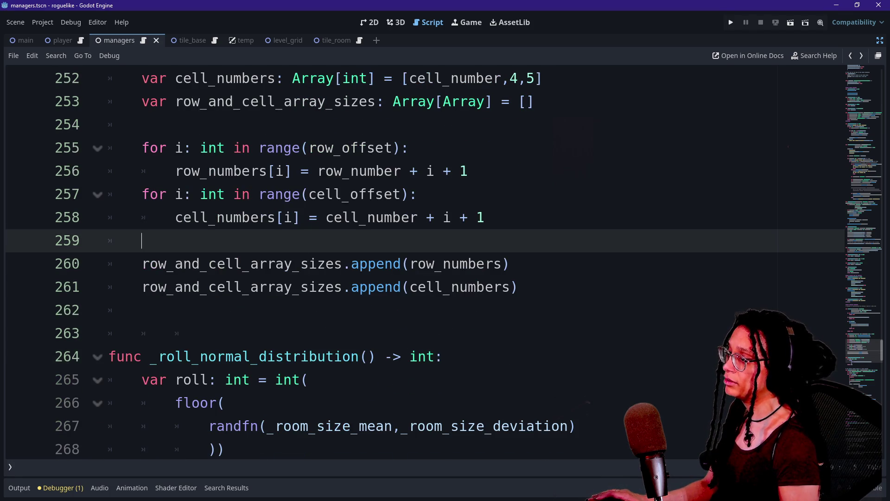
pyautogui.press('Down')
pyautogui.press('Down')
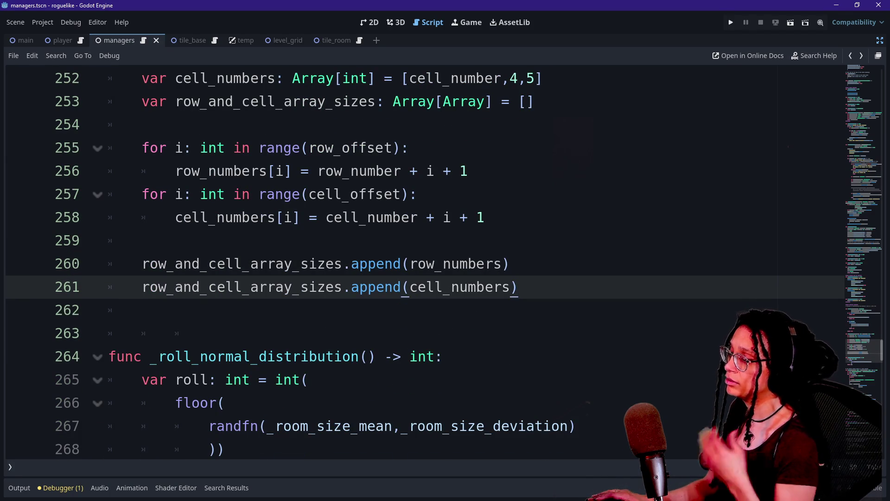
pyautogui.moveTo(438, 286)
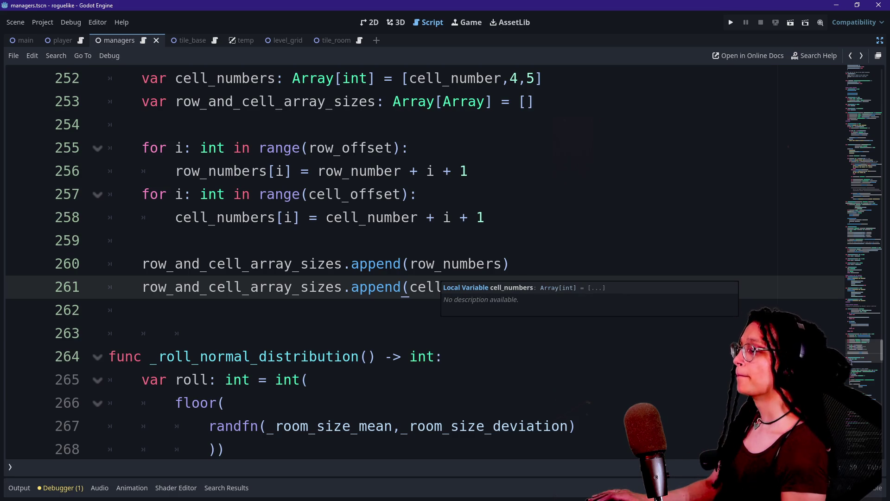
pyautogui.press('Up')
pyautogui.press('Down')
pyautogui.press('Return')
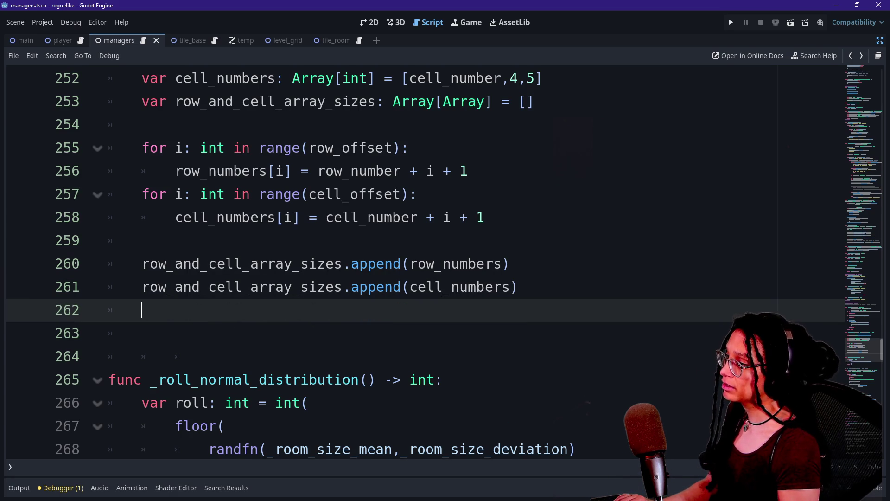
pyautogui.press('Return')
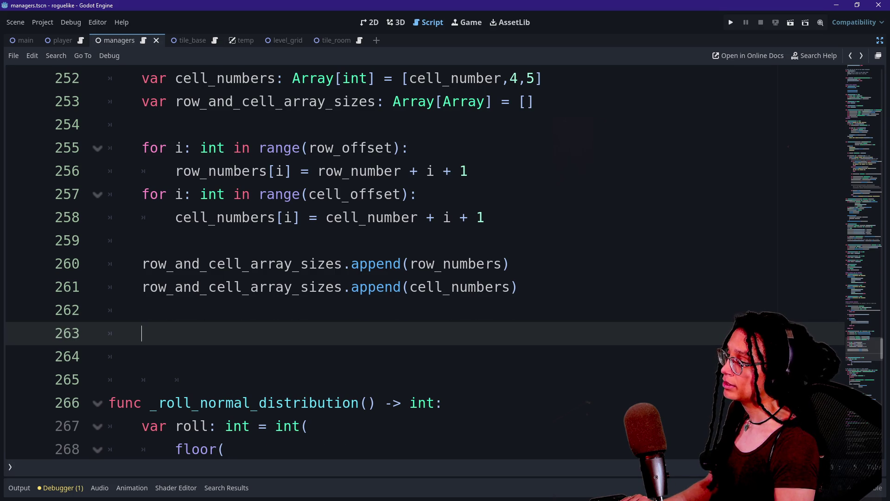
pyautogui.press('BackSpace')
pyautogui.press('BackSpace')
pyautogui.press('Return')
pyautogui.press('Return')
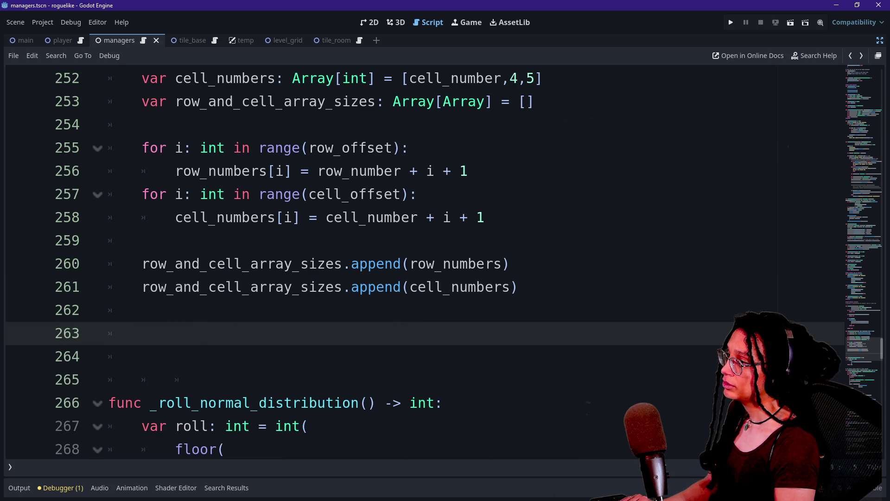
# - Start a new var line and move the row_and_cell_array_sizes declaration just above the appends
pyautogui.write('va')
pyautogui.press('BackSpace')
pyautogui.press('BackSpace')
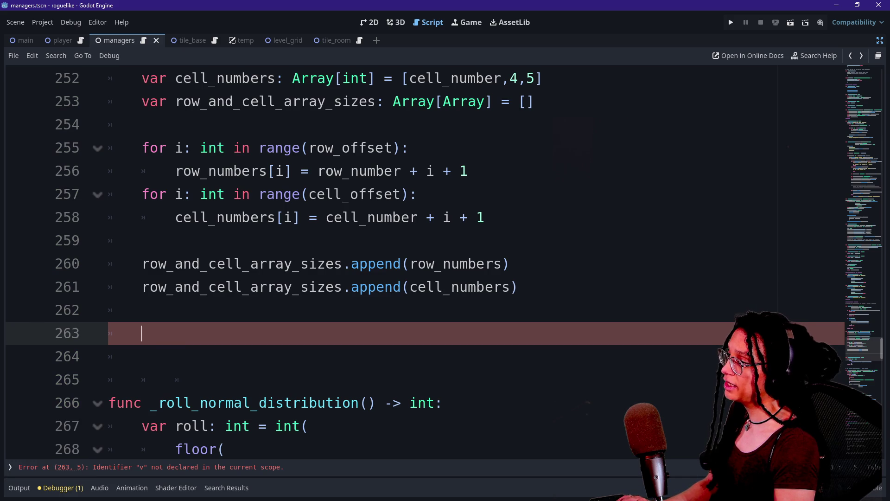
pyautogui.write('r')
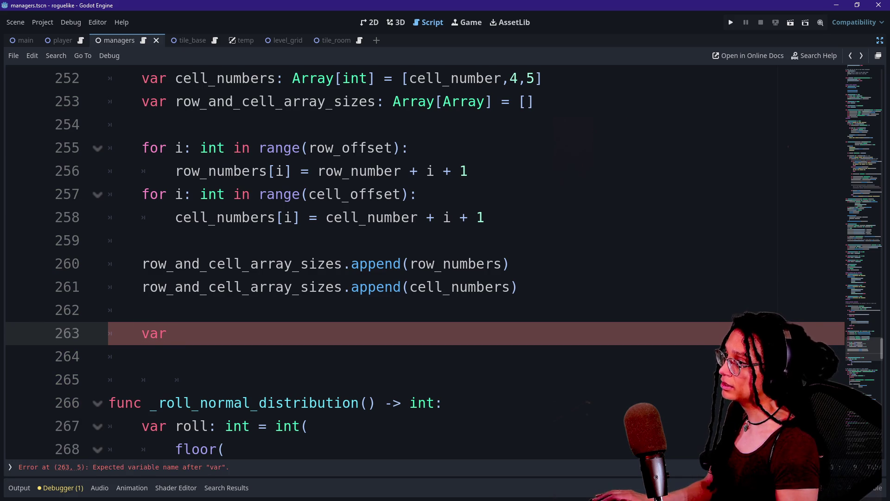
pyautogui.moveTo(534, 101); pyautogui.dragTo(543, 78)
pyautogui.hotkey('ctrl', 'x')
pyautogui.click(144, 217)
pyautogui.hotkey('ctrl', 'v')
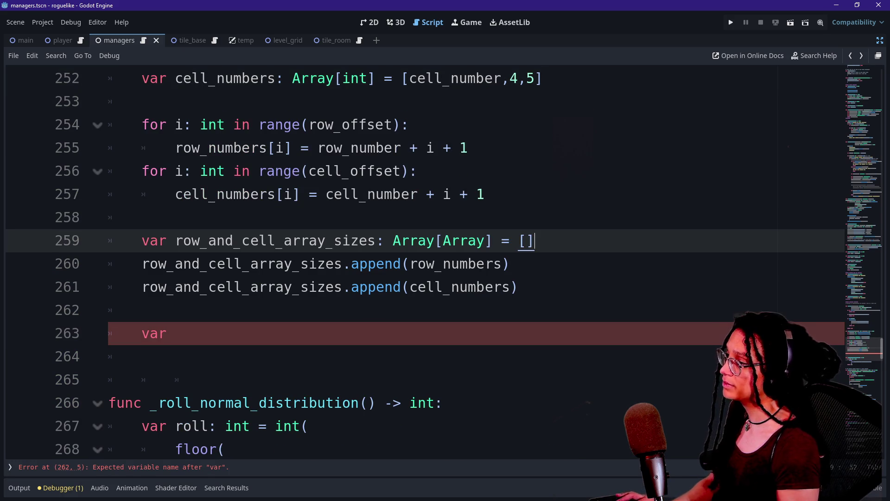
# - Declare var matching_array: Array[int] = [row_and_cell_array_sizes.max()]
pyautogui.click(175, 333)
pyautogui.write('matching_')
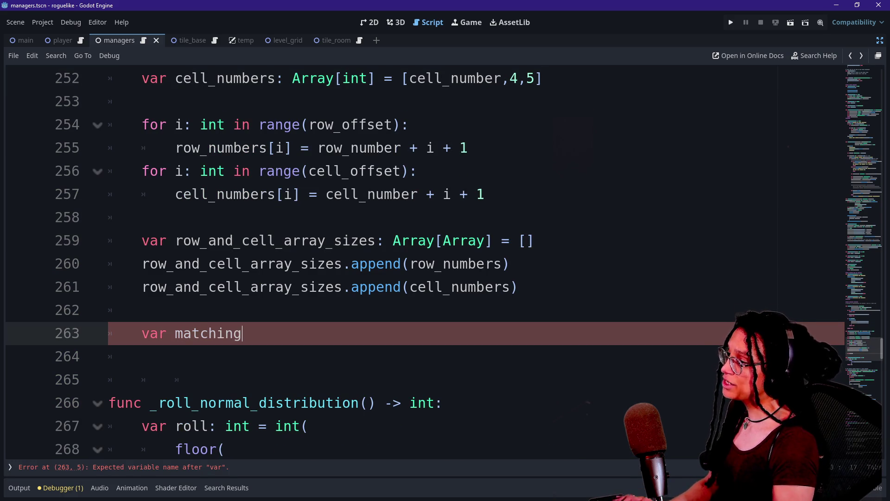
pyautogui.write('array')
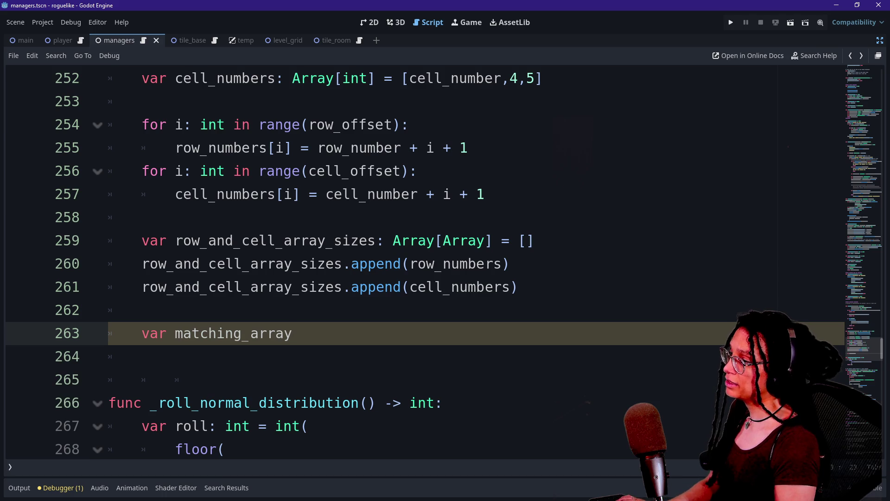
pyautogui.write(': A')
pyautogui.press('BackSpace')
pyautogui.press('BackSpace')
pyautogui.press('BackSpace')
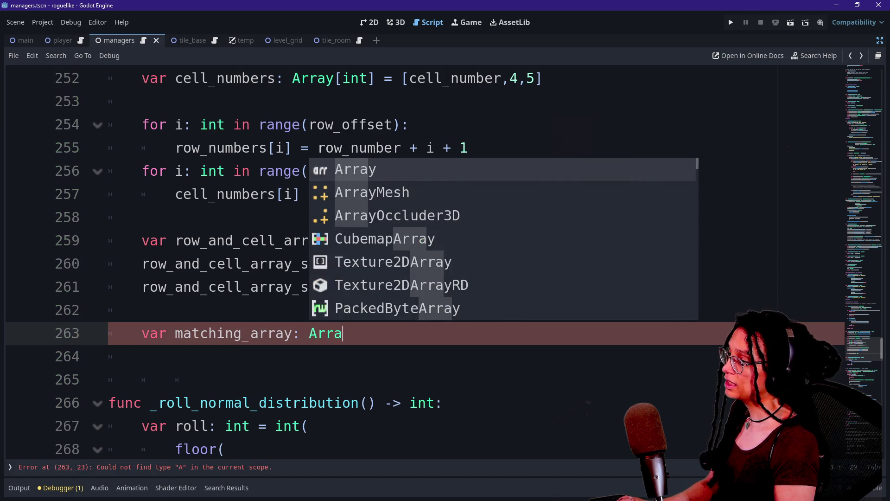
pyautogui.write('t')
pyautogui.press('BackSpace')
pyautogui.write('ray[]')
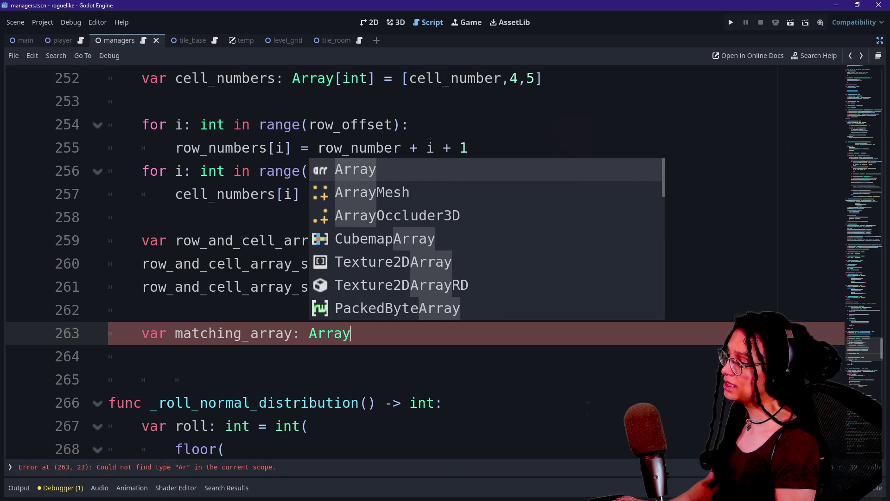
pyautogui.press('BackSpace')
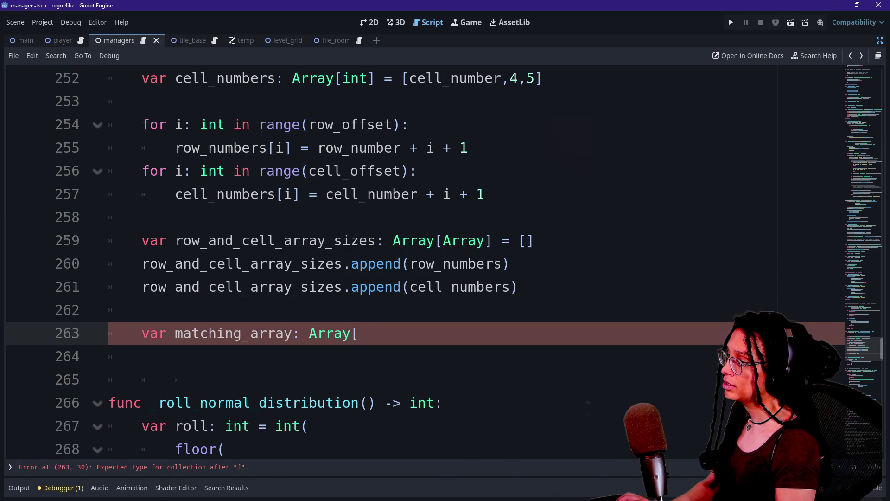
pyautogui.write('int] = ')
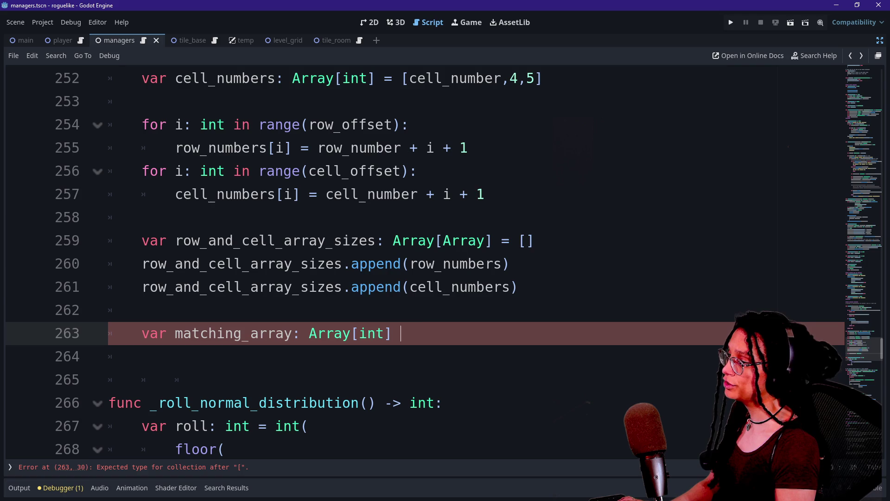
pyautogui.write('[')
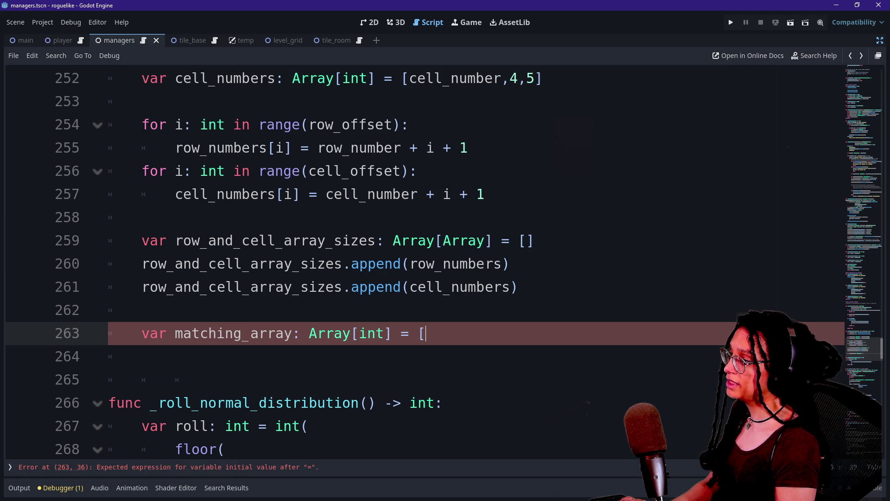
pyautogui.press('Delete')
pyautogui.write('r')
pyautogui.write('ow')
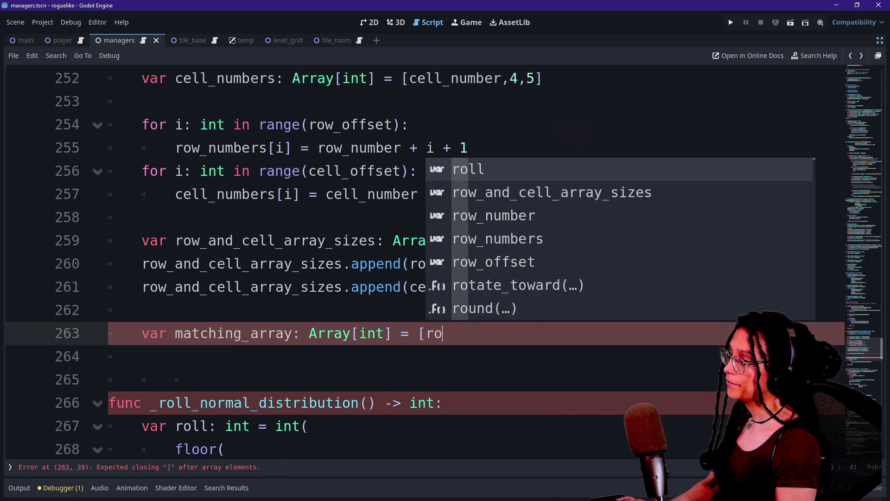
pyautogui.press('Return')
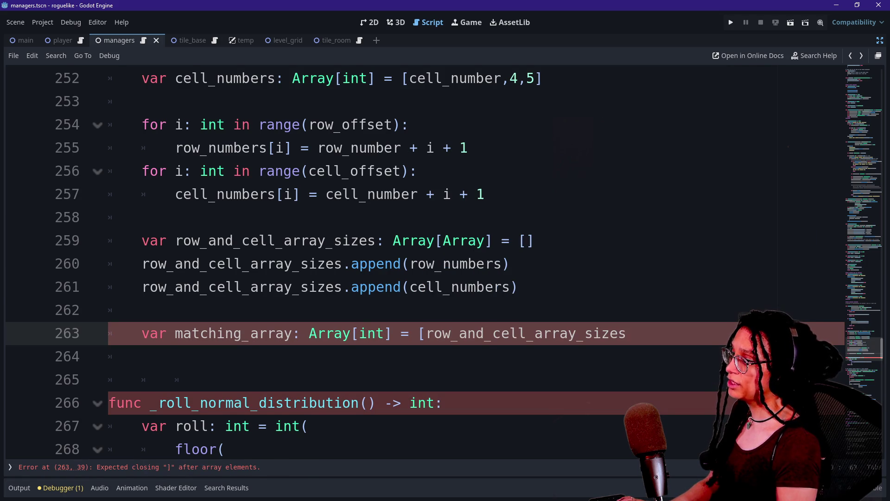
pyautogui.write('.max')
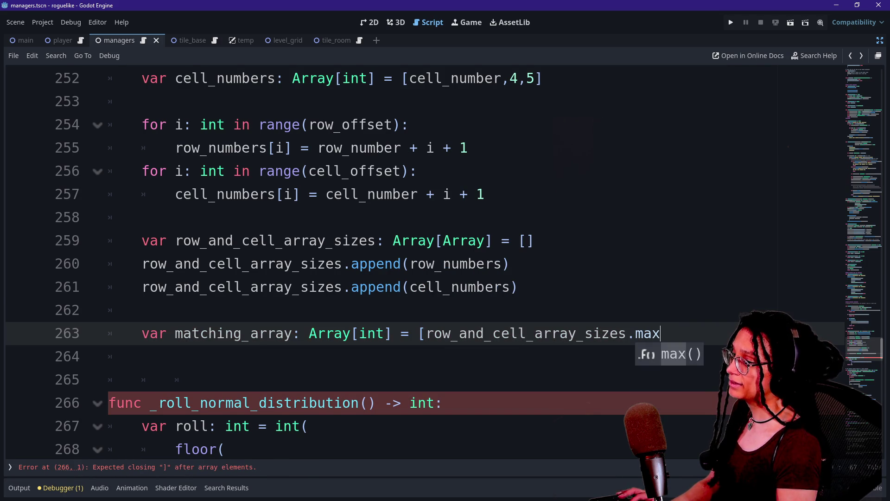
pyautogui.press('Return')
pyautogui.write(']')
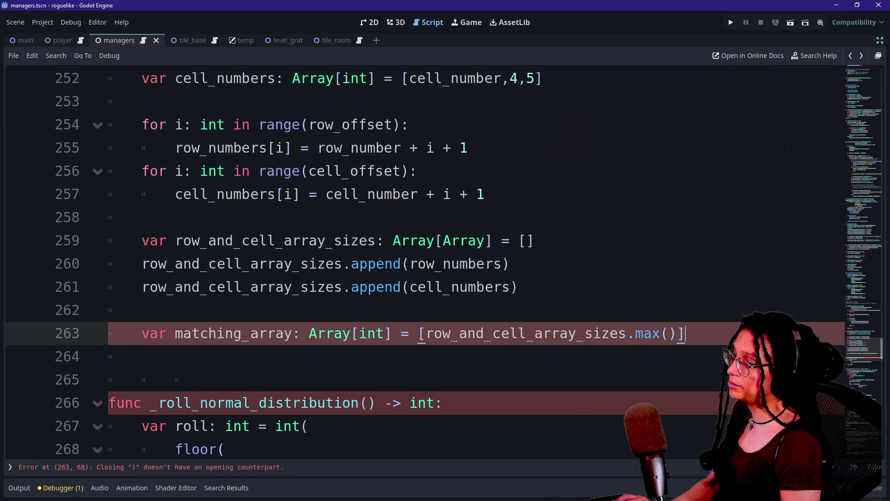
# - Begin the loop 'for i: int in matching_array.size():' on a new line
pyautogui.press('Down')
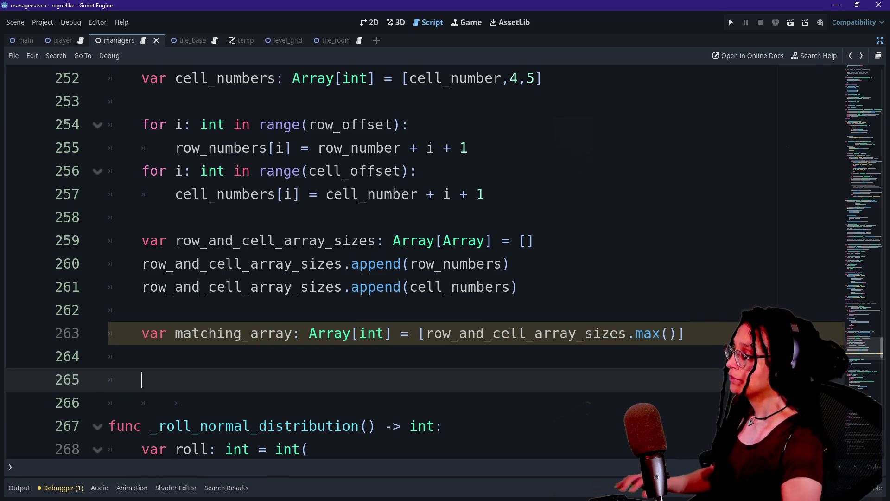
pyautogui.press('Return')
pyautogui.write('for i')
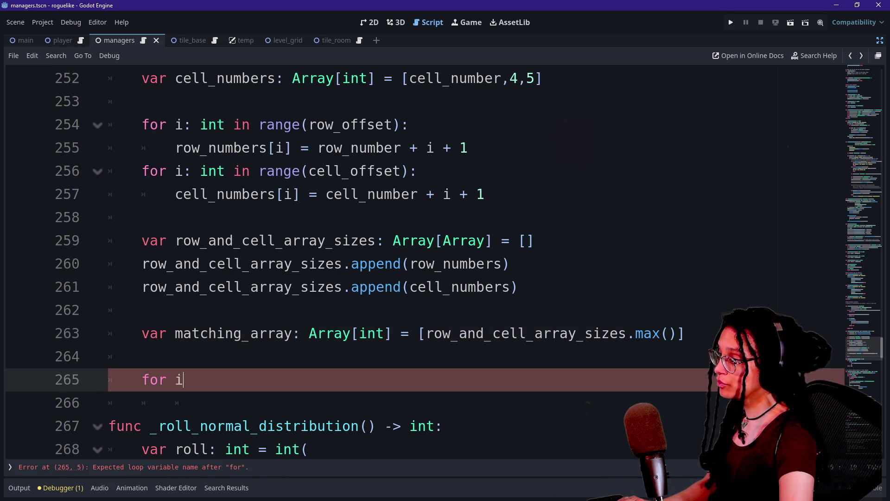
pyautogui.write(': int in matc')
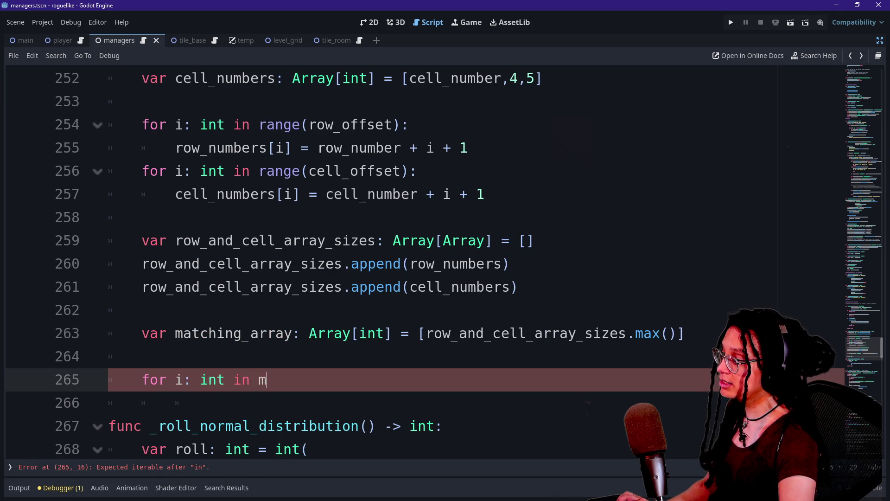
pyautogui.write('hing_array)')
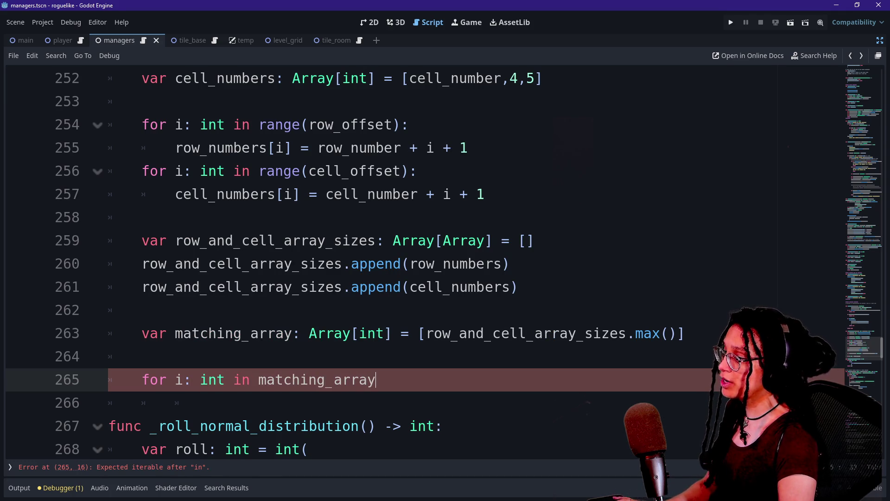
pyautogui.press('BackSpace')
pyautogui.write('.size():')
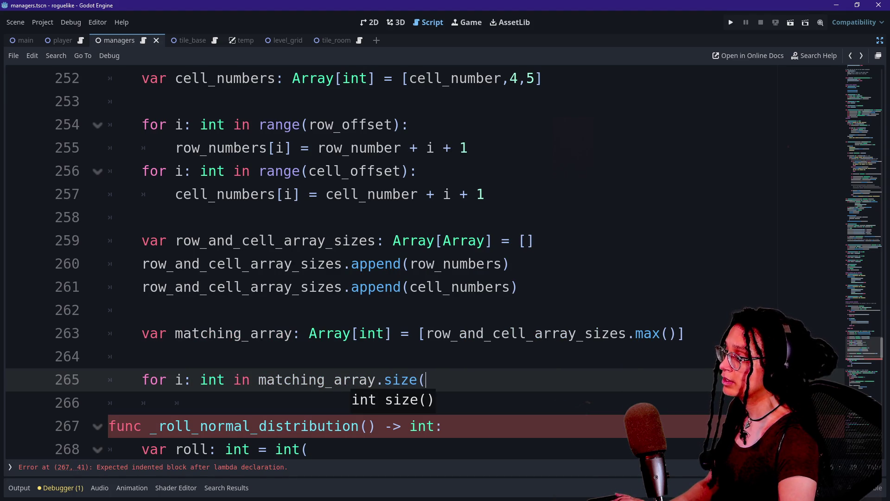
pyautogui.press('Return')
pyautogui.scroll(-1, 418, 259)
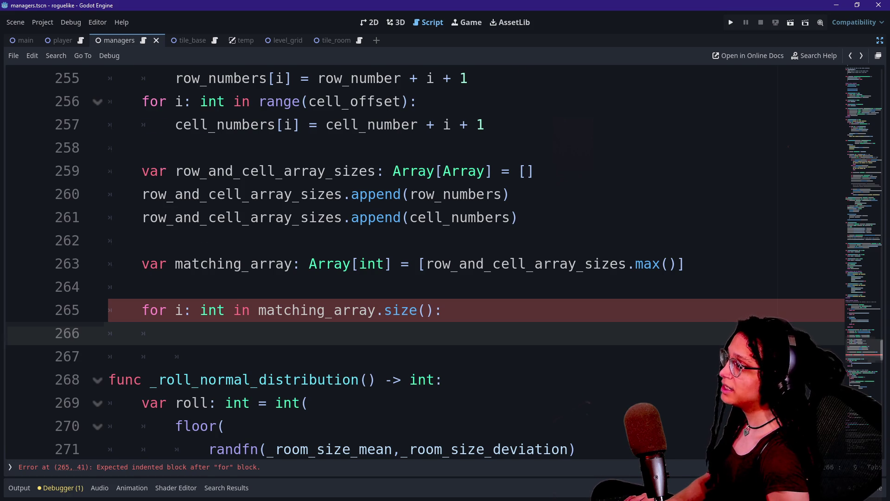
pyautogui.scroll(4, 425, 262)
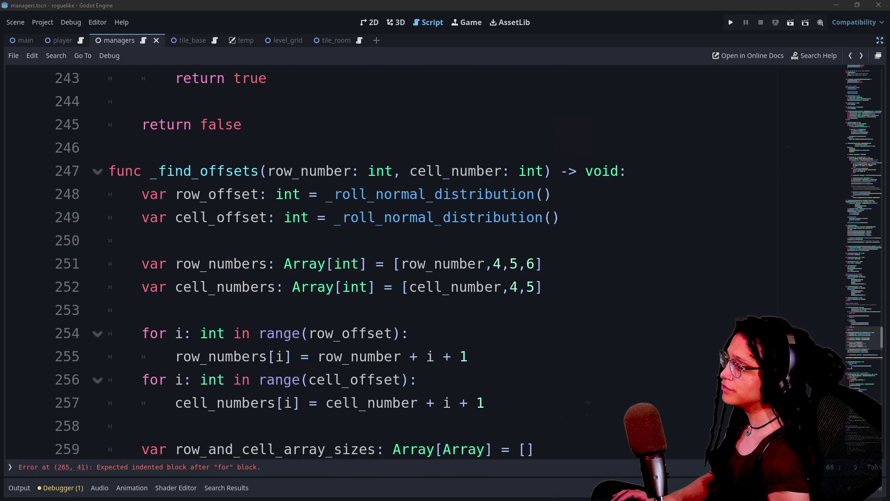
pyautogui.hotkey('alt', 'Tab')
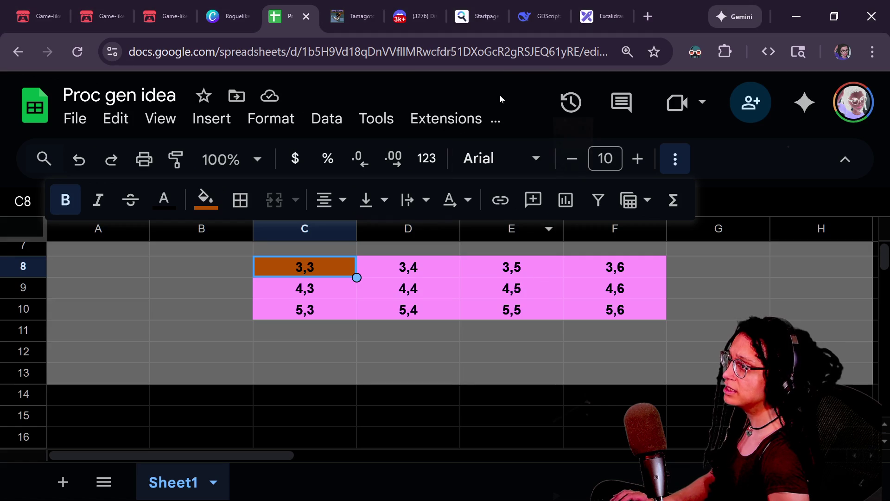
pyautogui.click(588, 10)
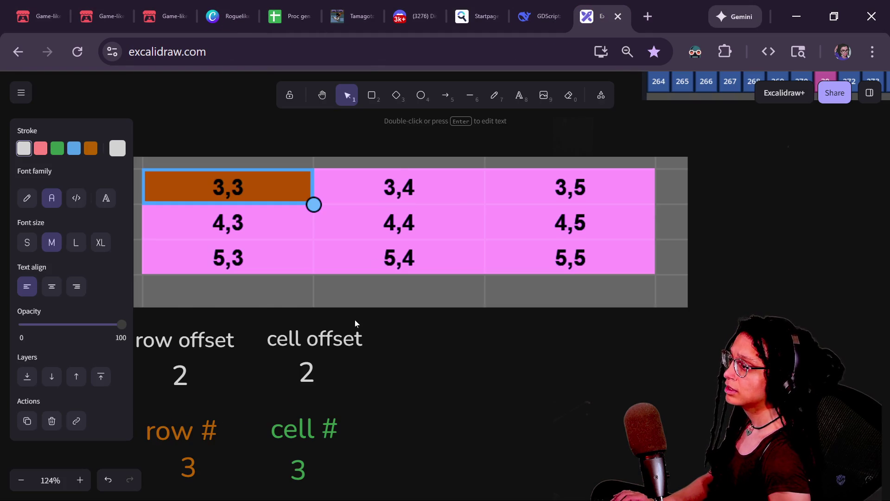
pyautogui.scroll(-4, 355, 319)
pyautogui.scroll(-5, 415, 388)
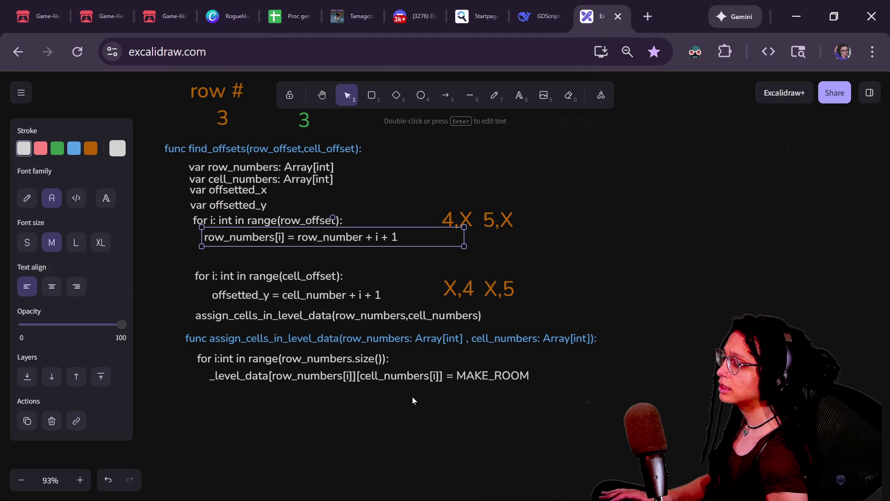
pyautogui.scroll(-1, 410, 394)
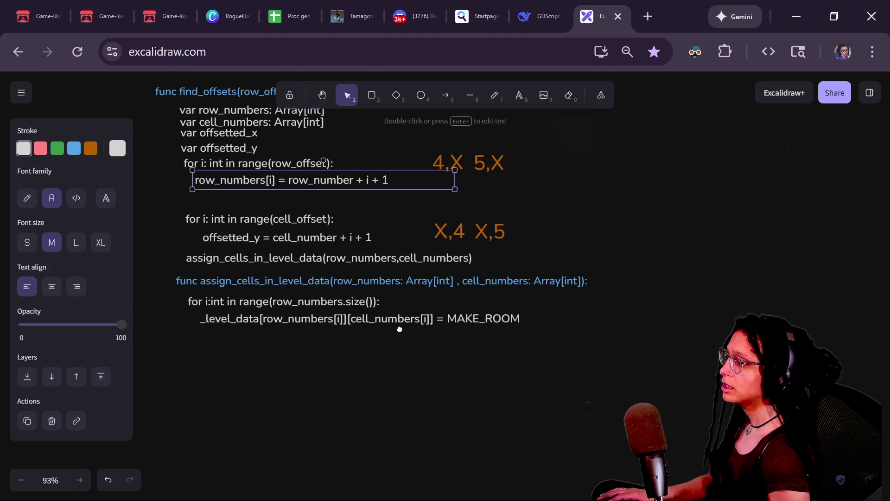
pyautogui.click(220, 314)
pyautogui.scroll(1, 315, 394)
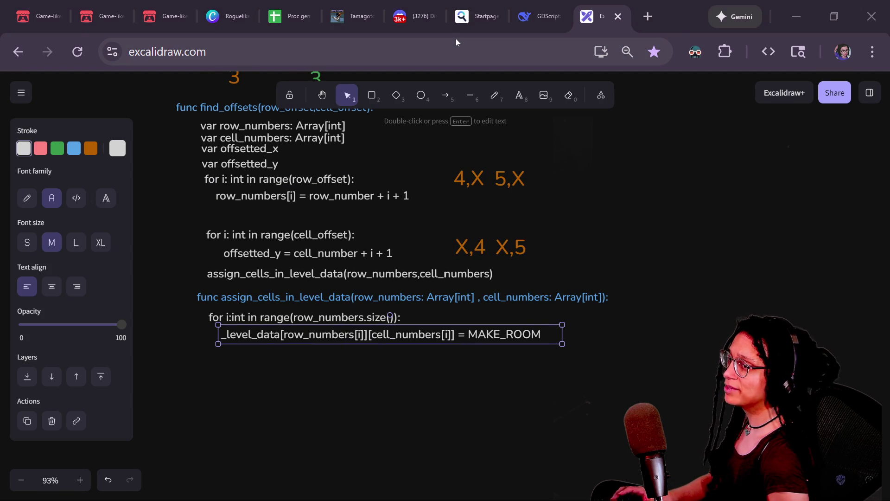
pyautogui.hotkey('alt', 'Tab')
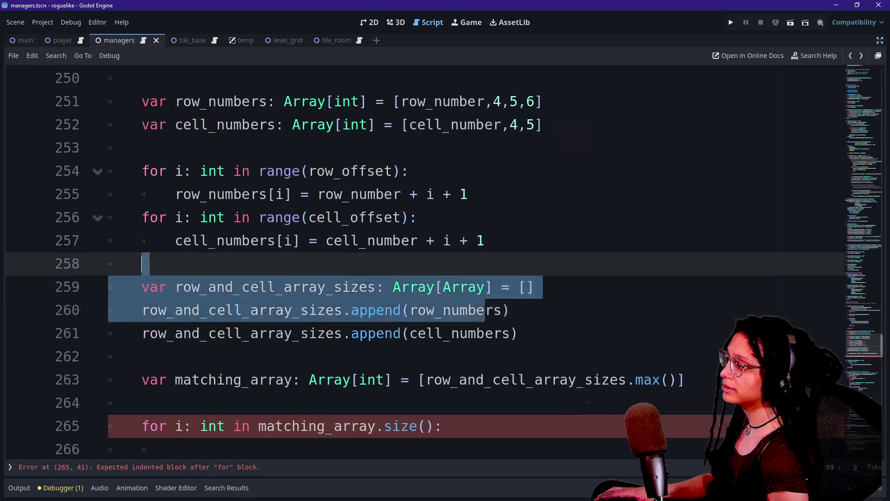
# - Add an empty indented body line to the matching_array loop, then switch to the Excalidraw notes
pyautogui.scroll(-1, 417, 260)
pyautogui.click(442, 356)
pyautogui.press('Return')
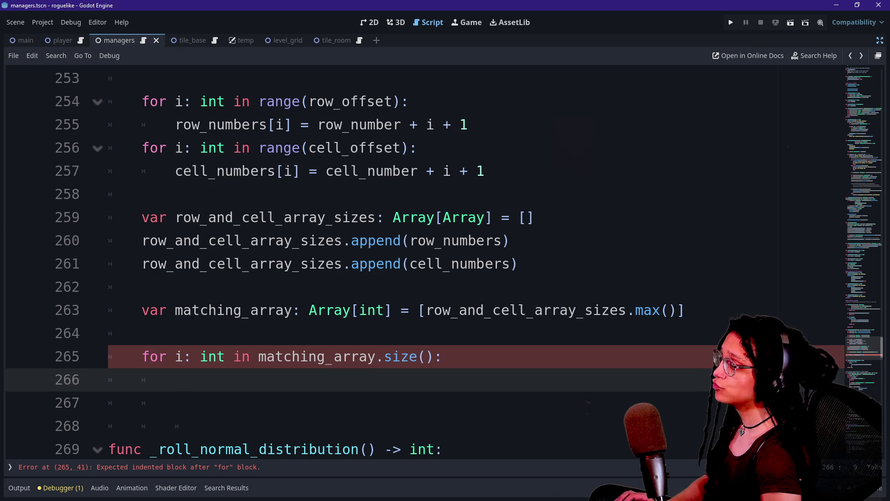
pyautogui.write('_')
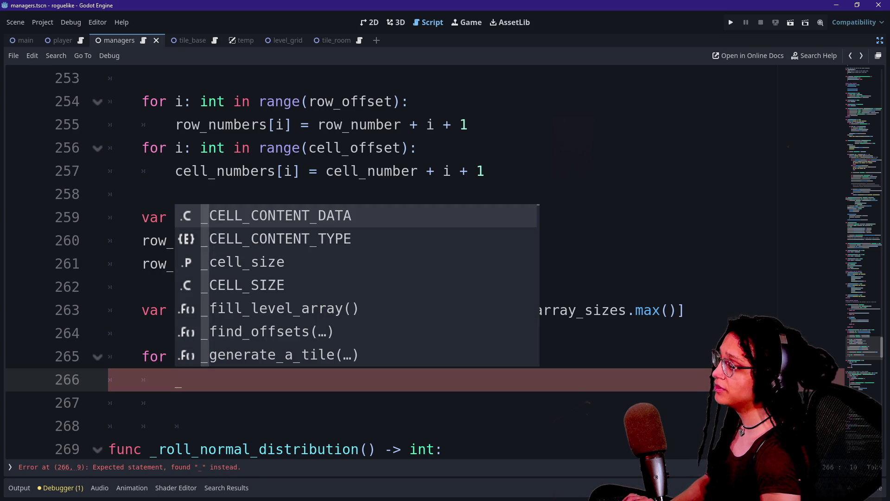
pyautogui.press('BackSpace')
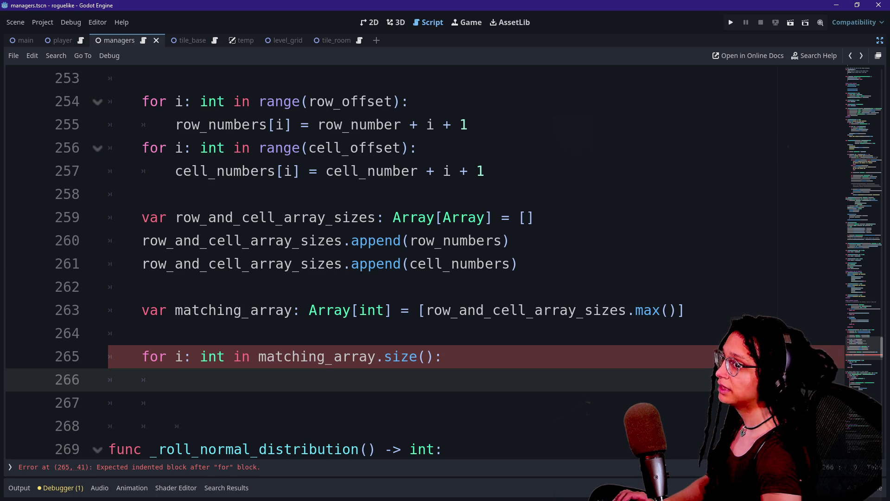
pyautogui.hotkey('alt', 'Tab')
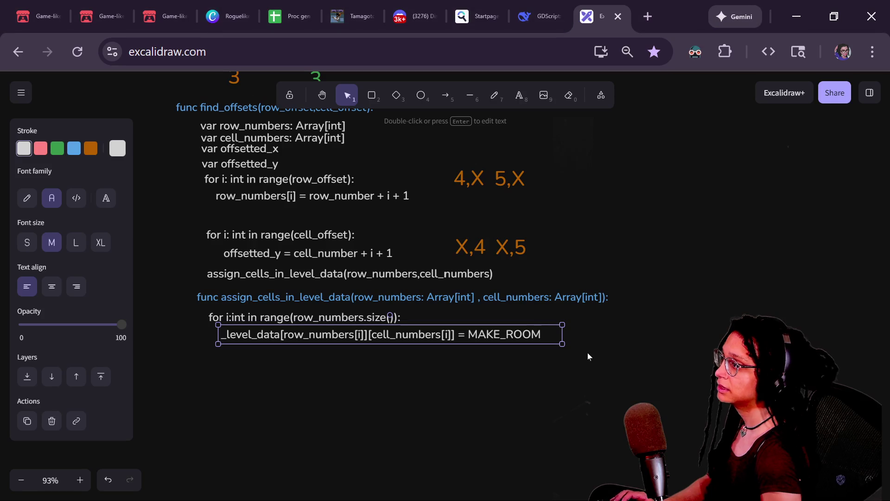
# - Open the Proc gen idea sheet and review column C3–C6 and the 3,5 cell
pyautogui.click(230, 17)
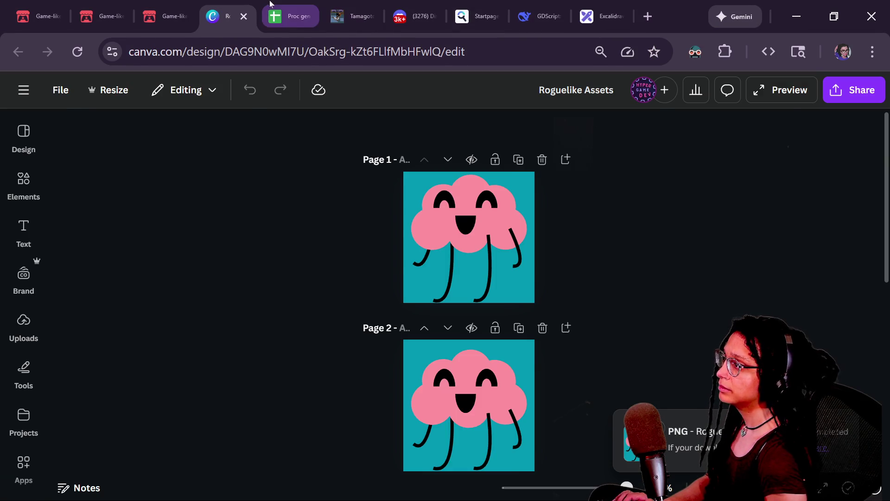
pyautogui.click(289, 17)
pyautogui.click(512, 309)
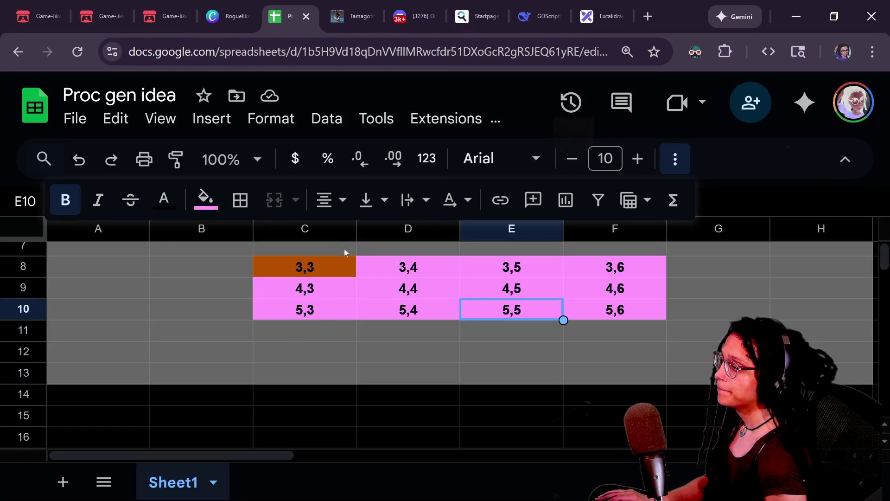
pyautogui.scroll(3, 230, 342)
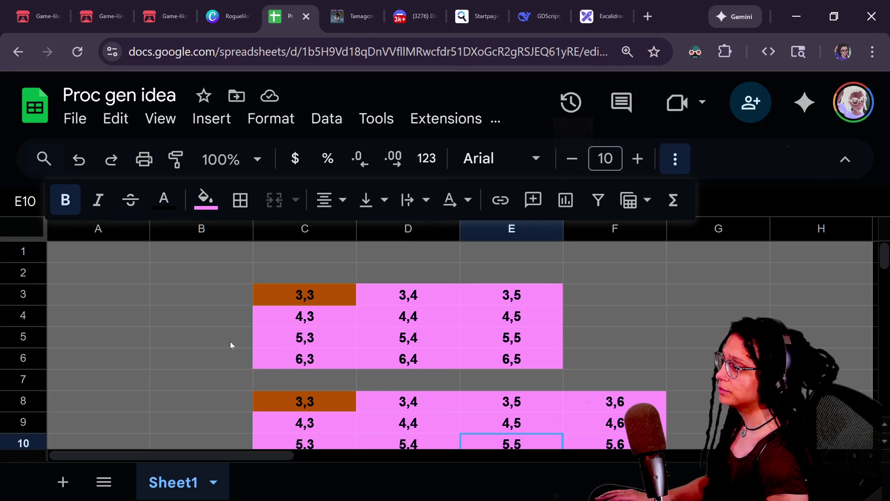
pyautogui.click(321, 302)
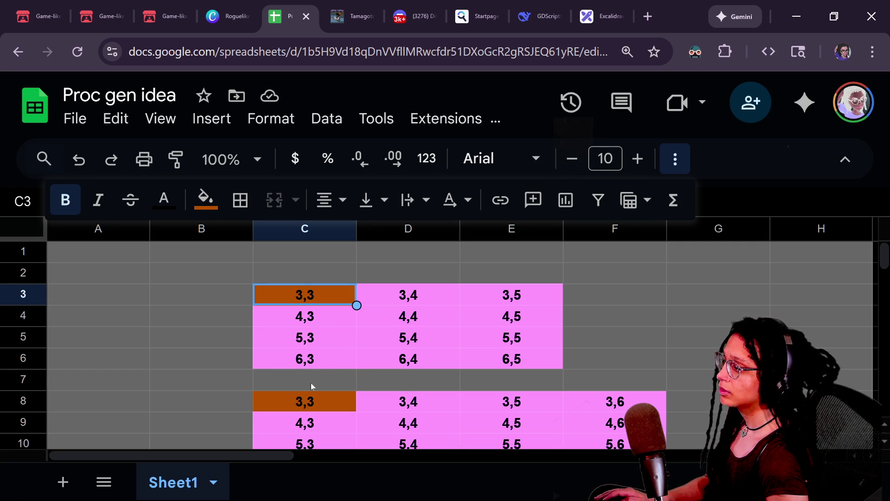
pyautogui.keyDown('shift'); pyautogui.click(311, 364); pyautogui.keyUp('shift')
pyautogui.click(321, 360)
pyautogui.click(317, 302)
pyautogui.keyDown('shift'); pyautogui.click(323, 362); pyautogui.keyUp('shift')
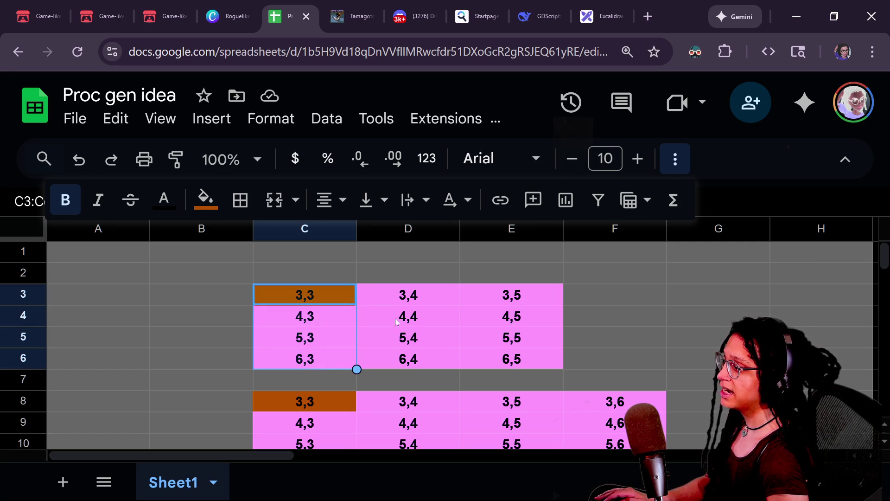
pyautogui.click(403, 296)
pyautogui.click(501, 298)
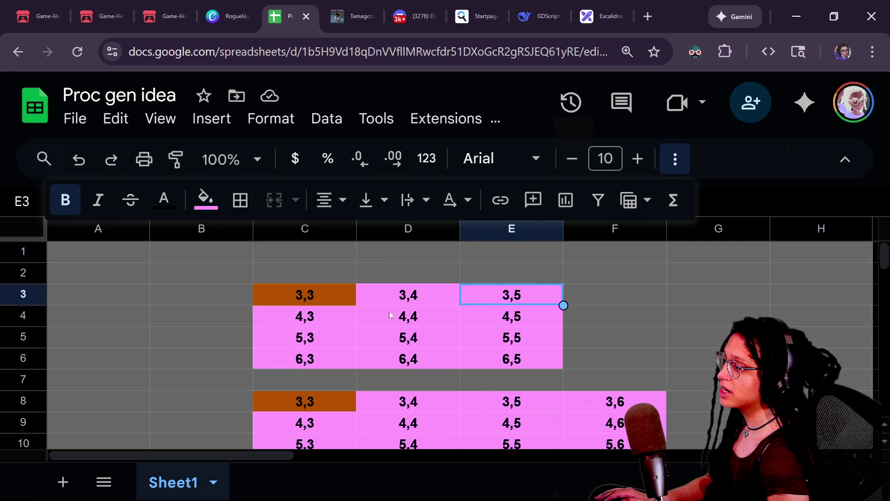
pyautogui.click(340, 297)
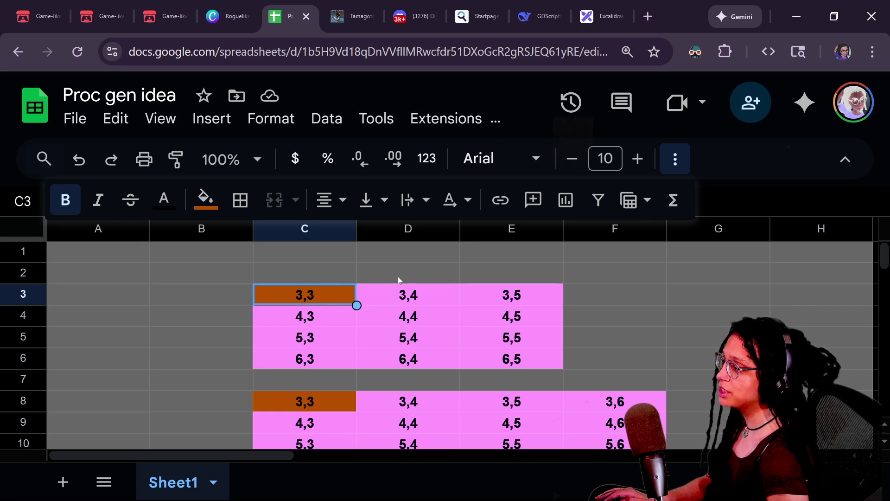
# - Review the 3,4, 3,5, 4,3 and 4,4 cells, undoing an accidental move, then return to Godot
pyautogui.click(397, 296)
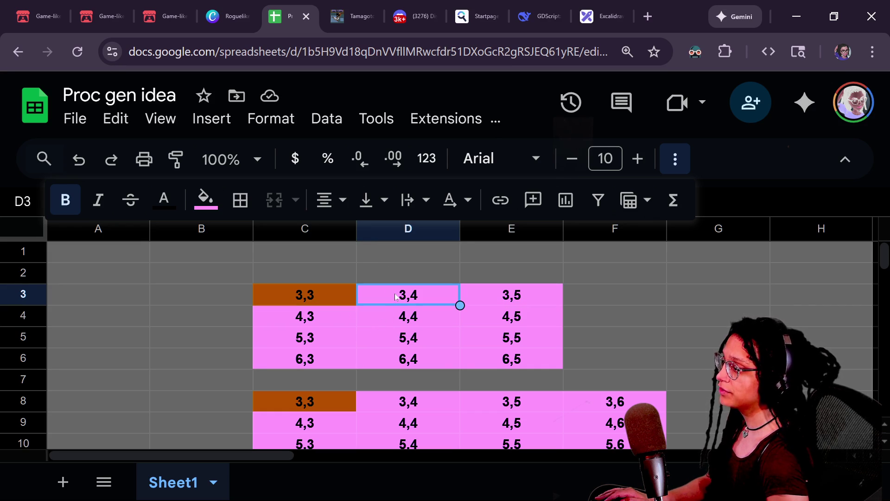
pyautogui.click(309, 290)
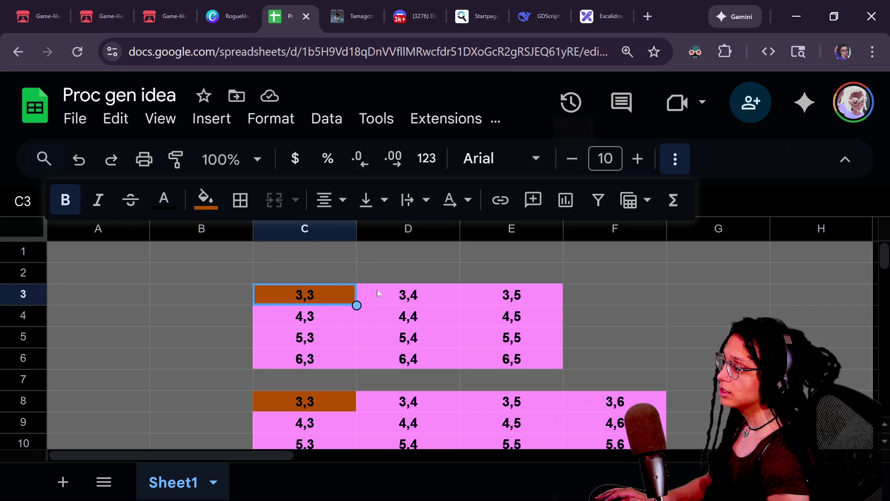
pyautogui.click(388, 286)
pyautogui.press('Right')
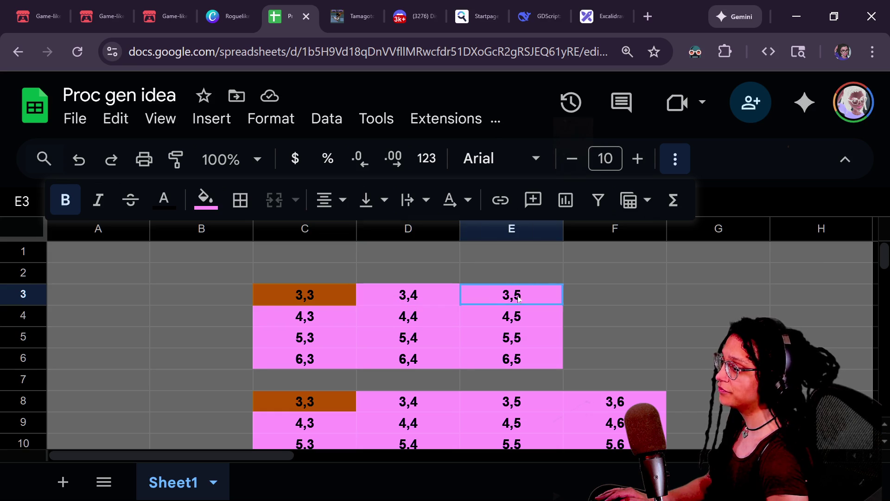
pyautogui.click(324, 319)
pyautogui.click(392, 313)
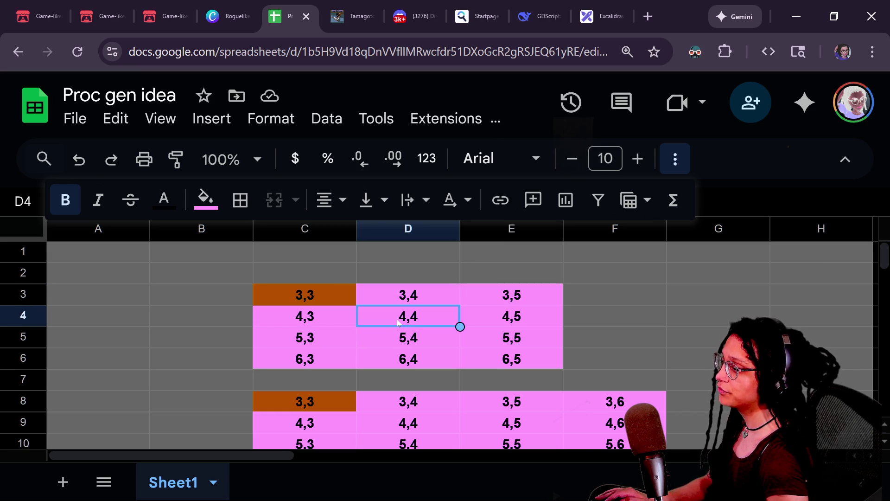
pyautogui.moveTo(399, 326); pyautogui.dragTo(361, 310)
pyautogui.hotkey('ctrl', 'z')
pyautogui.click(305, 338)
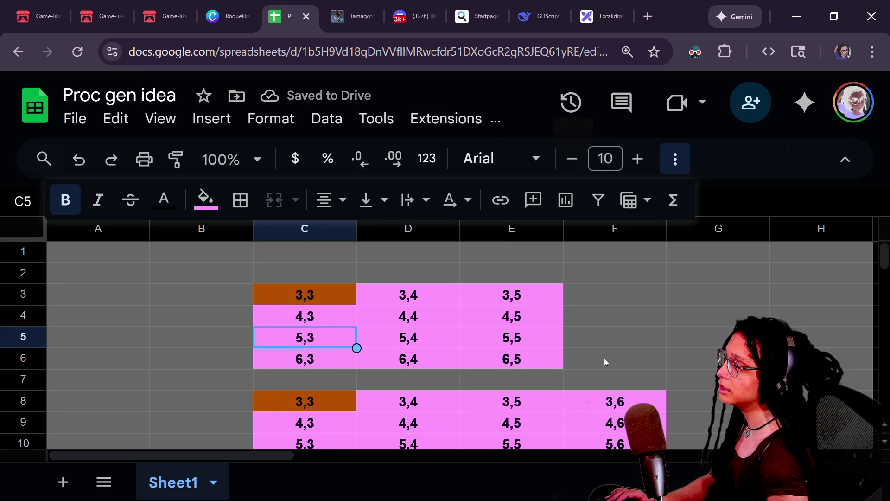
pyautogui.hscroll(3, 605, 361)
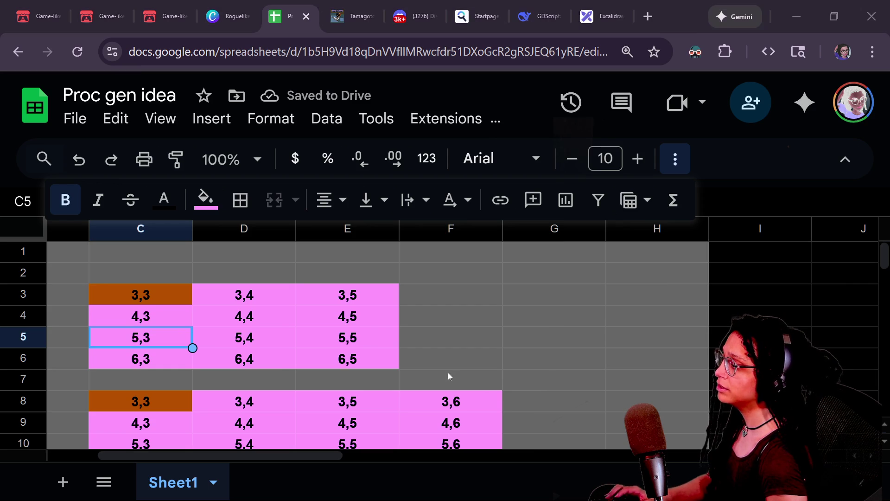
pyautogui.hotkey('alt', 'Tab')
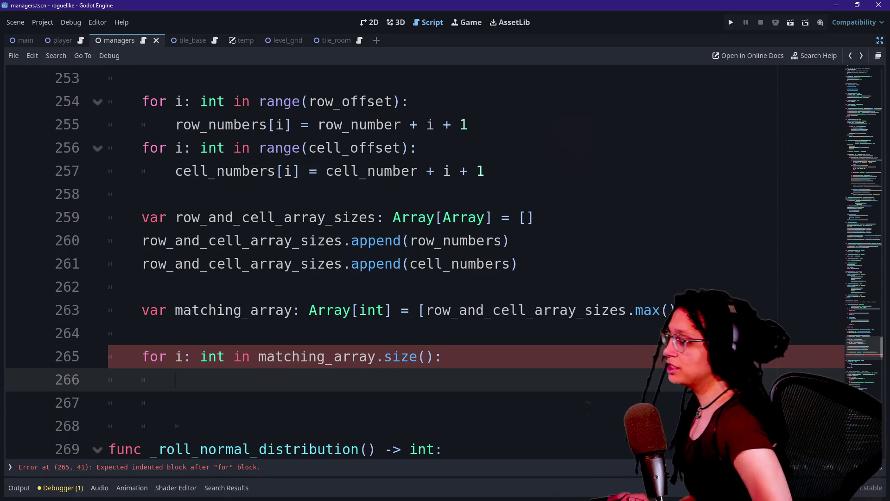
# - Rename both occurrences of matching_array to bigger_array
pyautogui.press('Up')
pyautogui.press('Up')
pyautogui.press('Up')
pyautogui.hotkey('shift', 'Right')
pyautogui.hotkey('shift', 'Right')
pyautogui.hotkey('shift', 'Right')
pyautogui.hotkey('ctrl', 'd')
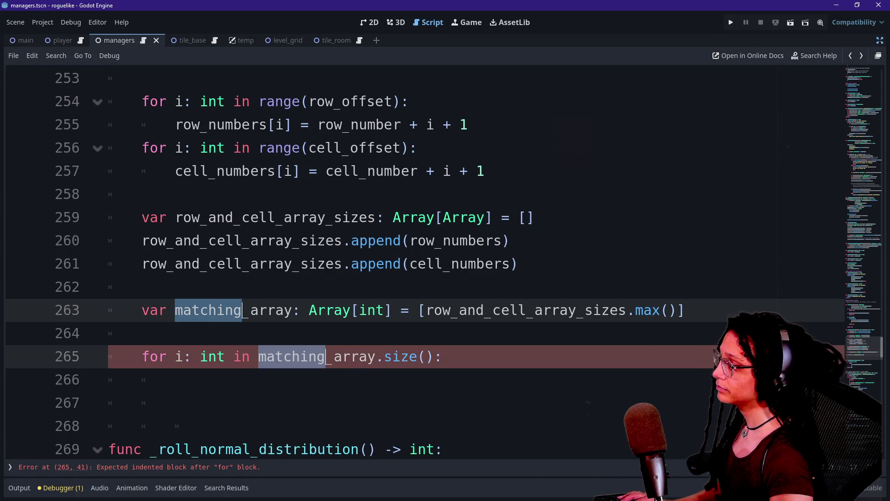
pyautogui.write('bigger')
pyautogui.click(268, 263)
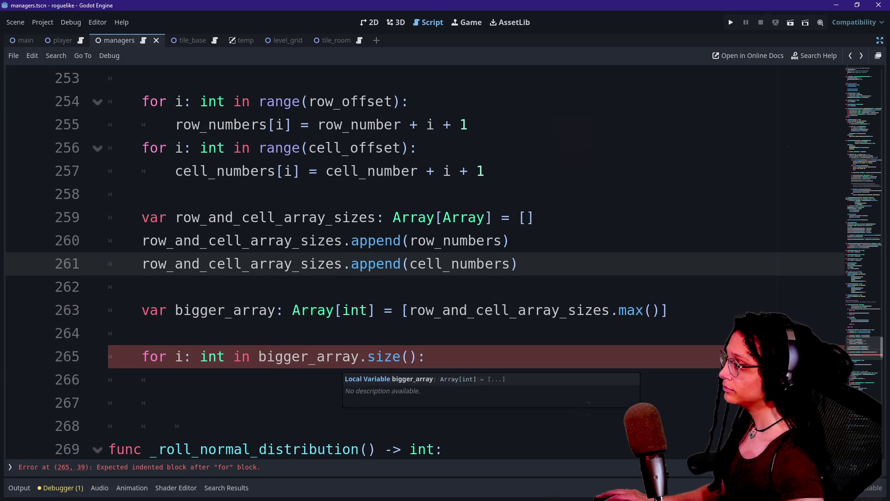
# - Begin the loop body on line 266 with _level_data[, then switch to Chrome
pyautogui.press('Down')
pyautogui.press('Down')
pyautogui.press('Down')
pyautogui.press('End')
pyautogui.click(175, 356)
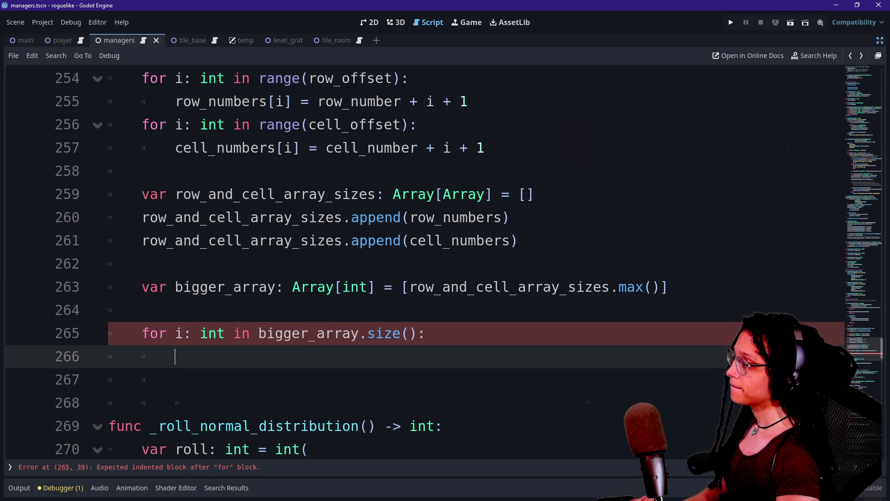
pyautogui.write('_lee')
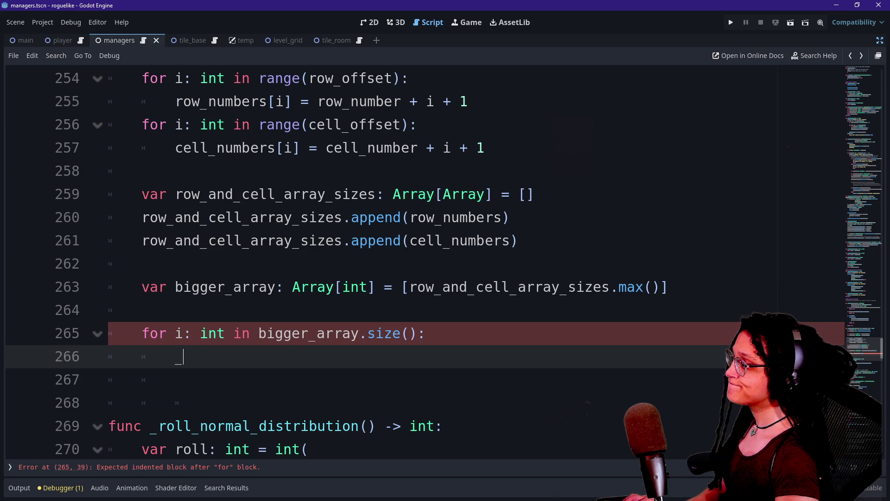
pyautogui.press('Return')
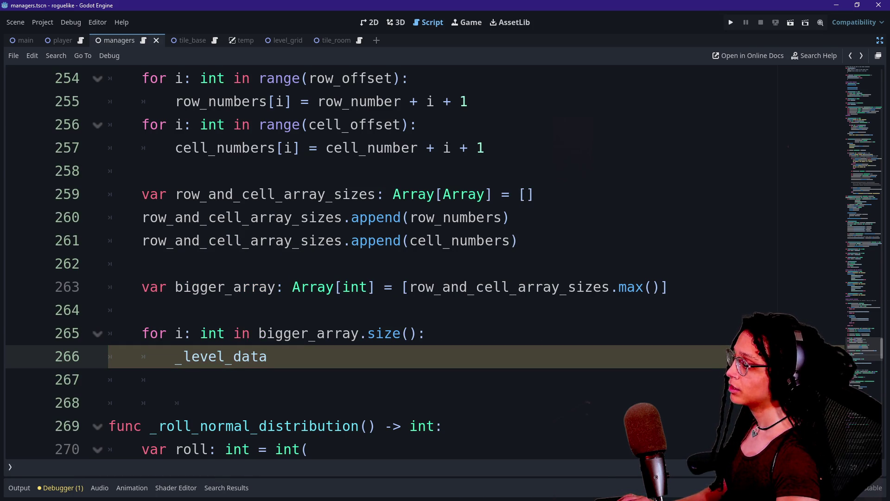
pyautogui.write('[')
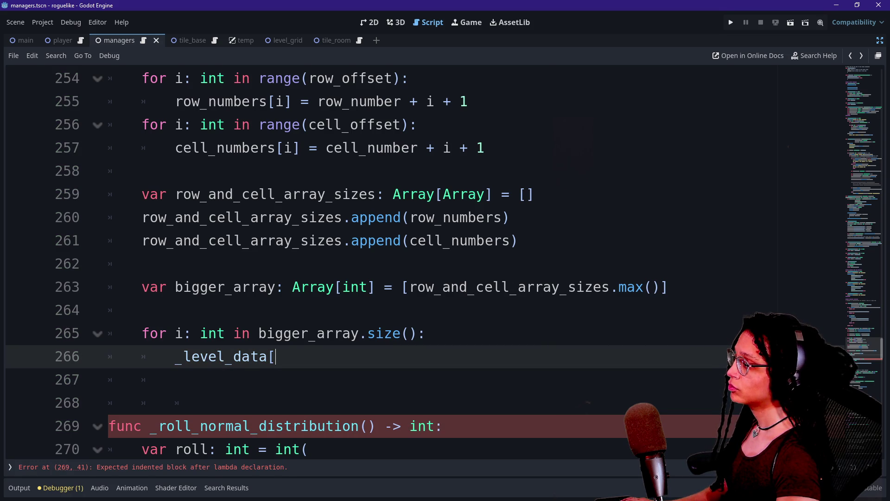
pyautogui.hotkey('alt', 'Tab')
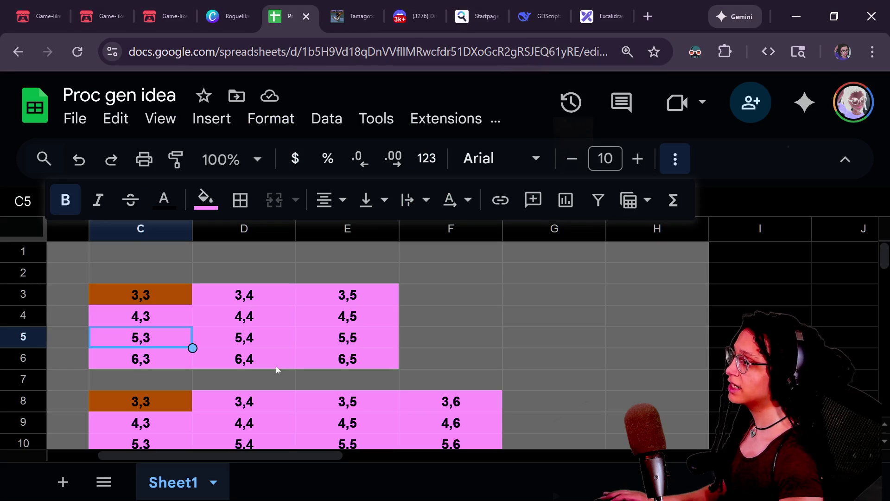
# - Check the Excalidraw _level_data[row_numbers[i]][cell_numbers[i]] = MAKE_ROOM pseudocode, then return to Godot
pyautogui.click(598, 16)
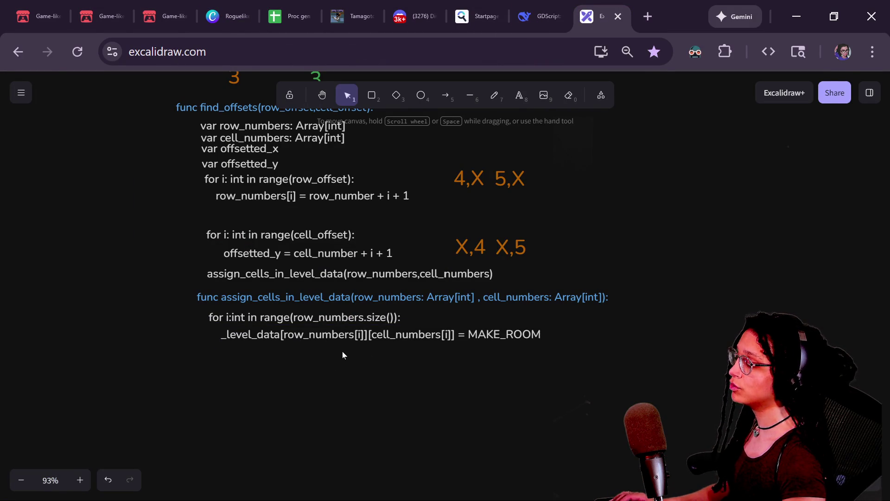
pyautogui.hotkey('alt', 'Tab')
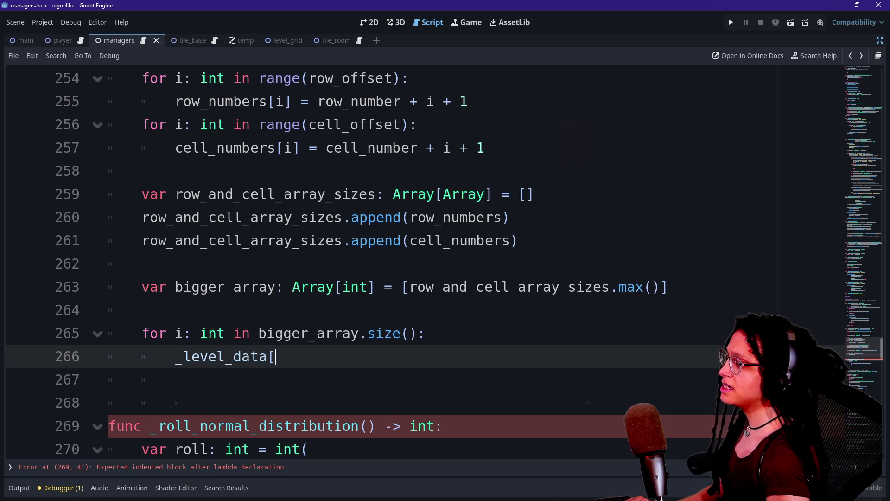
# - Extend line 266 to _level_data[bigger_array[i]][ to start the second index
pyautogui.write('bigger_arra')
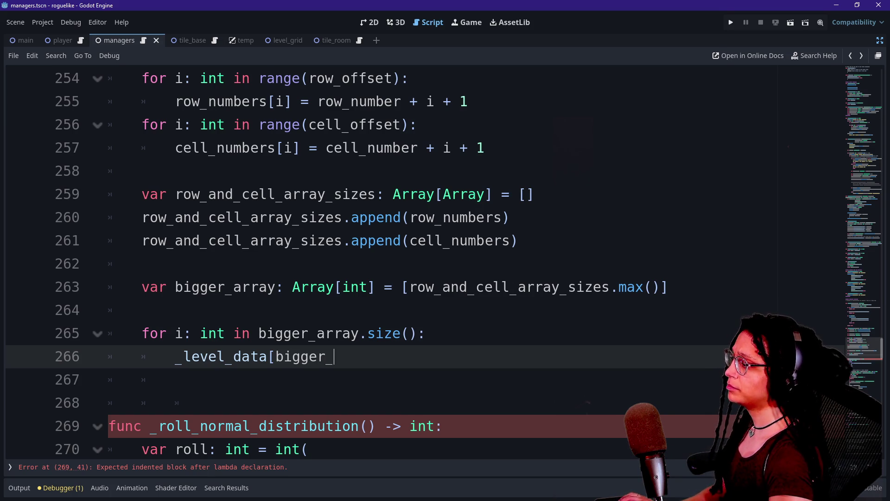
pyautogui.write('y[i],')
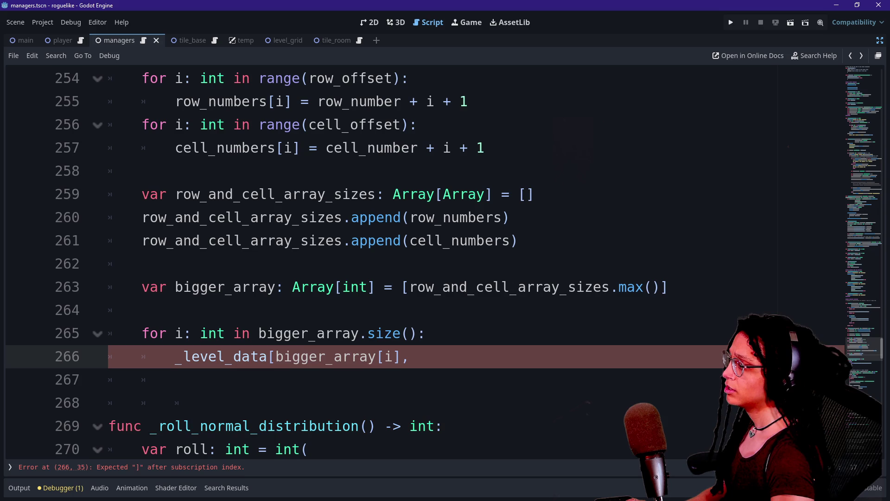
pyautogui.press('BackSpace')
pyautogui.write(']')
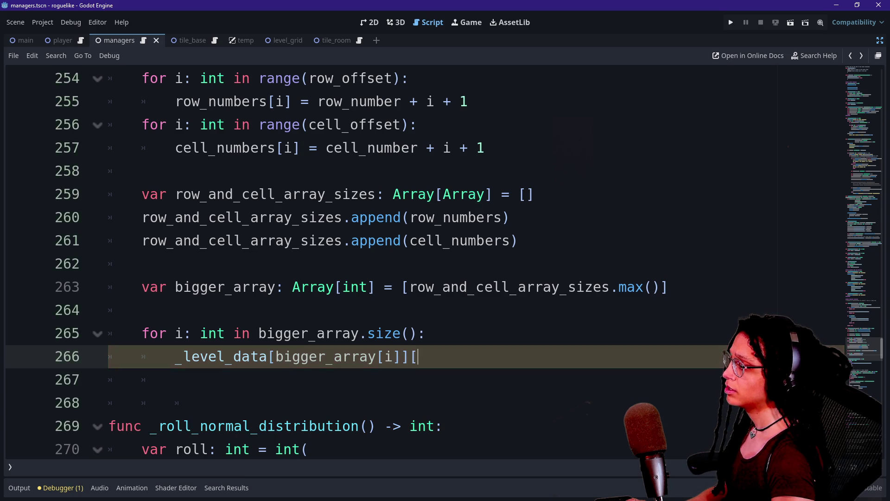
pyautogui.write('[')
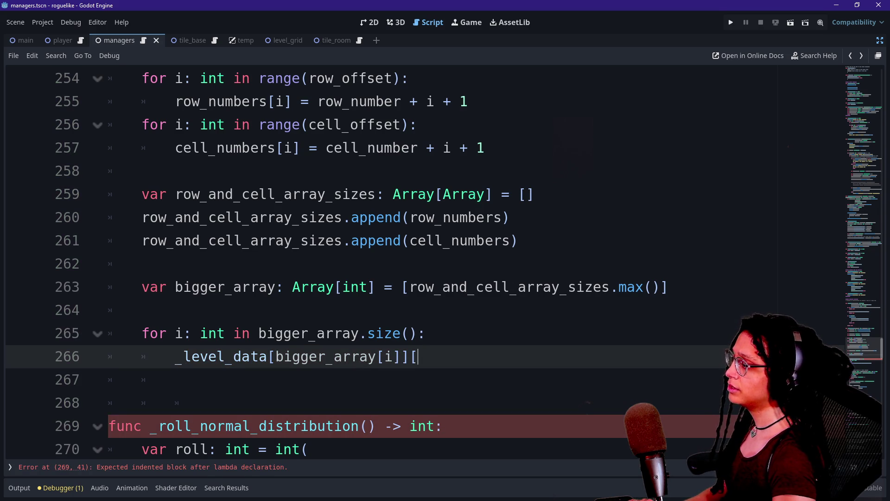
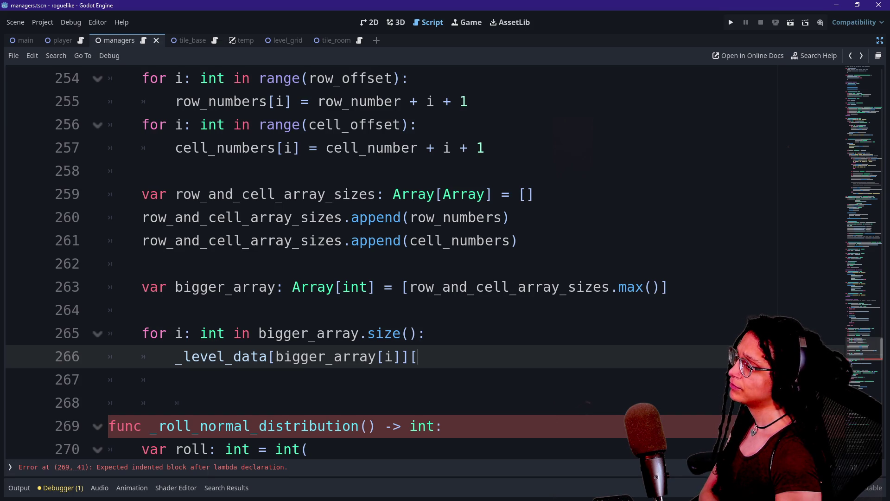
# - Change the bigger_array value to row_and_cell_array_sizes[row_and_cell_array_sizes.max()]
pyautogui.moveTo(630, 287)
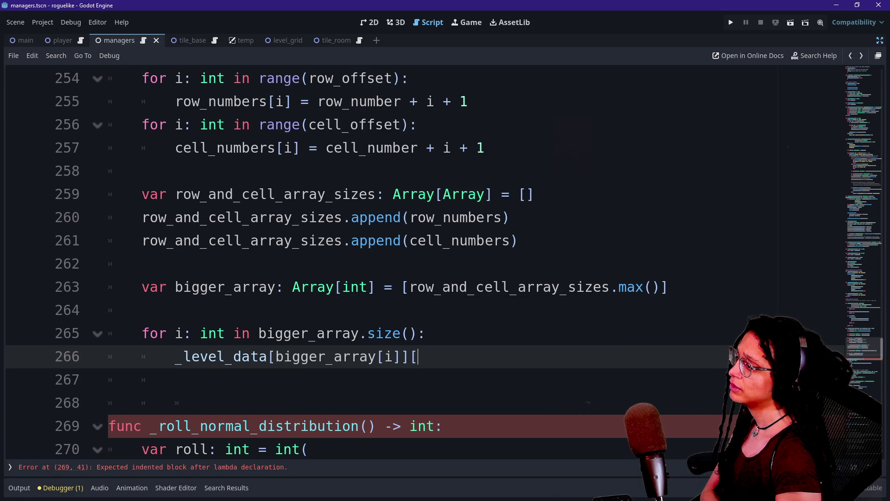
pyautogui.moveTo(409, 287)
pyautogui.mouseDown()
pyautogui.moveTo(668, 287)
pyautogui.moveTo(435, 287)
pyautogui.moveTo(659, 287)
pyautogui.mouseUp()
pyautogui.click(426, 287)
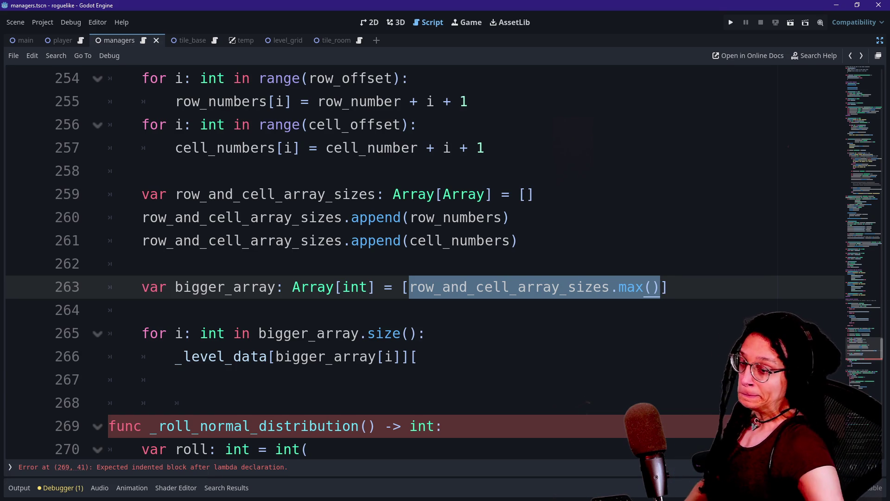
pyautogui.click(426, 333)
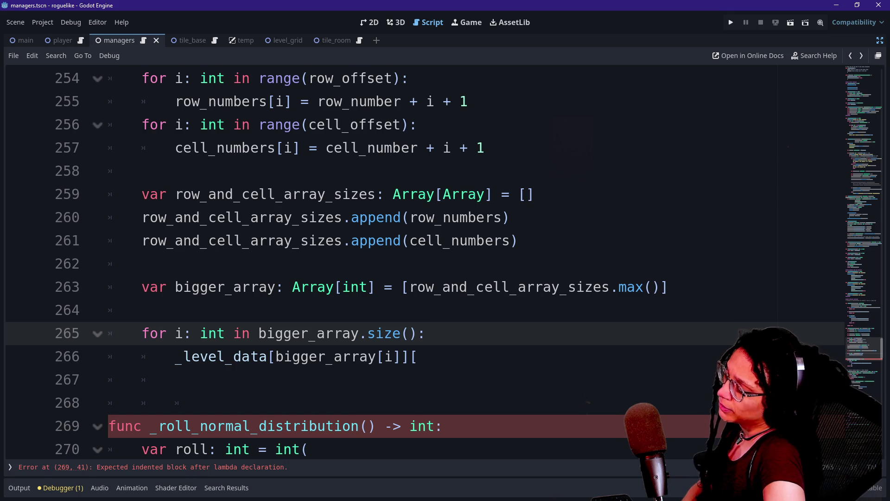
pyautogui.click(442, 286)
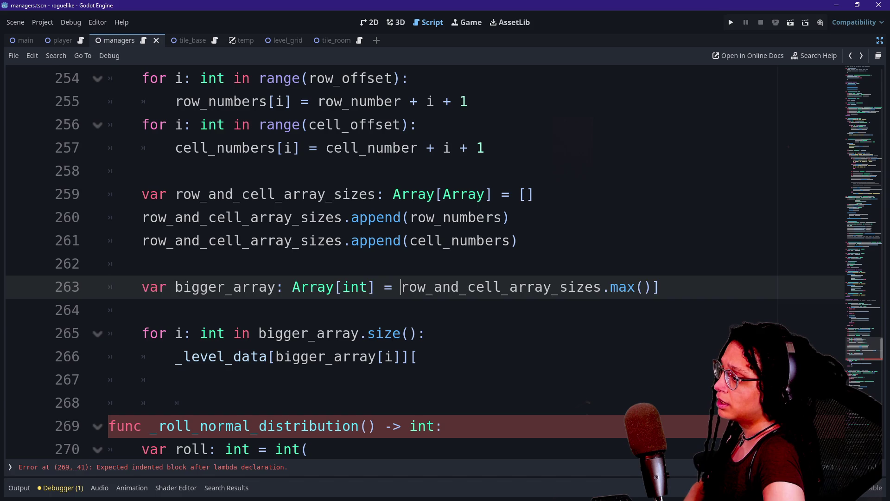
pyautogui.press('BackSpace')
pyautogui.click(652, 287)
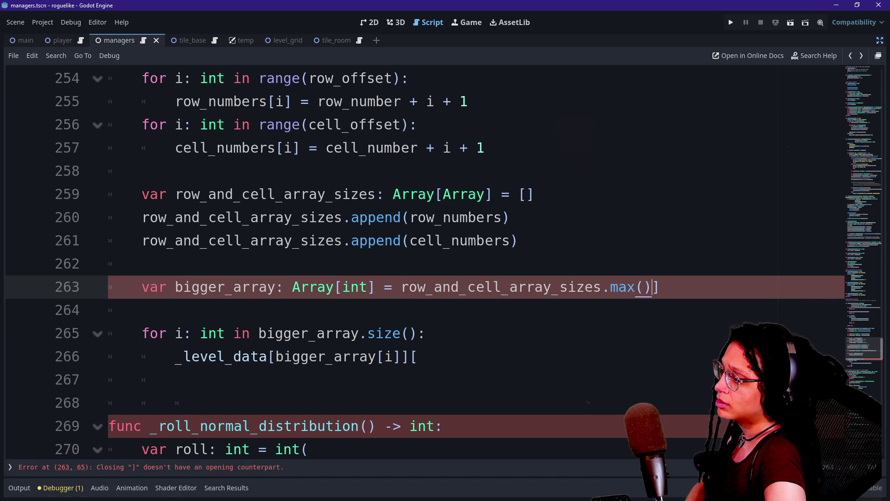
pyautogui.click(660, 286)
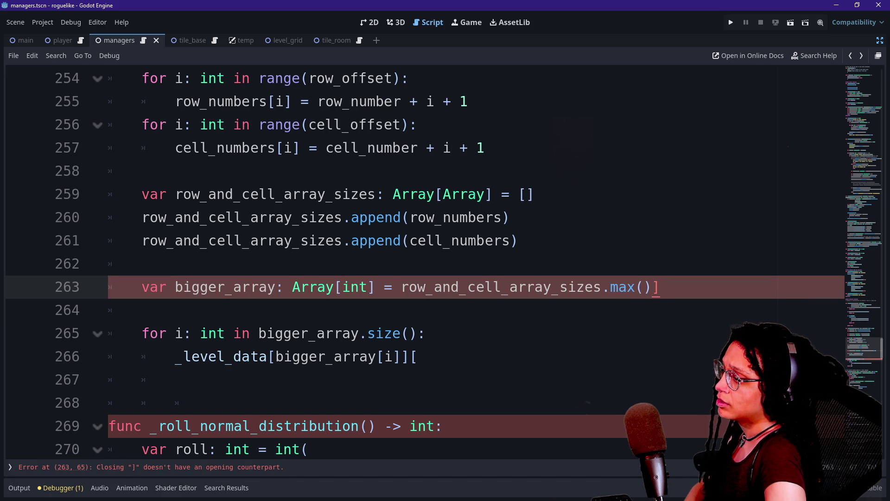
pyautogui.click(402, 287)
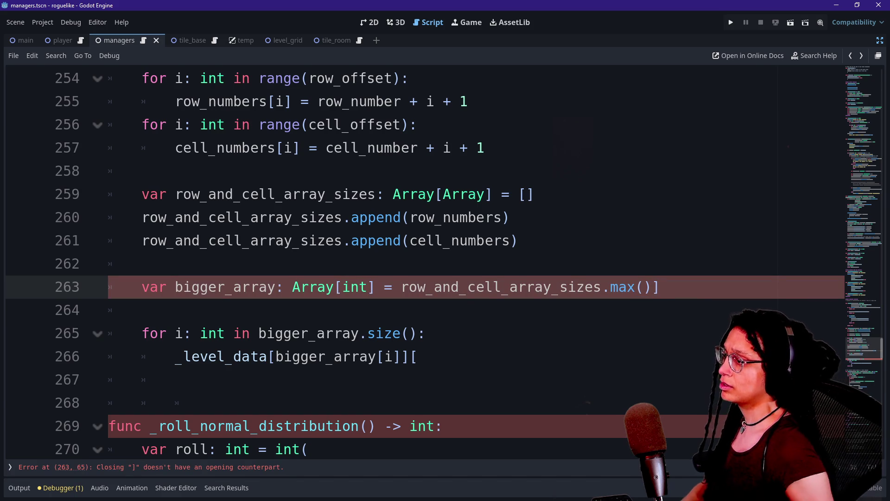
pyautogui.write('[')
pyautogui.press('Left')
pyautogui.write('row_and_')
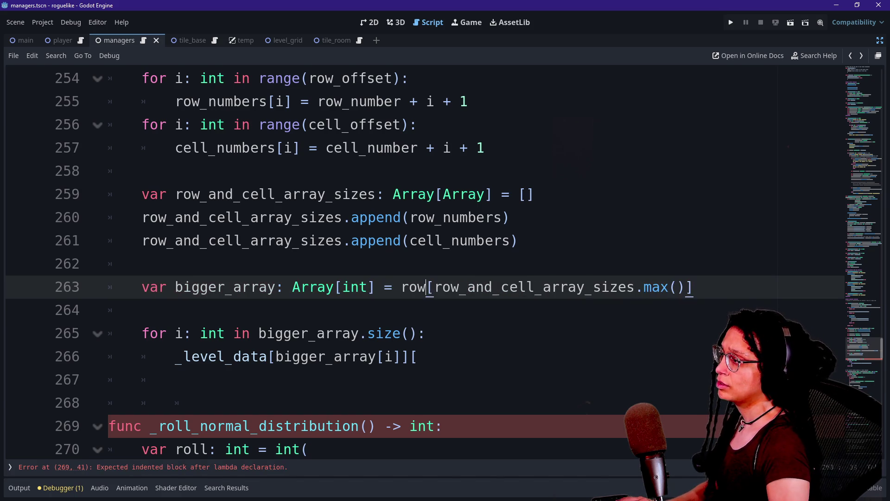
pyautogui.write('cell_array_si')
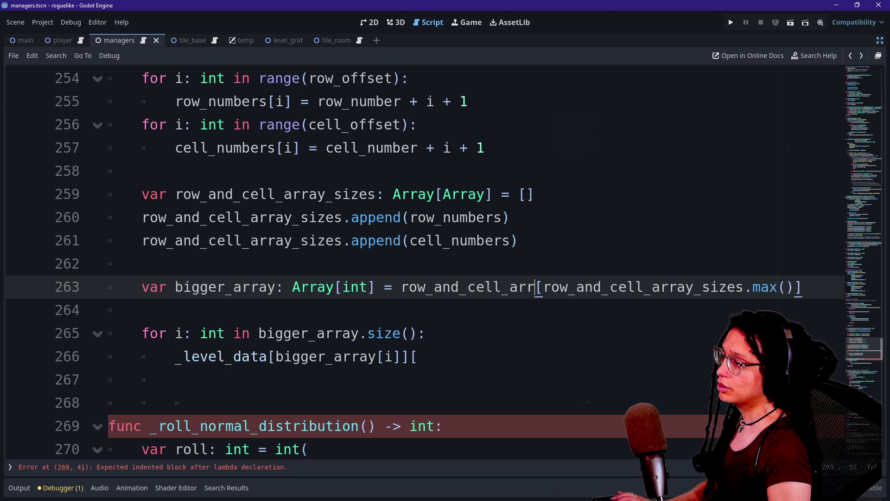
pyautogui.press('Return')
# - Wrap the bracketed index expression onto its own extra-indented line and save the script
pyautogui.hotkey('ctrl', 'shift', 'Right')
pyautogui.hotkey('ctrl', 'shift', 'Right')
pyautogui.hotkey('ctrl', 'shift', 'Right')
pyautogui.press('Escape')
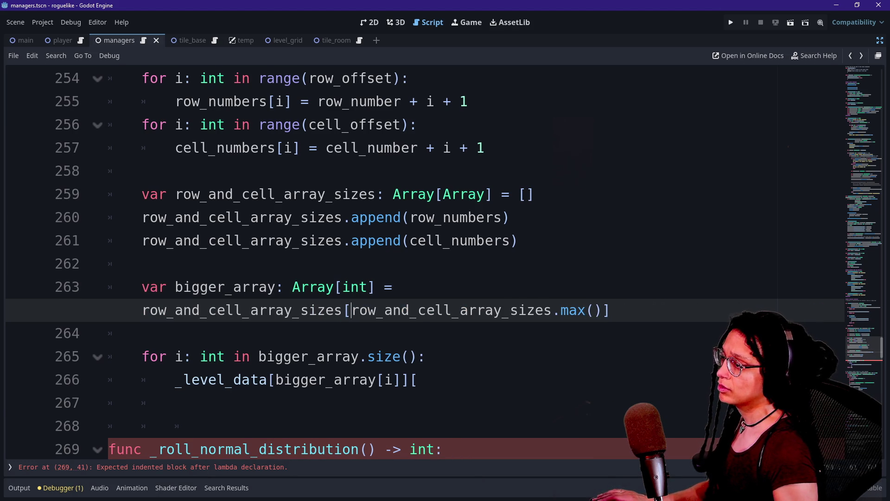
pyautogui.hotkey('ctrl', 'Left')
pyautogui.hotkey('ctrl', 'Left')
pyautogui.press('Return')
pyautogui.press('Tab')
pyautogui.press('Tab')
pyautogui.press('Tab')
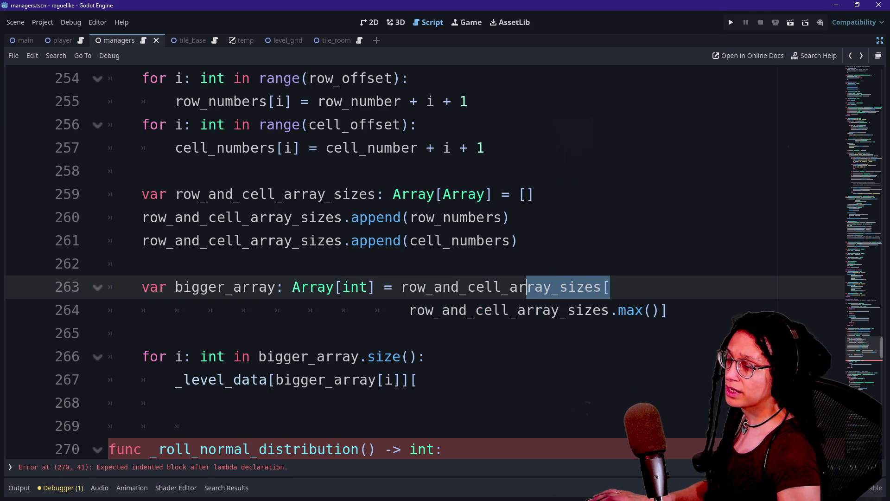
pyautogui.moveTo(459, 310); pyautogui.dragTo(612, 286)
pyautogui.click(668, 310)
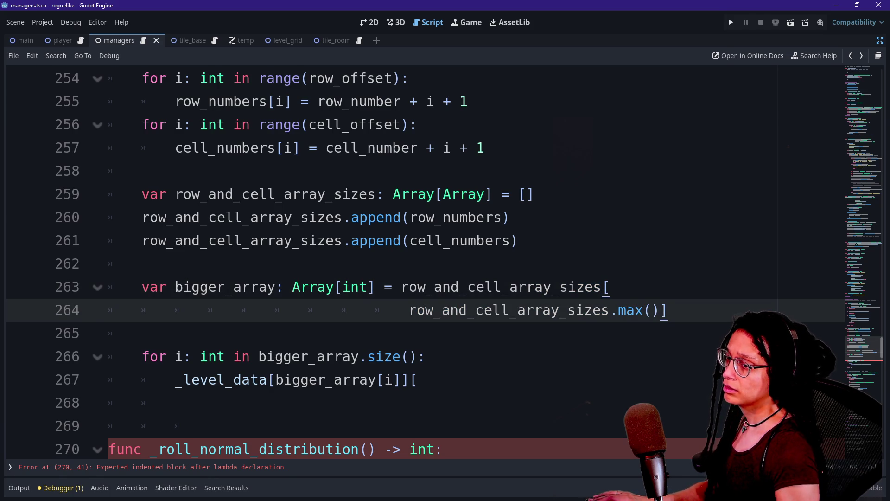
pyautogui.click(425, 356)
pyautogui.hotkey('ctrl', 's')
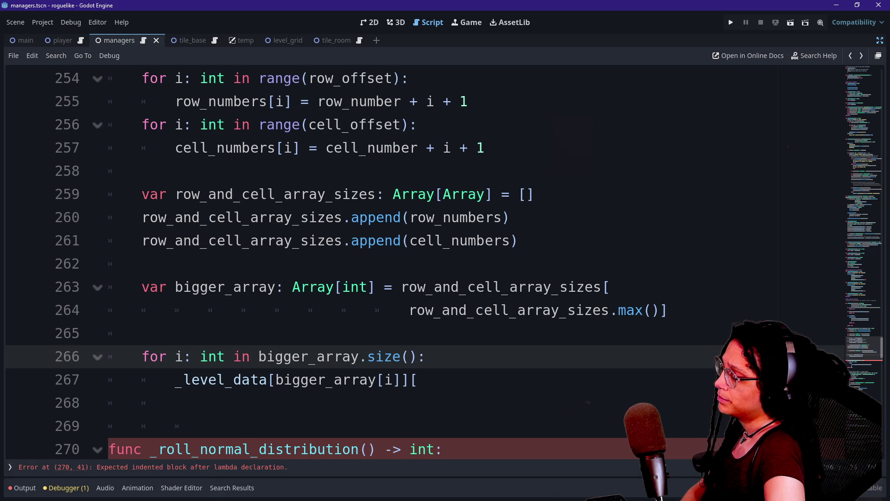
# - Check the wrapped expression, then insert blank lines after line 261 for a new declaration
pyautogui.moveTo(610, 287); pyautogui.dragTo(410, 310)
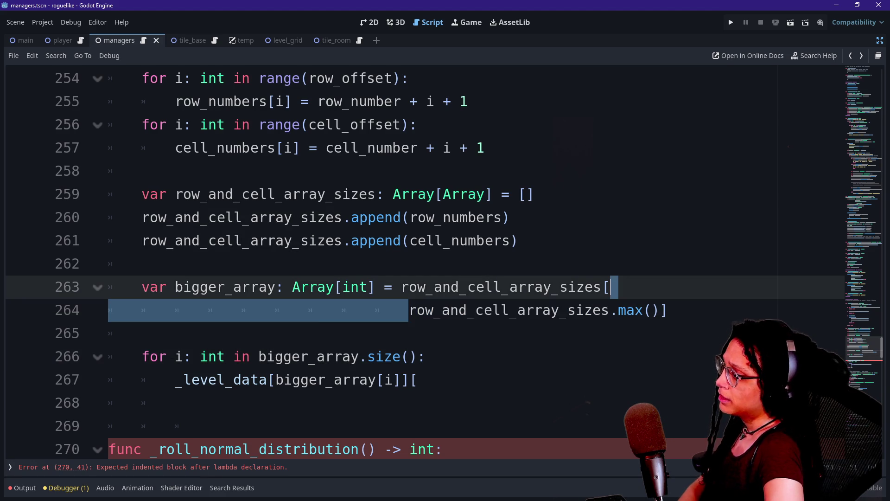
pyautogui.click(618, 309)
pyautogui.moveTo(635, 309); pyautogui.dragTo(659, 310)
pyautogui.keyDown('shift'); pyautogui.click(409, 309); pyautogui.keyUp('shift')
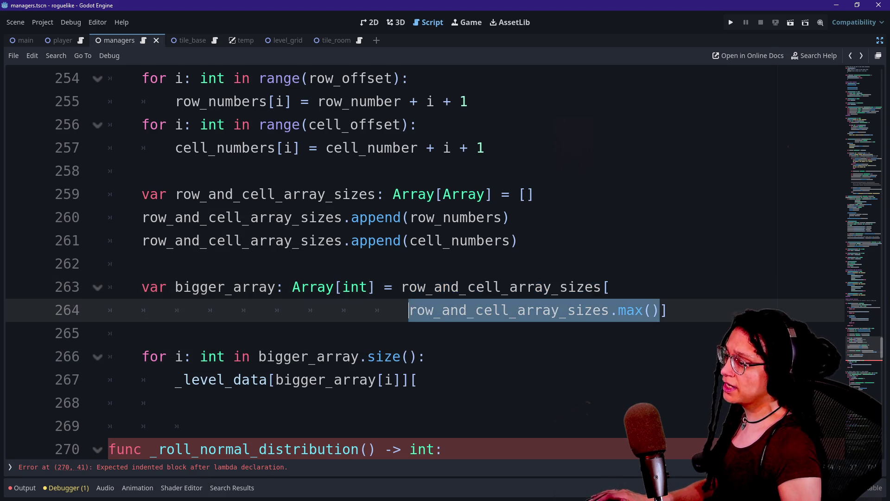
pyautogui.hotkey('ctrl', 'z')
pyautogui.hotkey('ctrl', 'z')
pyautogui.hotkey('ctrl', 'y')
pyautogui.hotkey('ctrl', 'y')
pyautogui.click(518, 241)
pyautogui.press('Return')
pyautogui.press('Return')
pyautogui.press('Return')
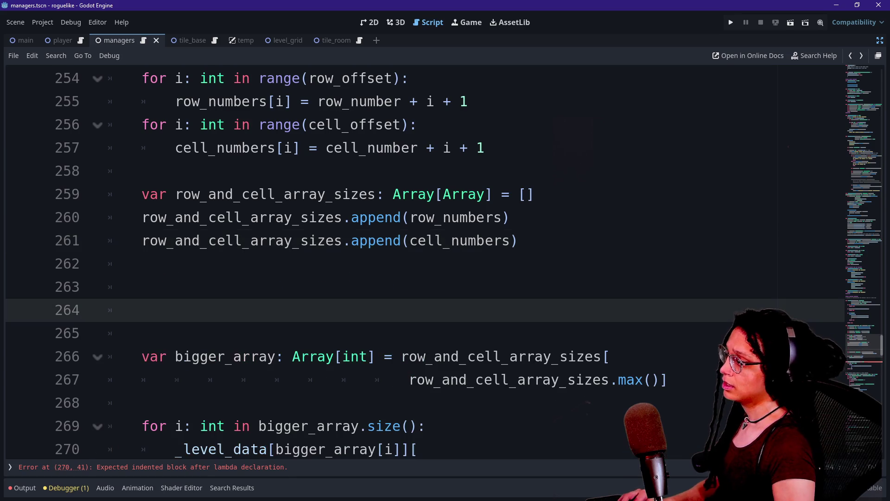
# - Declare var bigger_array_index: int = row_and_cell_array_sizes.max(), reusing the copied max() expression
pyautogui.write('var bigger_a')
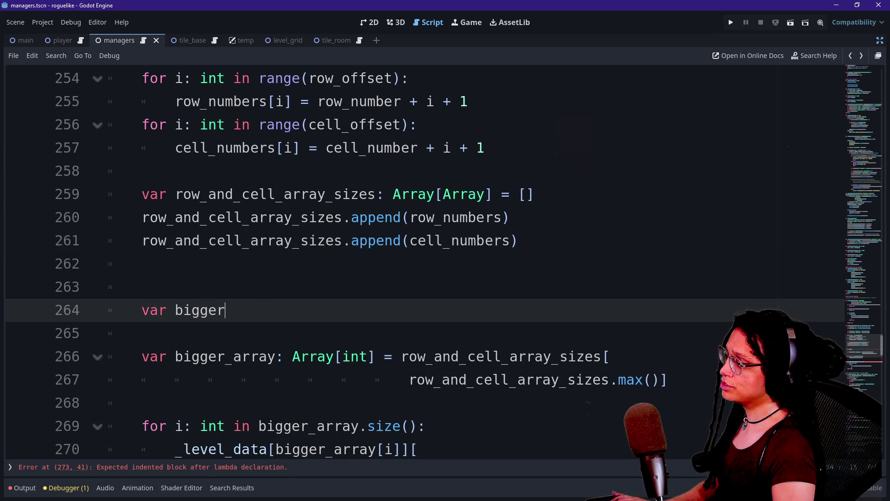
pyautogui.write('rray_index: In')
pyautogui.press('BackSpace')
pyautogui.press('BackSpace')
pyautogui.write('int =')
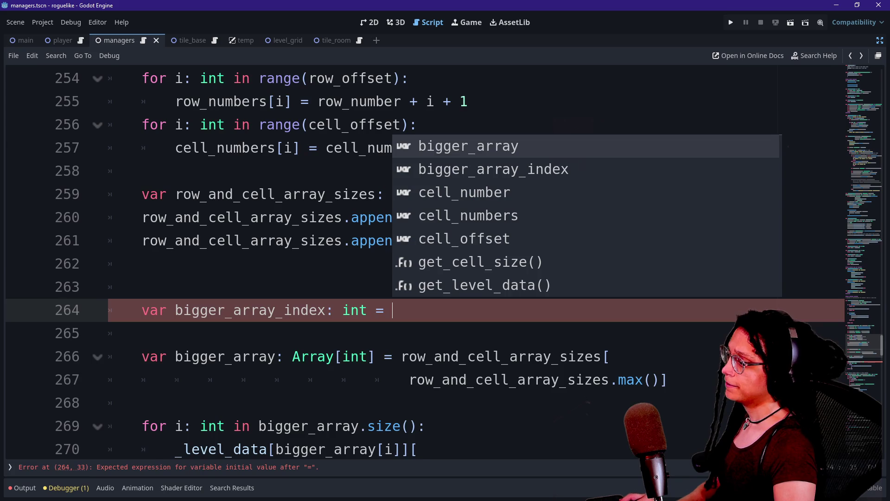
pyautogui.moveTo(660, 379); pyautogui.dragTo(409, 380)
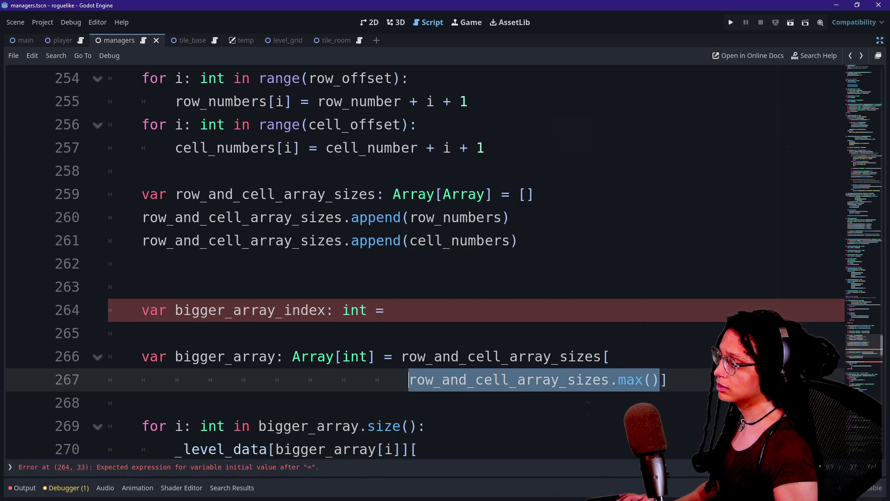
pyautogui.hotkey('ctrl', 'c')
pyautogui.click(394, 310)
pyautogui.hotkey('ctrl', 'v')
# - Remove the extra blank line above the new declaration and review the loop code below
pyautogui.click(108, 286)
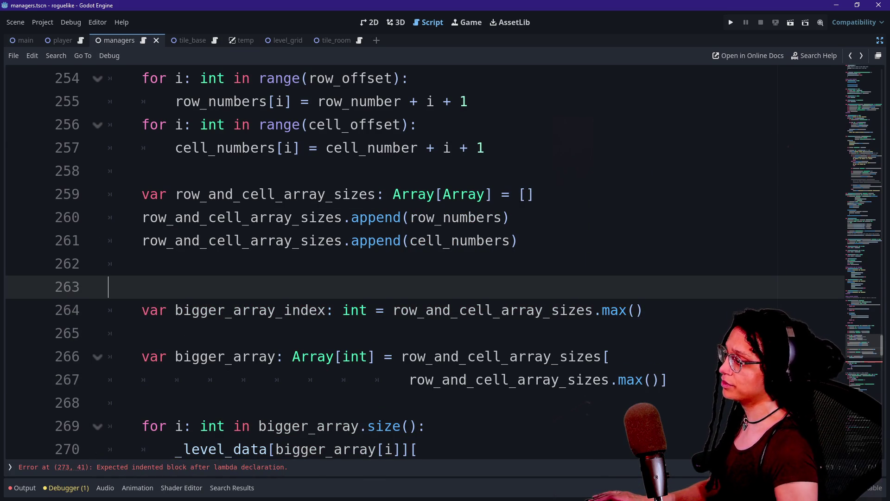
pyautogui.press('BackSpace')
pyautogui.click(111, 309)
pyautogui.moveTo(351, 287); pyautogui.dragTo(601, 286)
pyautogui.click(602, 287)
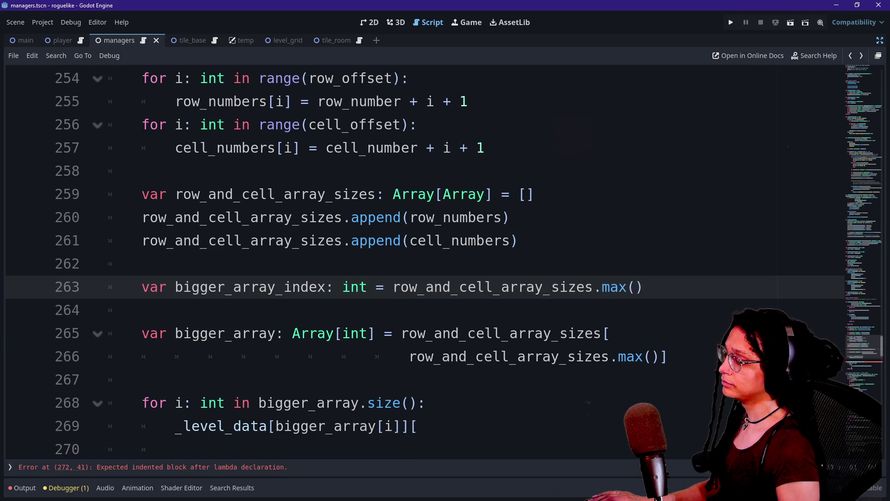
pyautogui.press('Down')
pyautogui.press('Down')
pyautogui.press('Down')
pyautogui.press('Down')
pyautogui.press('Up')
pyautogui.press('Up')
pyautogui.press('Up')
pyautogui.press('Down')
pyautogui.press('Down')
pyautogui.press('Up')
pyautogui.press('Up')
pyautogui.press('Up')
pyautogui.press('Down')
pyautogui.press('Down')
pyautogui.press('Up')
pyautogui.press('Up')
pyautogui.press('Up')
pyautogui.press('Down')
pyautogui.press('Down')
pyautogui.press('Up')
pyautogui.press('Up')
pyautogui.press('Up')
pyautogui.press('Down')
pyautogui.press('Down')
pyautogui.press('Down')
pyautogui.press('Down')
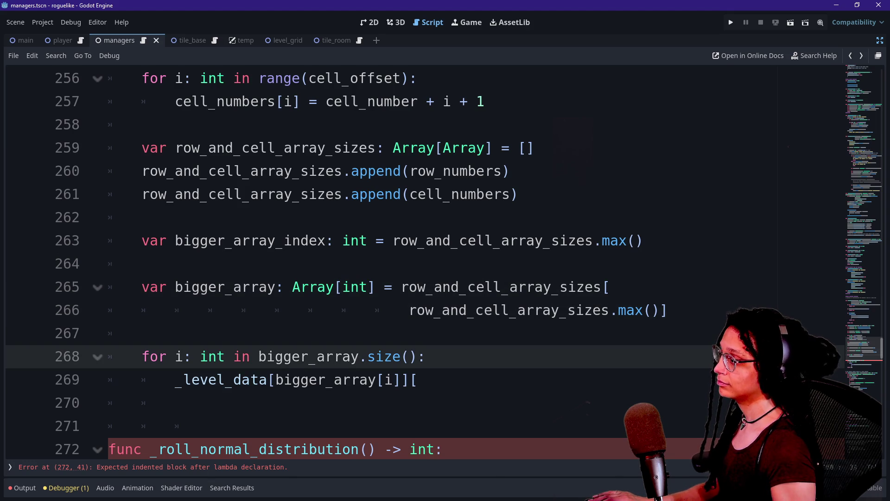
pyautogui.click(142, 264)
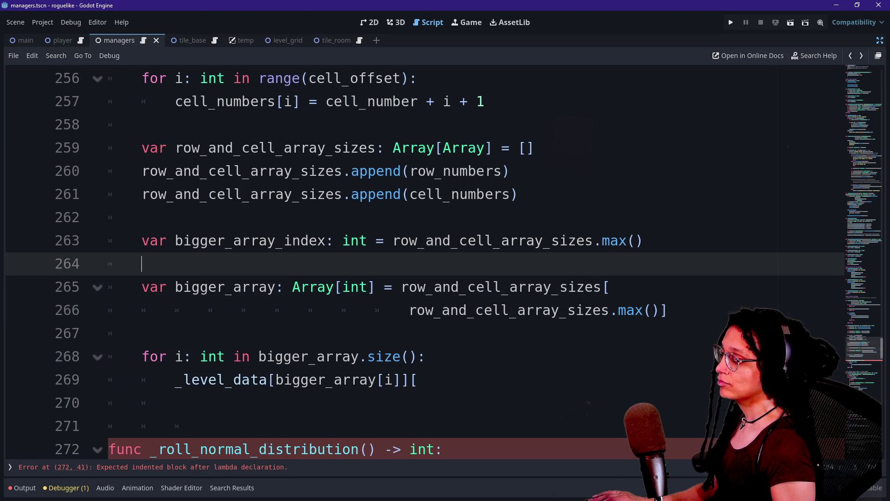
pyautogui.click(308, 241)
pyautogui.press('Down')
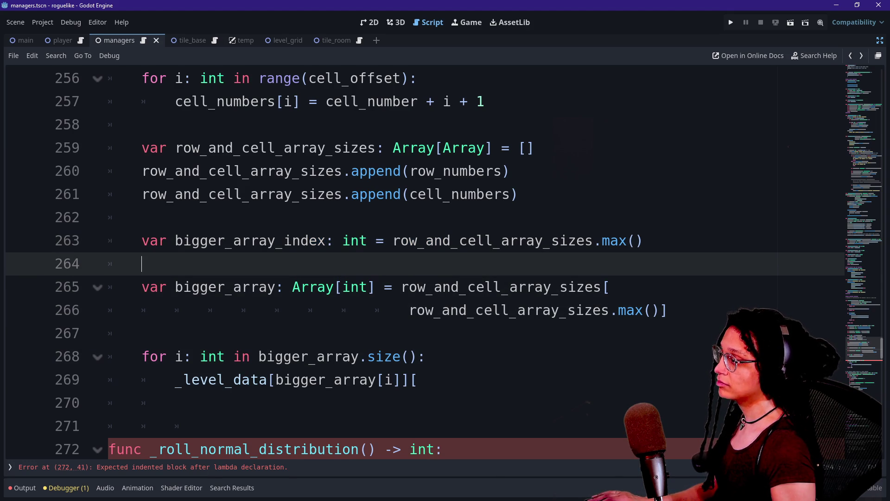
pyautogui.press('Down')
pyautogui.press('Down')
pyautogui.press('Home')
pyautogui.hotkey('ctrl', 'shift', 'Right')
pyautogui.hotkey('ctrl', 'shift', 'Right')
pyautogui.hotkey('ctrl', 'shift', 'Right')
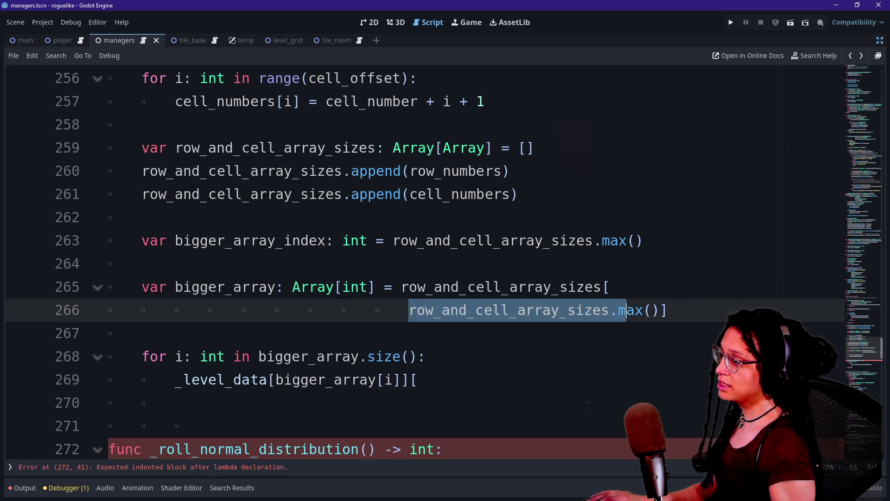
pyautogui.hotkey('shift', 'Left')
pyautogui.write('nb')
pyautogui.press('BackSpace')
pyautogui.press('BackSpace')
pyautogui.write('bigger_array_index')
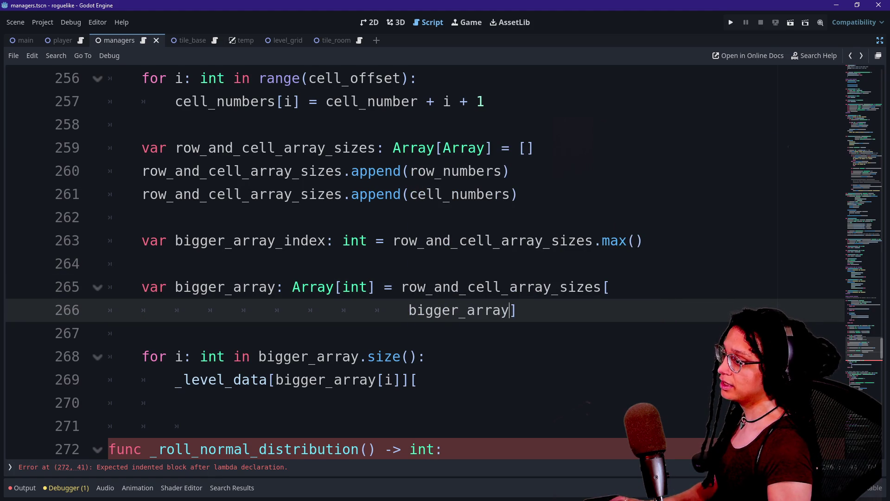
pyautogui.click(376, 287)
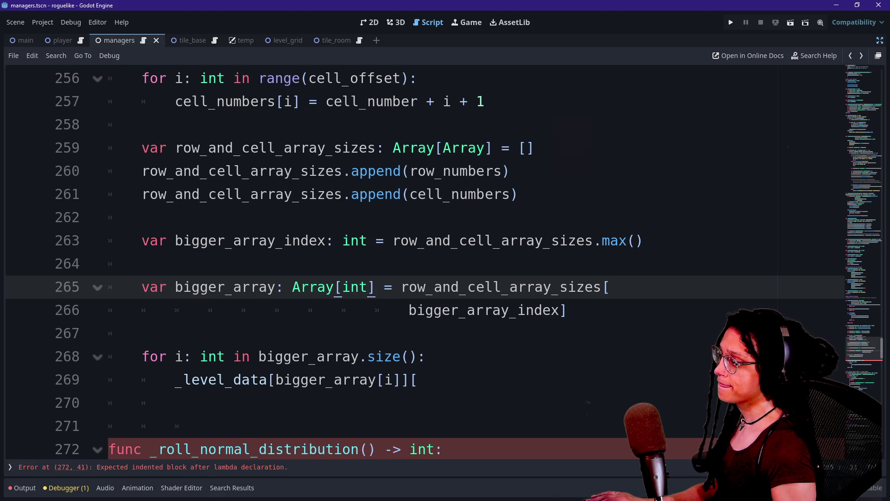
pyautogui.press('Up')
pyautogui.press('BackSpace')
pyautogui.press('Down')
pyautogui.press('Down')
pyautogui.press('Down')
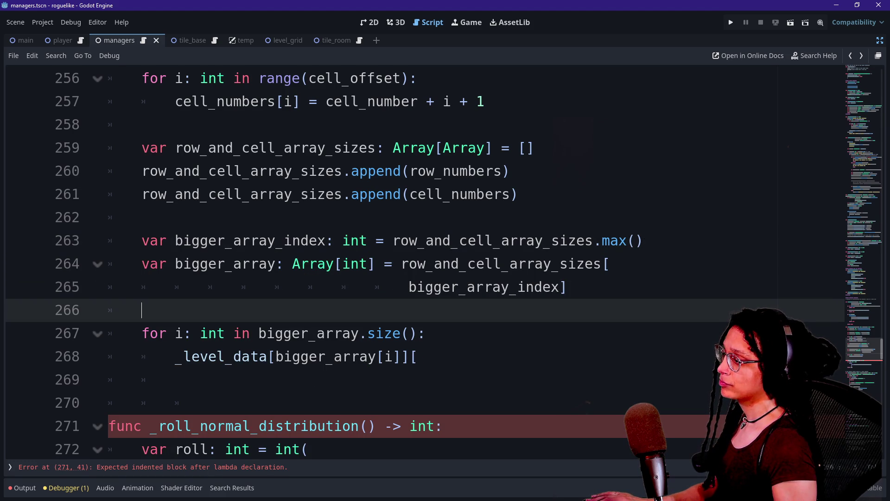
pyautogui.moveTo(204, 356)
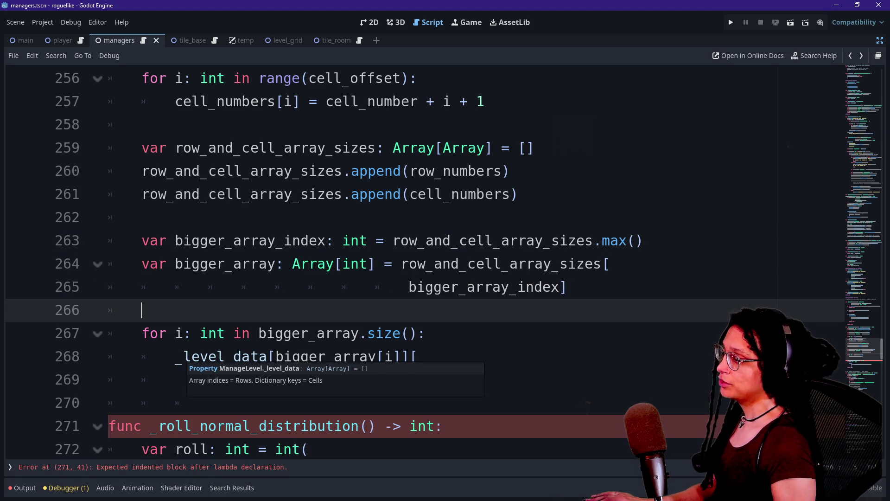
pyautogui.click(510, 171)
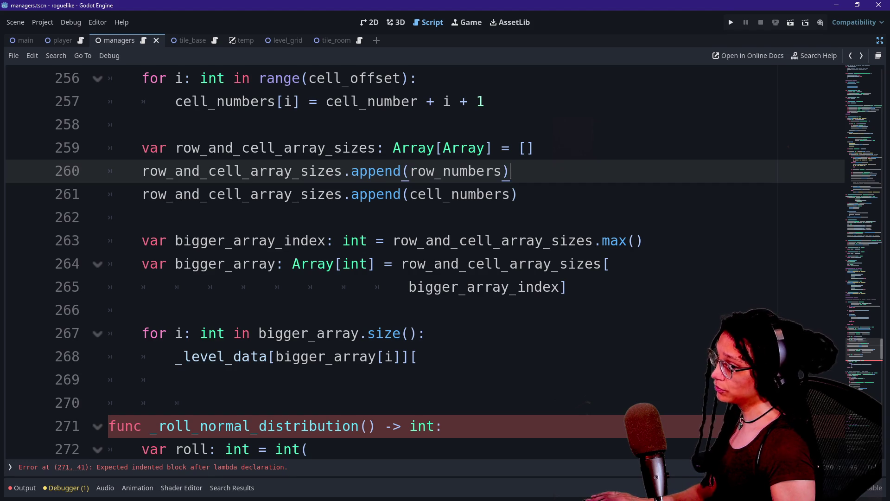
pyautogui.click(518, 195)
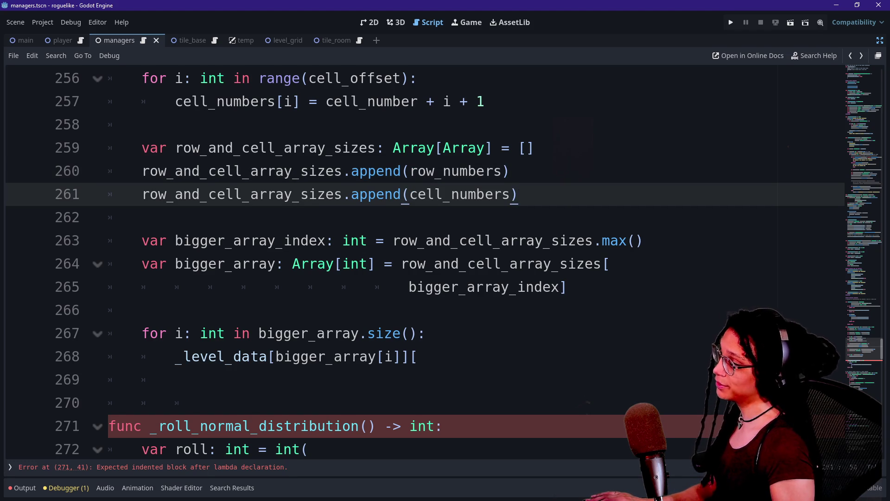
pyautogui.click(142, 310)
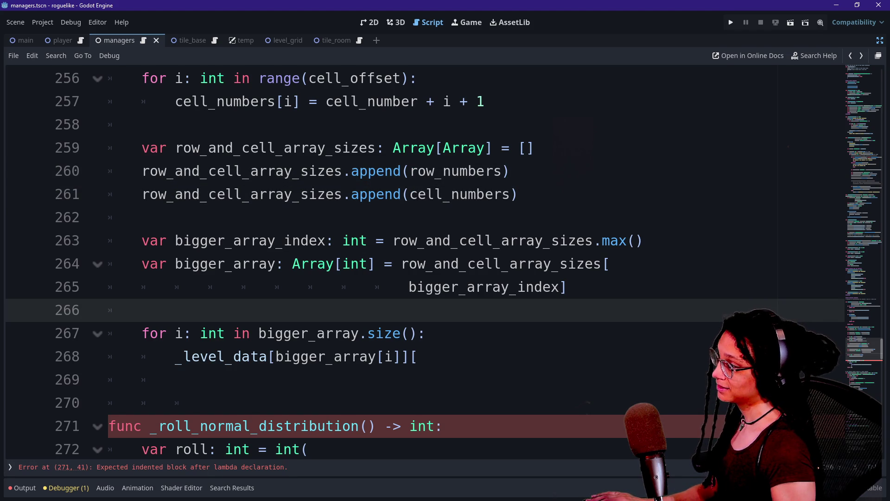
pyautogui.press('Return')
# - Write the line 'if bigger_array_index == 0 # Rows are bigger'
pyautogui.write('uf')
pyautogui.press('BackSpace')
pyautogui.press('BackSpace')
pyautogui.write('if ')
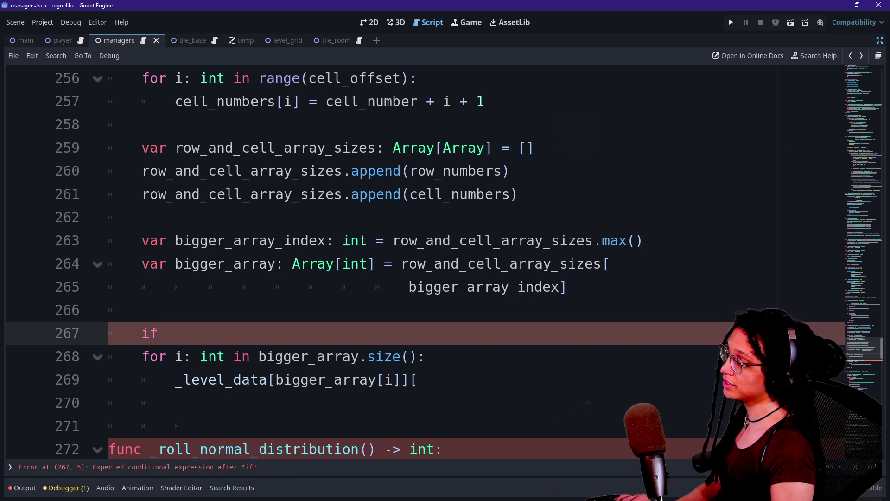
pyautogui.write('f')
pyautogui.press('BackSpace')
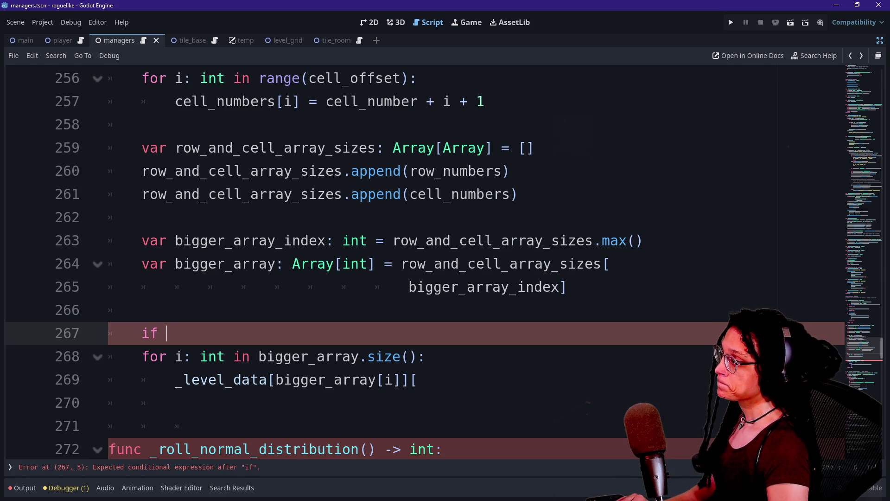
pyautogui.write('b')
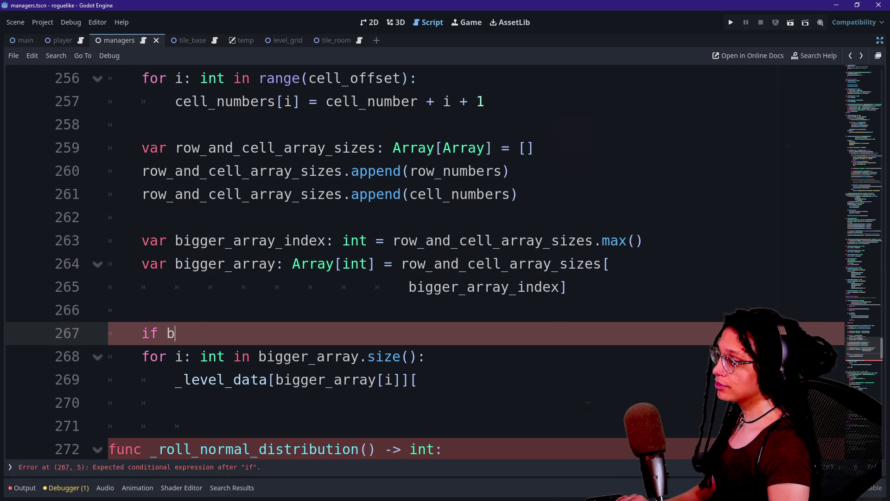
pyautogui.press('Down')
pyautogui.press('Return')
pyautogui.write('== 1')
pyautogui.press('BackSpace')
pyautogui.write('0 ##')
pyautogui.press('BackSpace')
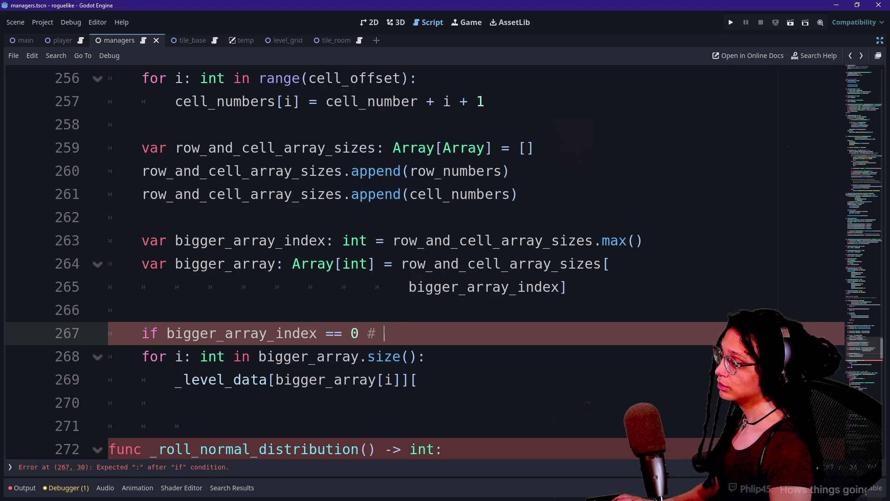
pyautogui.write('Rows are bigger')
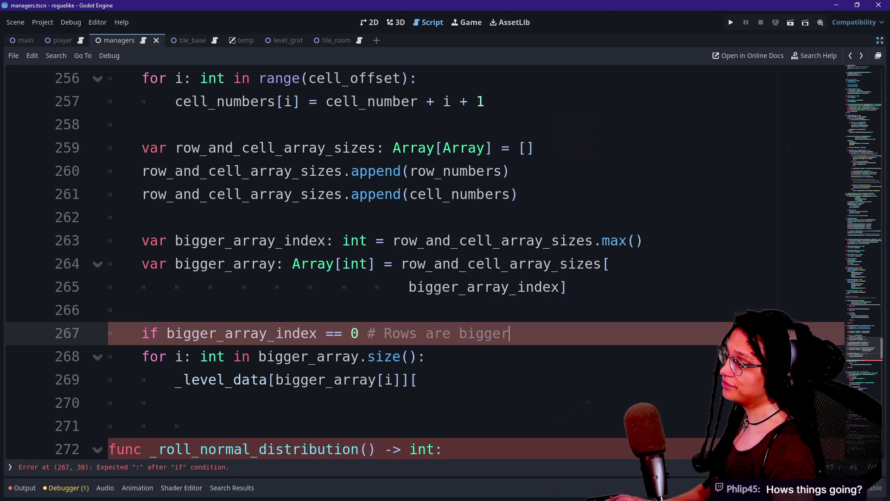
# - Add a blank line below the if statement, then switch to the Excalidraw diagram
pyautogui.click(275, 286)
pyautogui.click(510, 333)
pyautogui.press('Return')
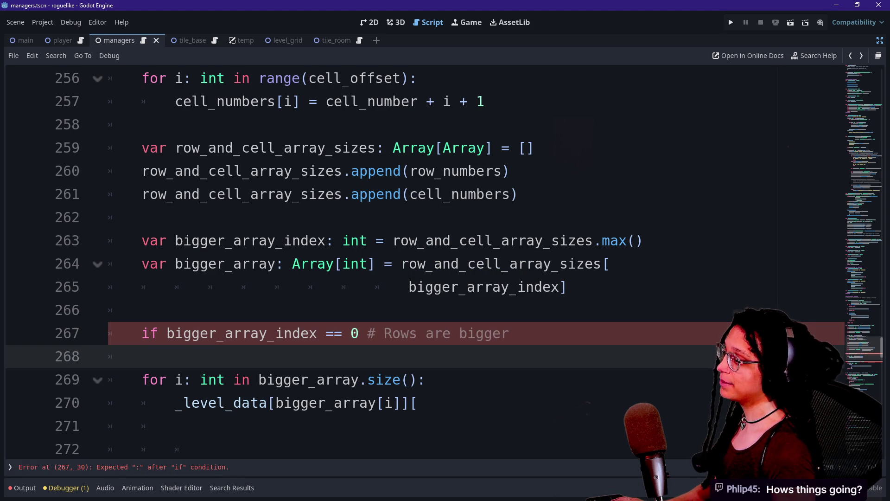
pyautogui.press('Down')
pyautogui.press('Down')
pyautogui.press('Down')
pyautogui.press('Up')
pyautogui.press('Up')
pyautogui.press('Up')
pyautogui.press('Down')
pyautogui.press('Down')
pyautogui.press('Up')
pyautogui.press('Up')
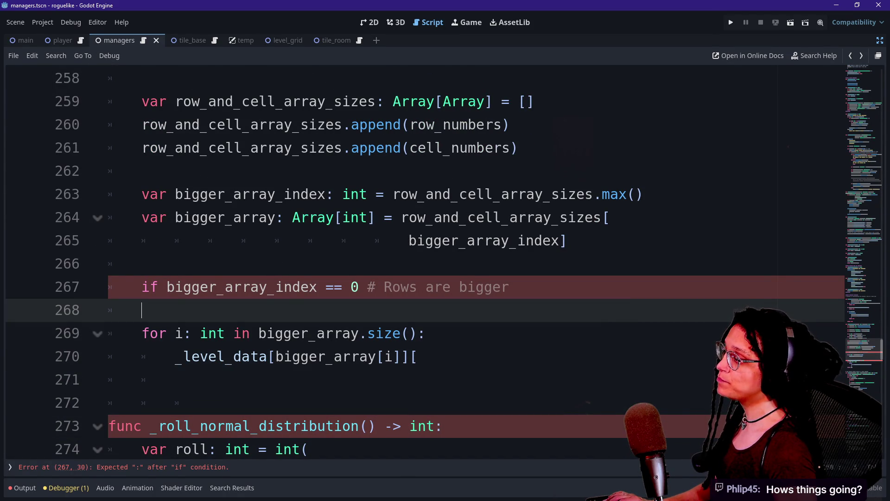
pyautogui.moveTo(336, 330)
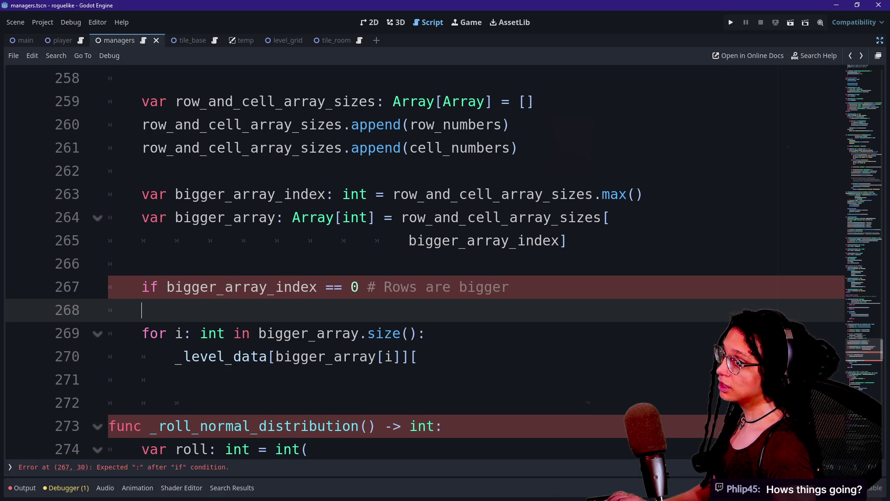
pyautogui.hotkey('alt', 'Tab')
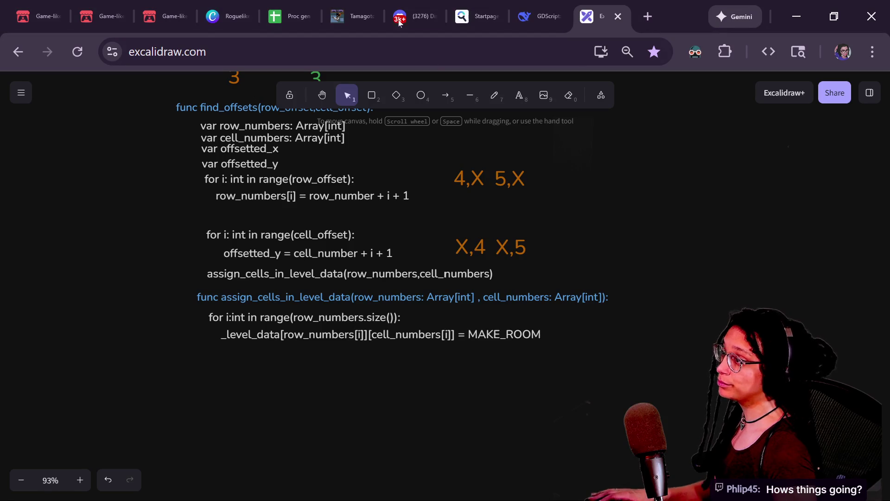
# - Pan and zoom Excalidraw to 130% on the large number grid, nudging the dark block beside tile 13
pyautogui.scroll(3, 656, 204)
pyautogui.moveTo(411, 165)
pyautogui.mouseDown()
pyautogui.moveTo(500, 314)
pyautogui.moveTo(458, 418)
pyautogui.mouseUp()
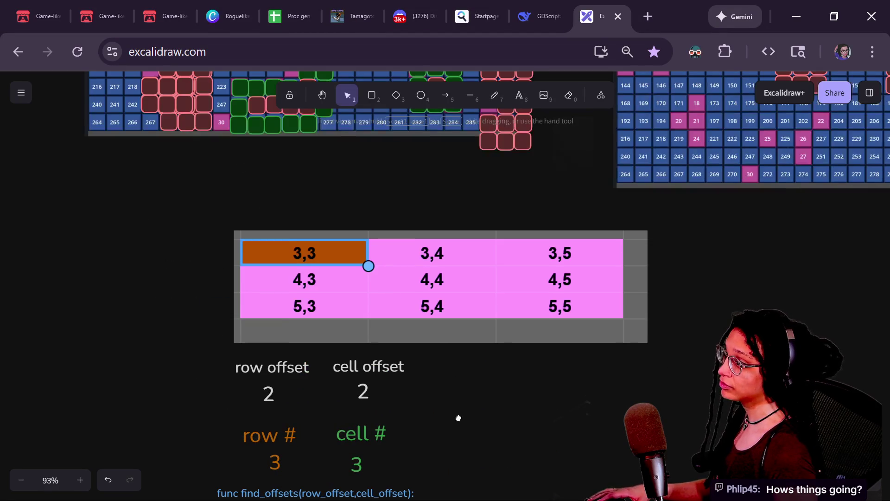
pyautogui.moveTo(409, 241)
pyautogui.mouseDown()
pyautogui.moveTo(284, 409)
pyautogui.moveTo(146, 378)
pyautogui.moveTo(173, 364)
pyautogui.moveTo(1, 385)
pyautogui.mouseUp()
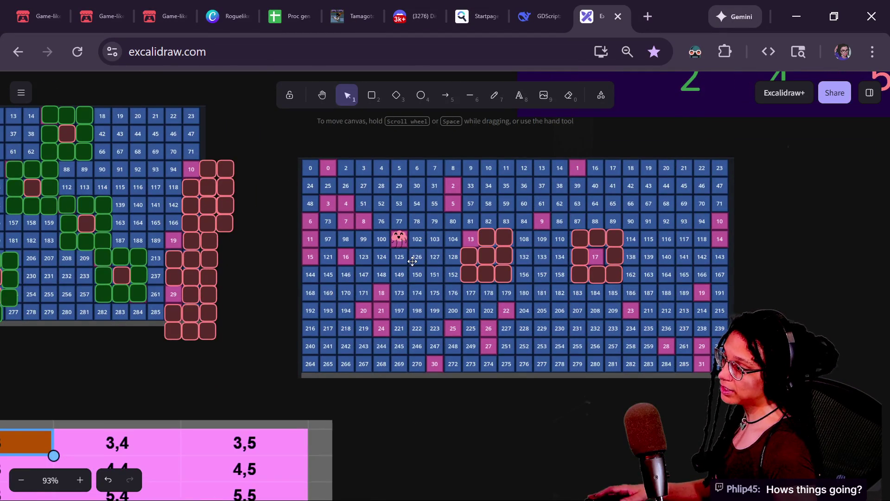
pyautogui.scroll(3, 408, 258)
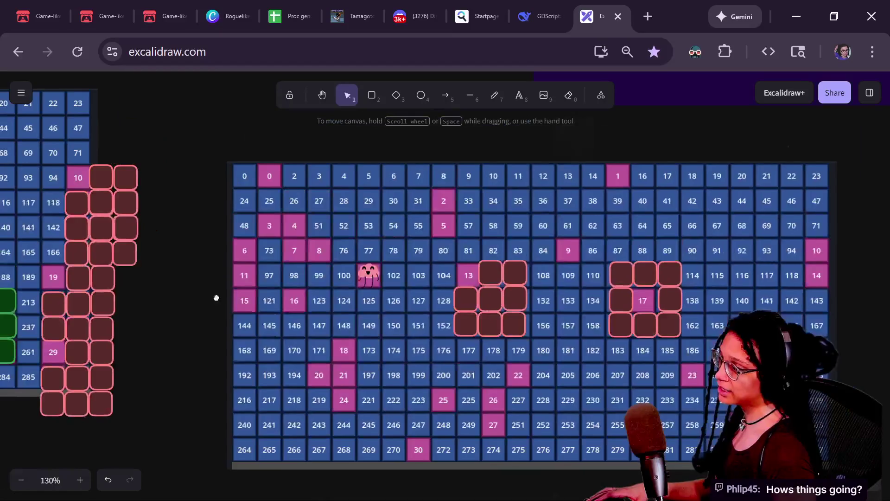
pyautogui.moveTo(216, 298); pyautogui.dragTo(189, 286)
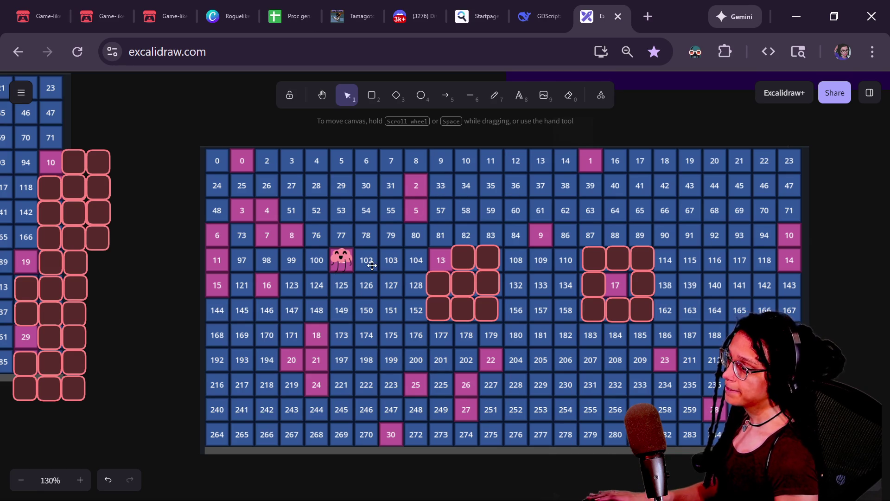
pyautogui.moveTo(470, 283)
pyautogui.mouseDown()
pyautogui.moveTo(491, 279)
pyautogui.moveTo(475, 285)
pyautogui.mouseUp()
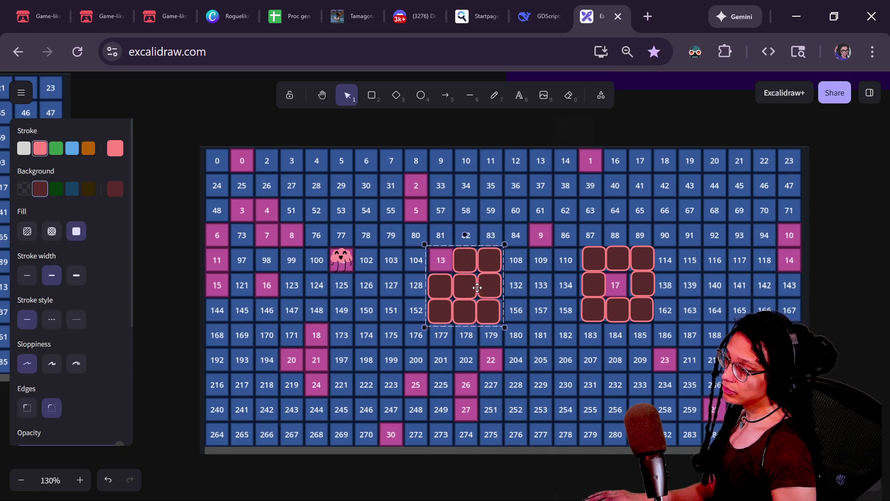
# - Select the 3x3 dark group near 0, dark tiles and a green room tile to inspect them
pyautogui.hscroll(-5, 308, 130)
pyautogui.hscroll(-12, 633, 177)
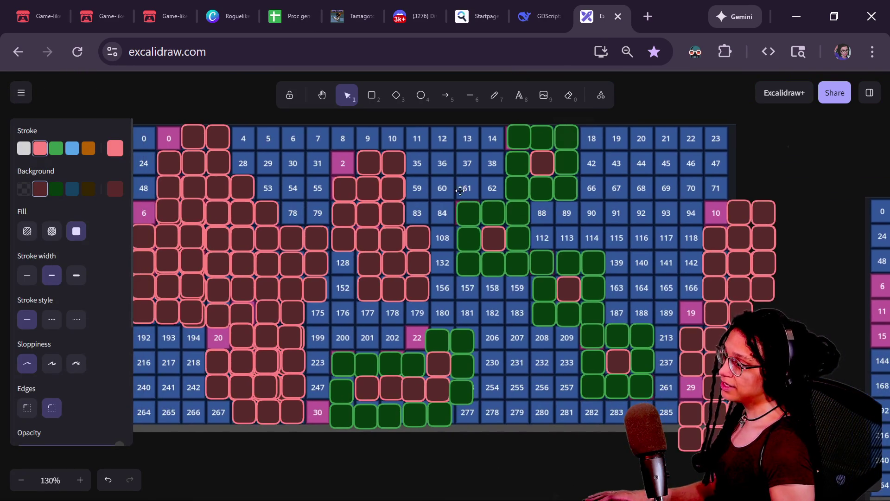
pyautogui.hscroll(-3, 511, 155)
pyautogui.click(318, 163)
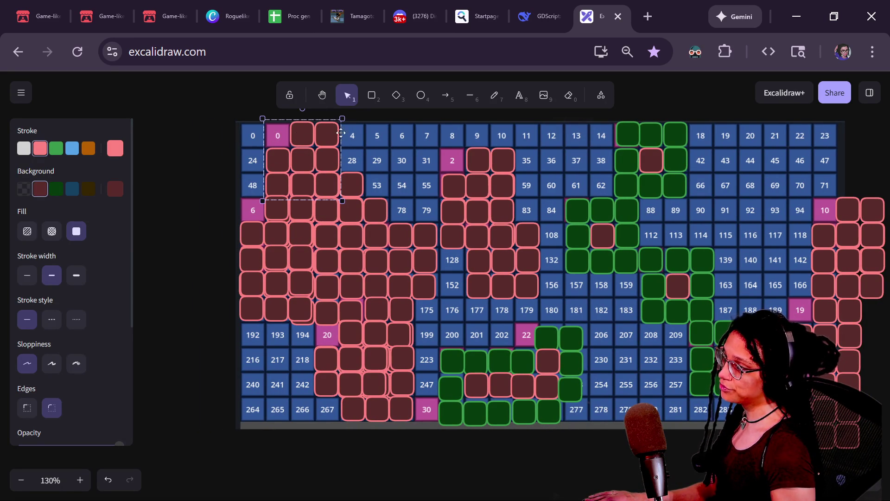
pyautogui.hscroll(5, 533, 167)
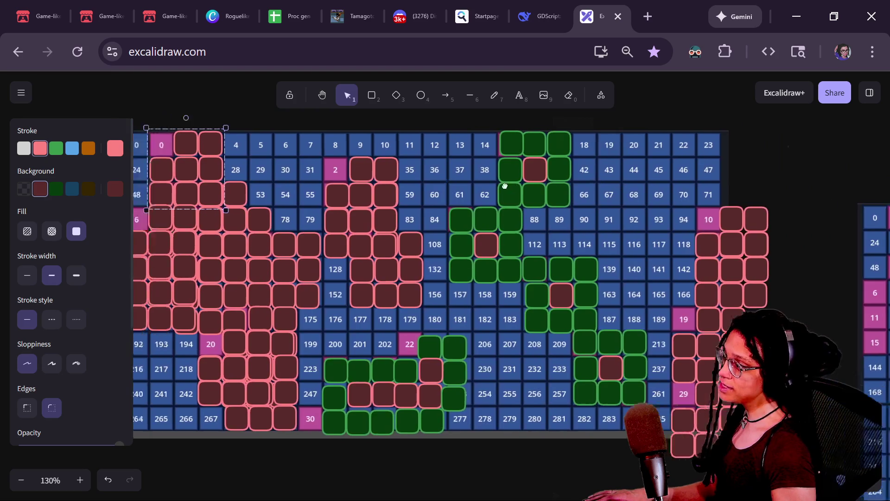
pyautogui.hscroll(-2, 505, 186)
pyautogui.click(570, 169)
pyautogui.click(603, 300)
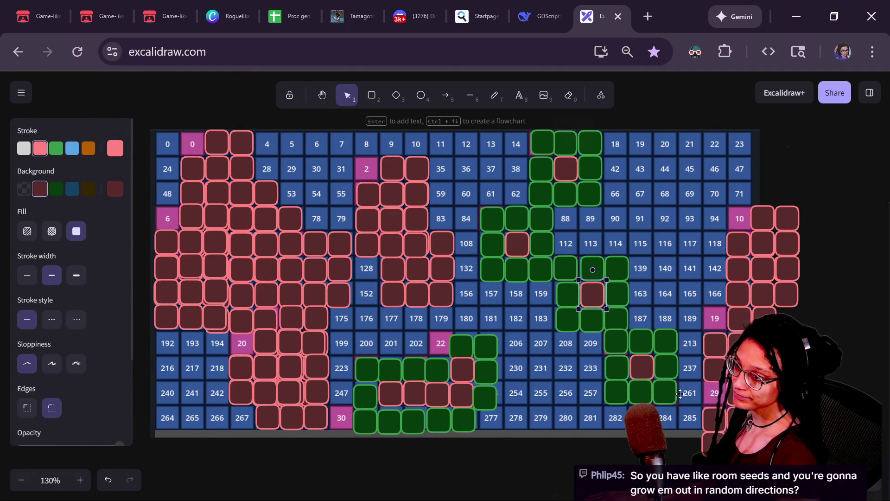
pyautogui.click(660, 389)
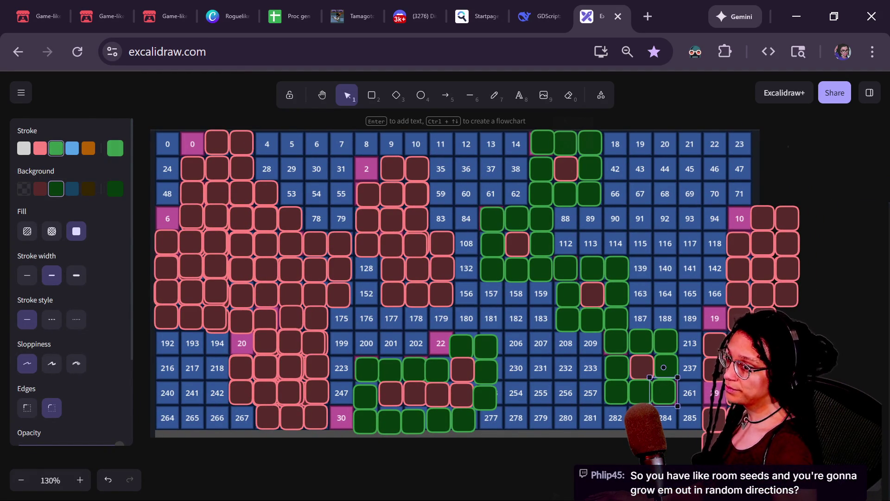
pyautogui.click(624, 461)
pyautogui.moveTo(619, 450); pyautogui.dragTo(586, 441)
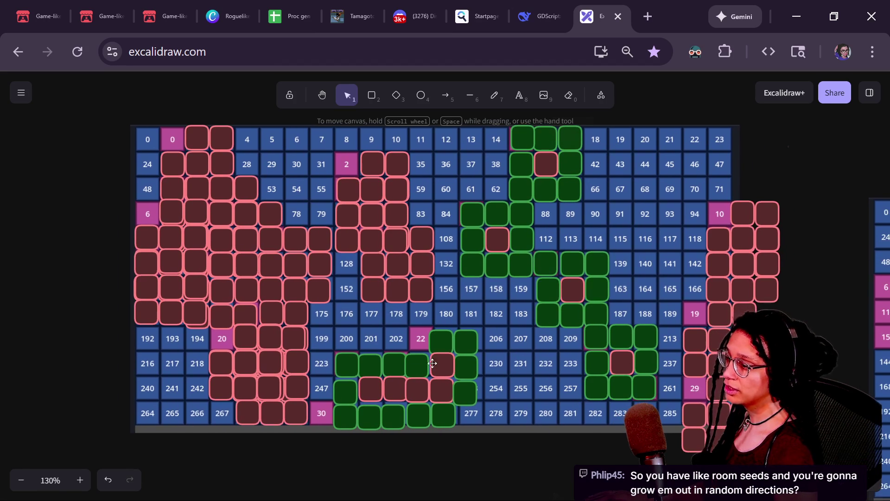
# - Move a green tile beside tile 22 and inspect the red room tiles along the grid
pyautogui.moveTo(478, 357)
pyautogui.mouseDown()
pyautogui.moveTo(441, 346)
pyautogui.moveTo(469, 342)
pyautogui.mouseUp()
pyautogui.click(621, 370)
pyautogui.click(565, 298)
pyautogui.click(495, 250)
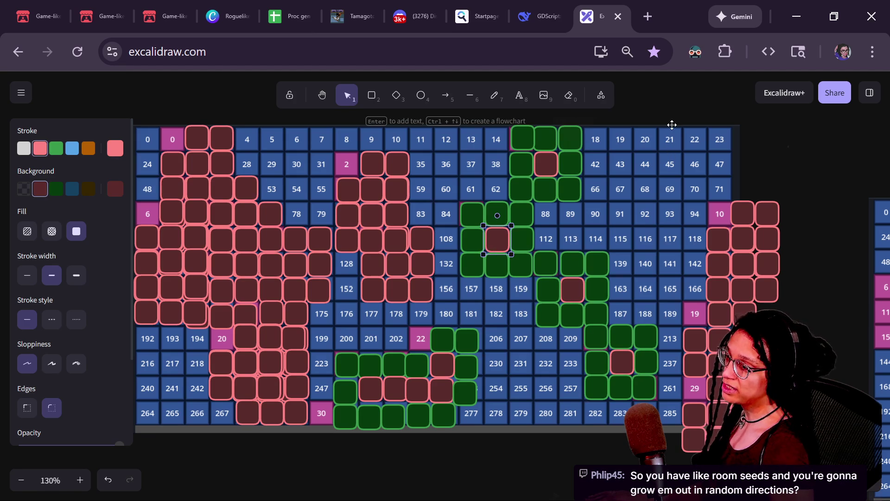
pyautogui.scroll(1, 663, 119)
pyautogui.hscroll(1, 663, 119)
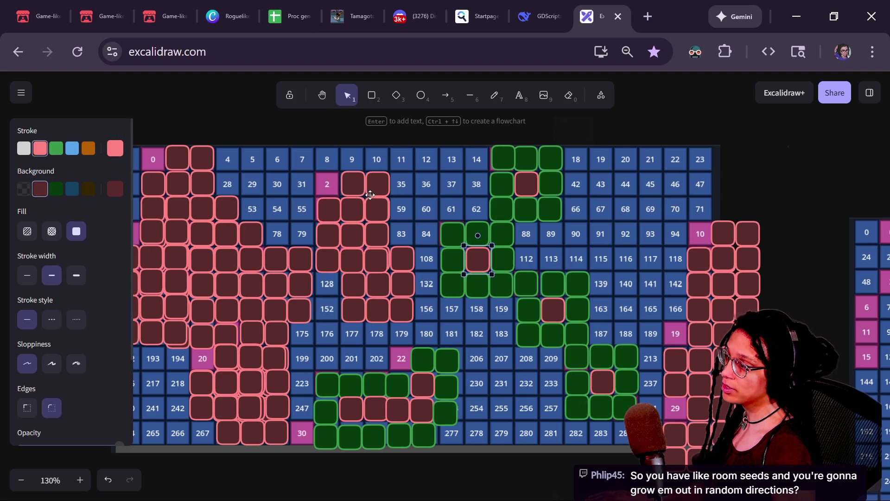
pyautogui.moveTo(275, 125)
pyautogui.mouseDown()
pyautogui.moveTo(350, 119)
pyautogui.moveTo(272, 118)
pyautogui.mouseUp()
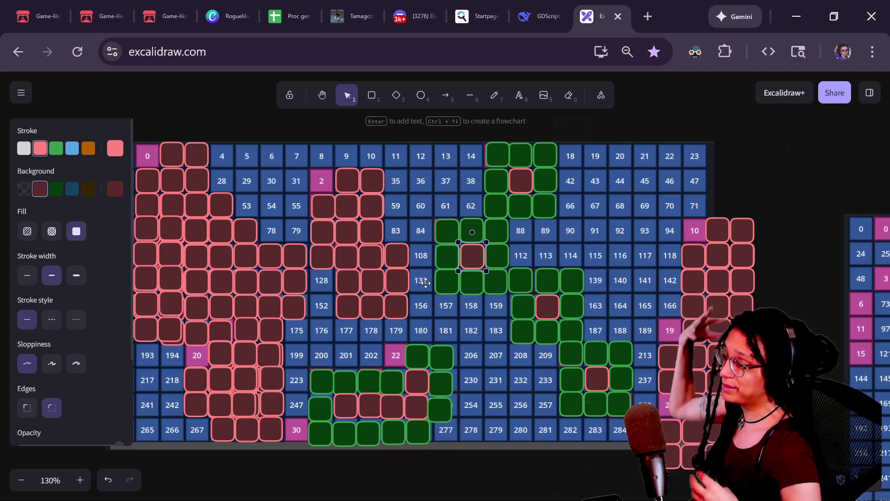
# - Zoom out to 85% and pan to the pink 3,3–5,5 coordinate table, selecting then deselecting it
pyautogui.scroll(-5, 541, 189)
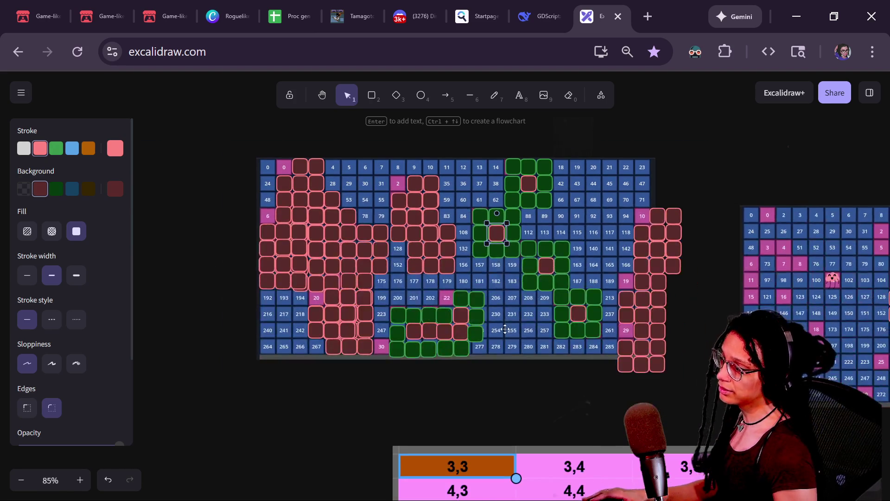
pyautogui.moveTo(550, 397)
pyautogui.mouseDown()
pyautogui.moveTo(359, 377)
pyautogui.moveTo(171, 325)
pyautogui.mouseUp()
pyautogui.moveTo(483, 395)
pyautogui.mouseDown()
pyautogui.moveTo(583, 429)
pyautogui.moveTo(716, 419)
pyautogui.moveTo(706, 427)
pyautogui.moveTo(707, 380)
pyautogui.moveTo(773, 233)
pyautogui.moveTo(725, 188)
pyautogui.moveTo(694, 258)
pyautogui.moveTo(669, 283)
pyautogui.moveTo(660, 318)
pyautogui.mouseUp()
pyautogui.click(360, 174)
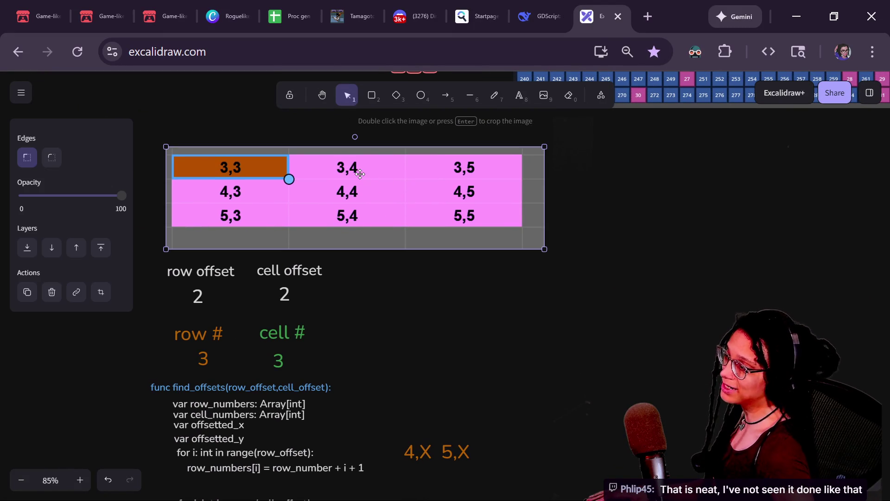
pyautogui.click(583, 263)
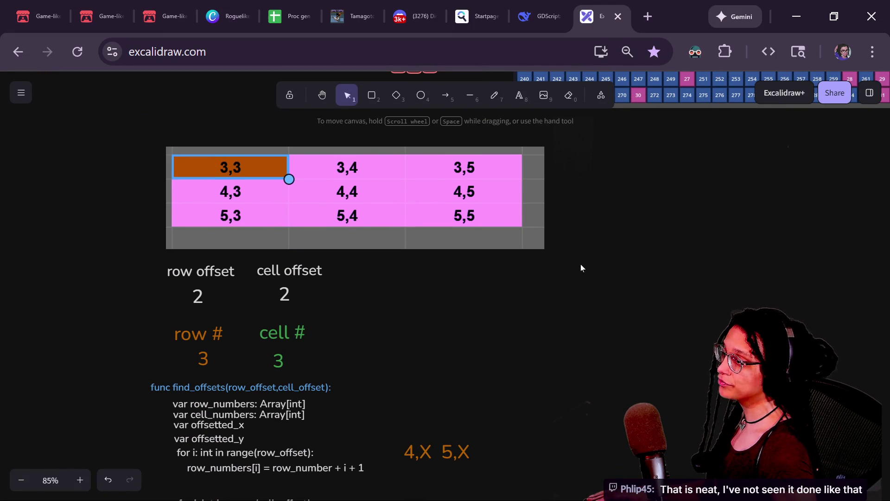